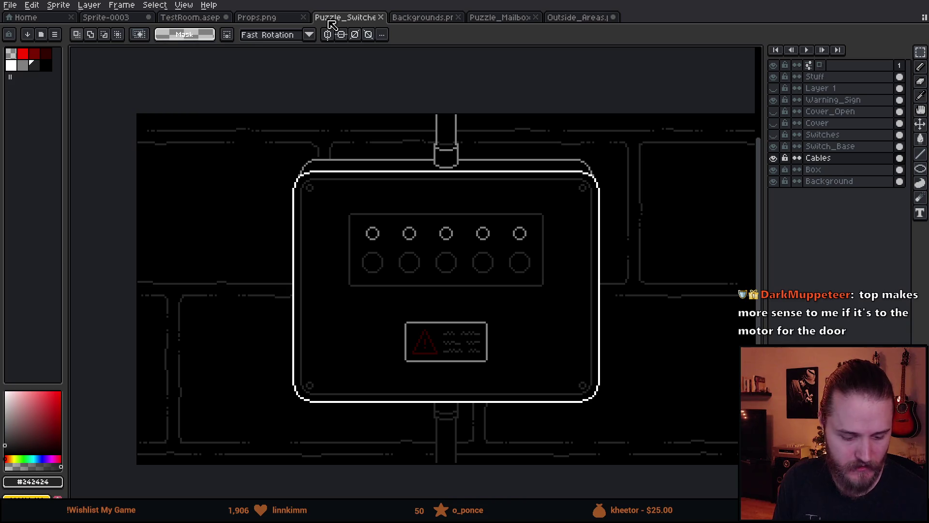
Step: Switch from the Aseprite switch-box sprite to the Unity editor
key(alt+Tab)
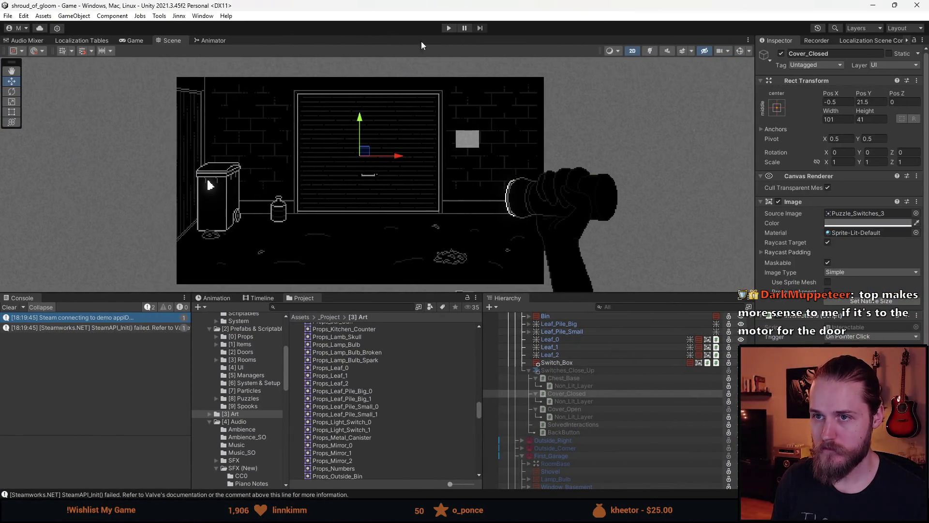
Step: Play the garage scene in an enlarged Game view, then open, leave and reopen the switch box close-up
click(450, 28)
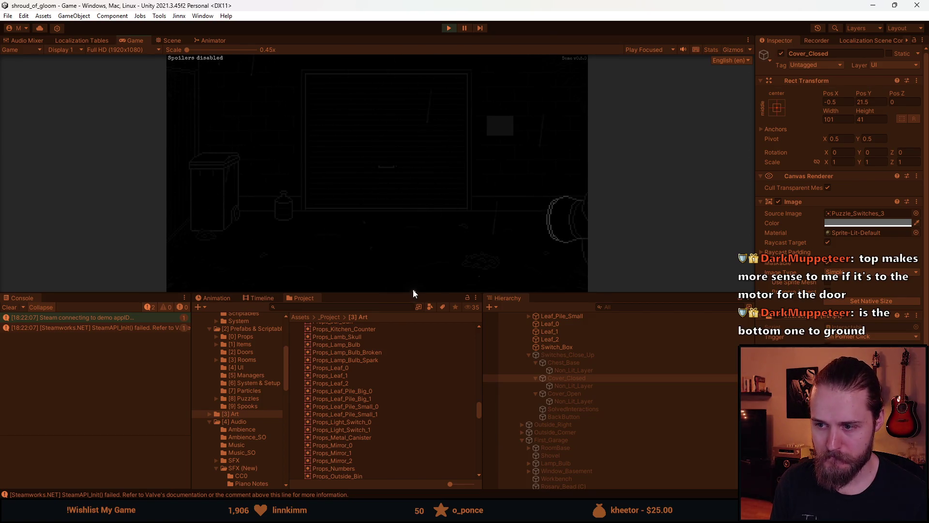
drag(412, 292, 390, 388)
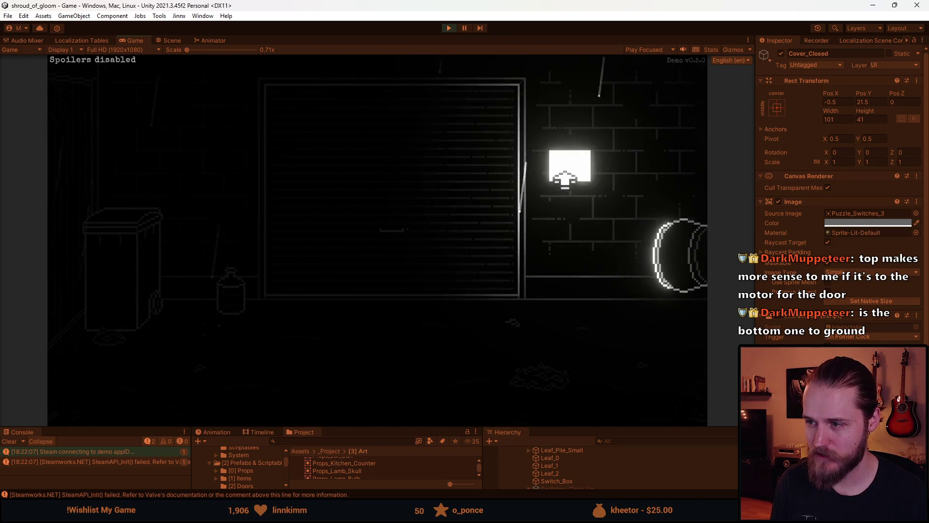
click(565, 176)
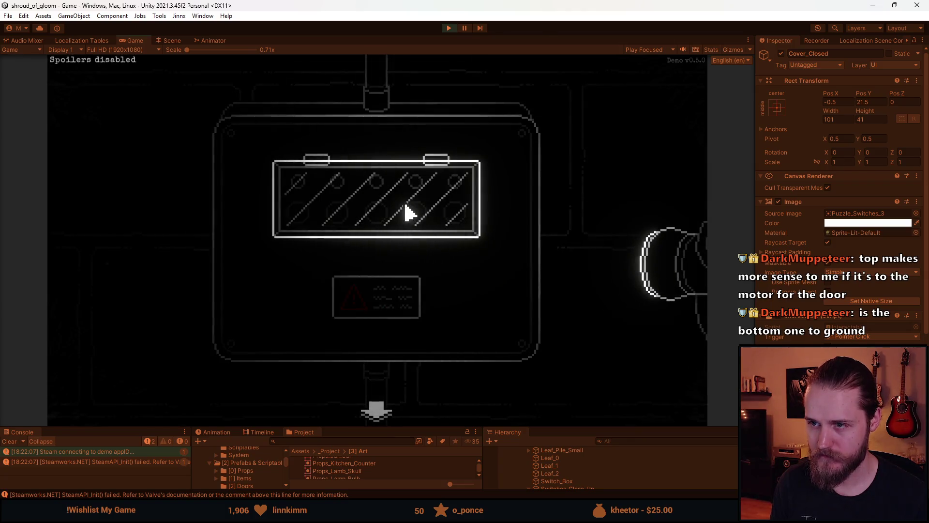
click(371, 400)
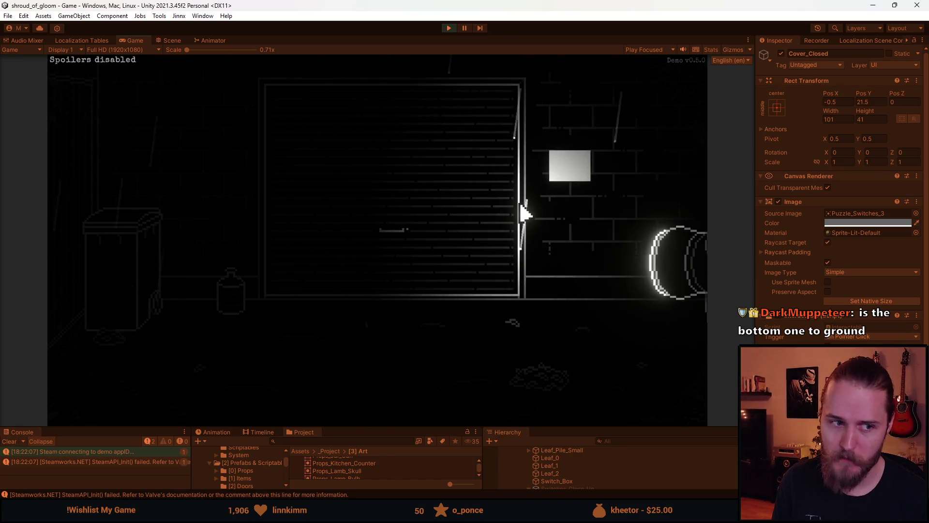
click(570, 168)
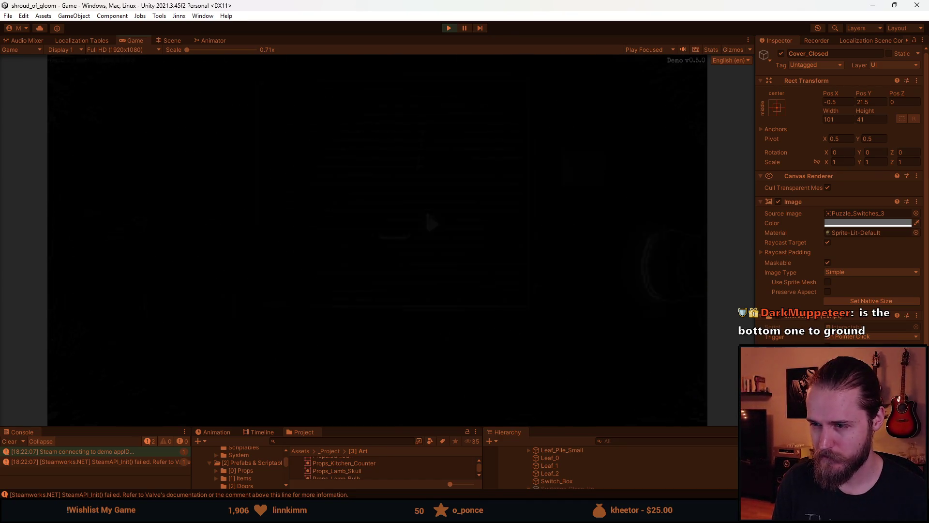
Step: Lift the switch cover twice, exit, then visit and leave the 718 mailbox close-up
click(390, 215)
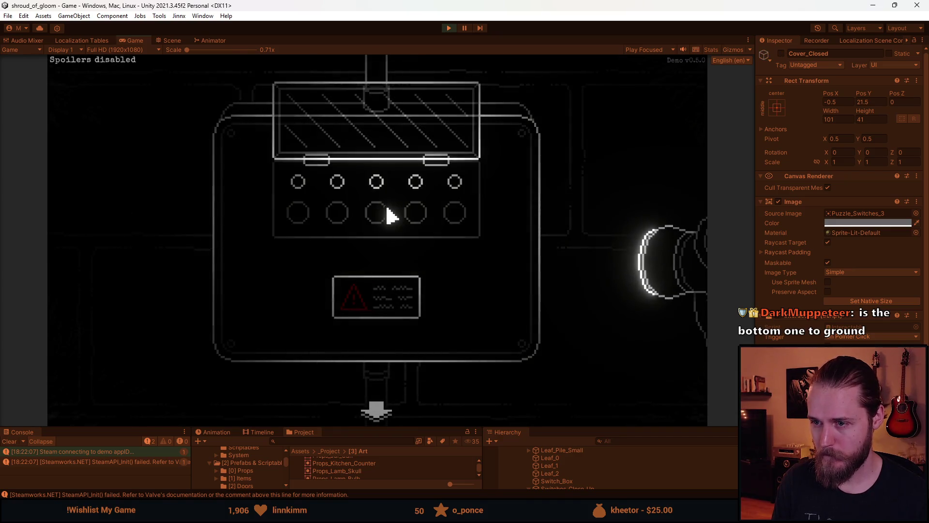
click(373, 141)
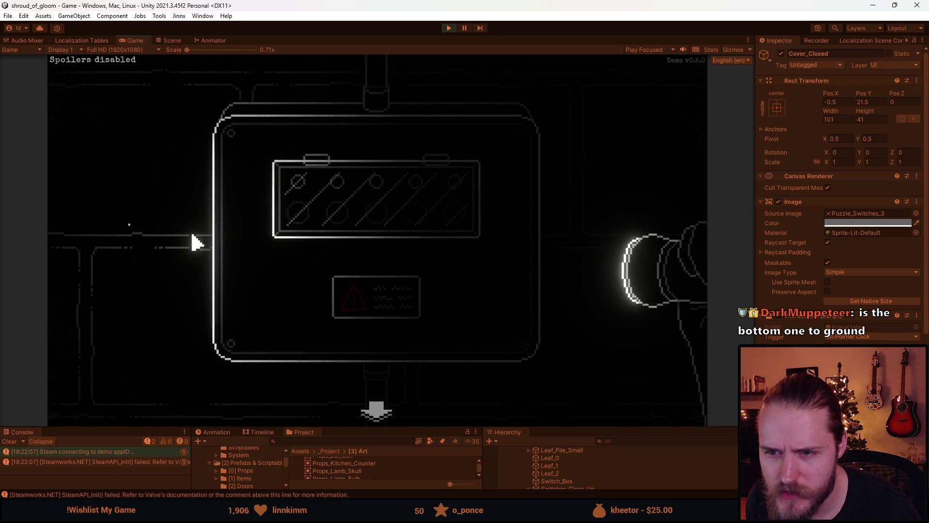
click(377, 413)
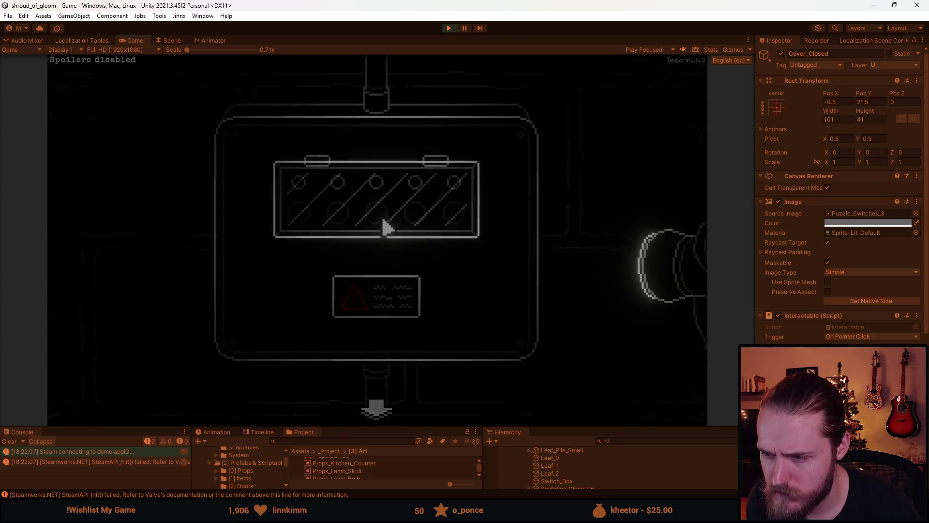
click(545, 179)
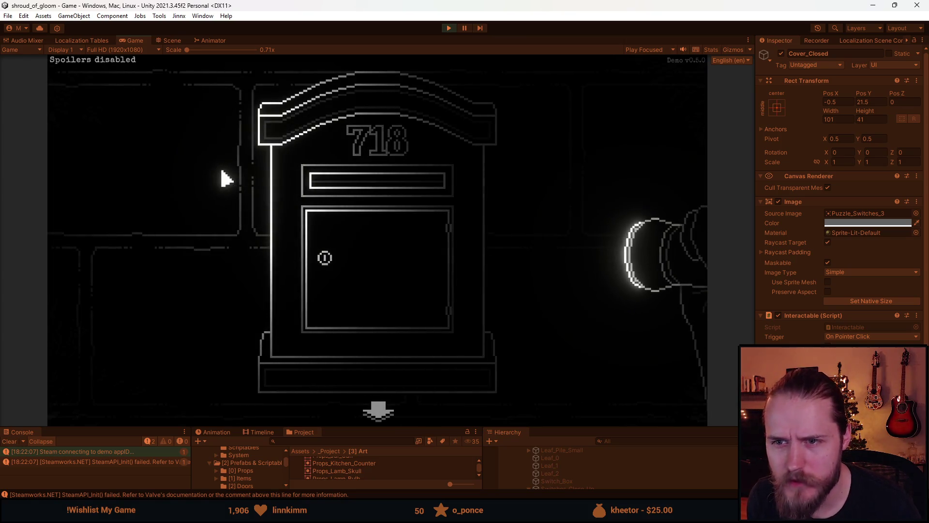
click(379, 410)
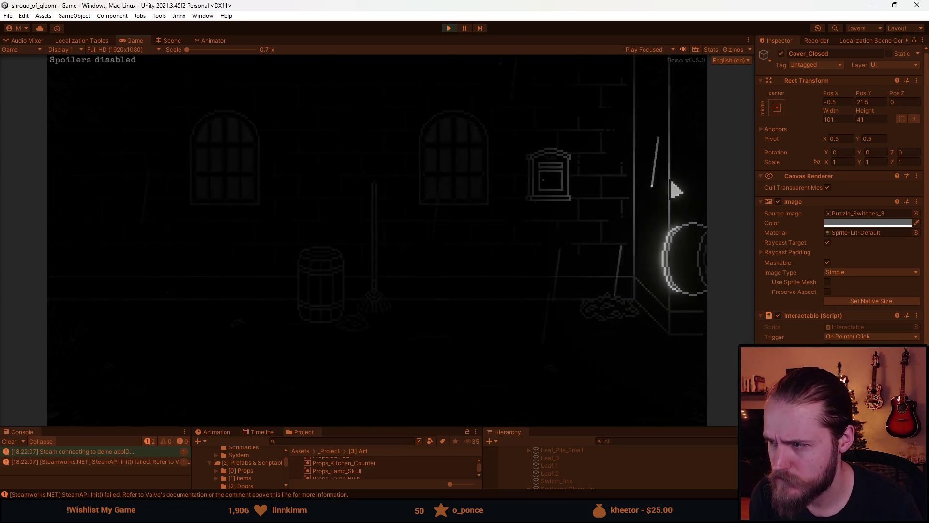
Step: Move to the next scene and open and leave the chain and lever close-up
click(655, 220)
click(436, 300)
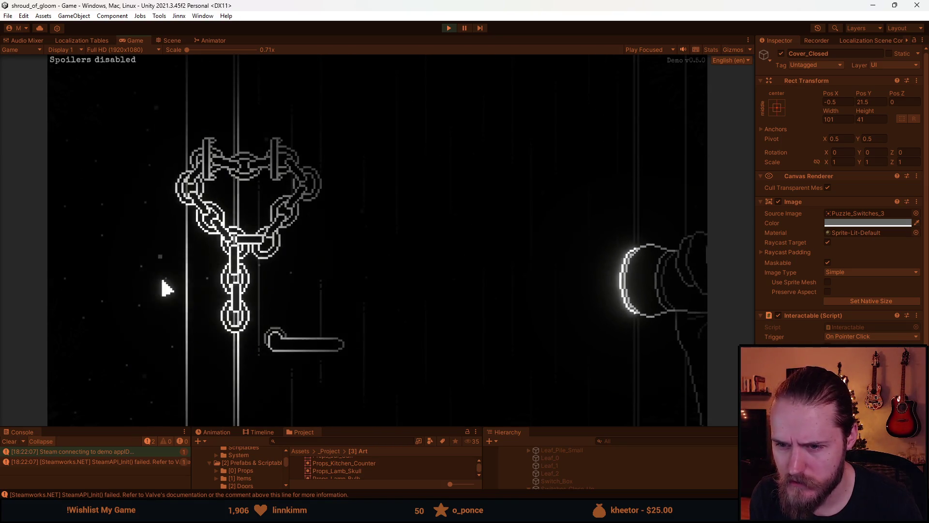
click(319, 276)
Step: Walk to the barrel room, open and close its mailbox close-up, and walk back
click(73, 228)
click(126, 229)
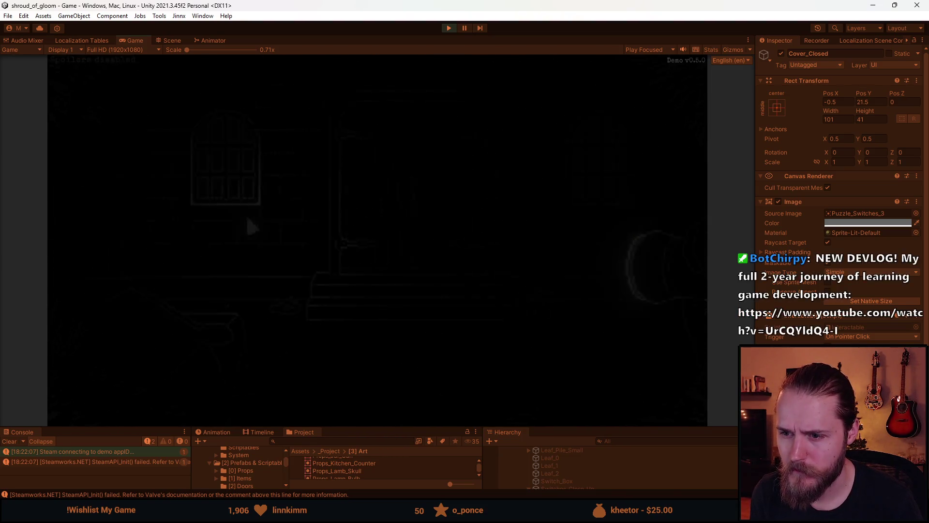
click(557, 177)
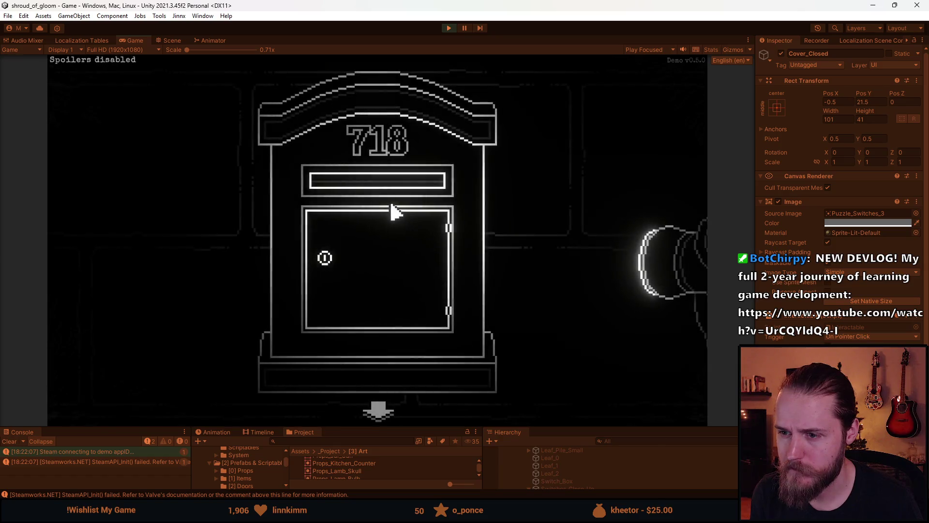
click(208, 217)
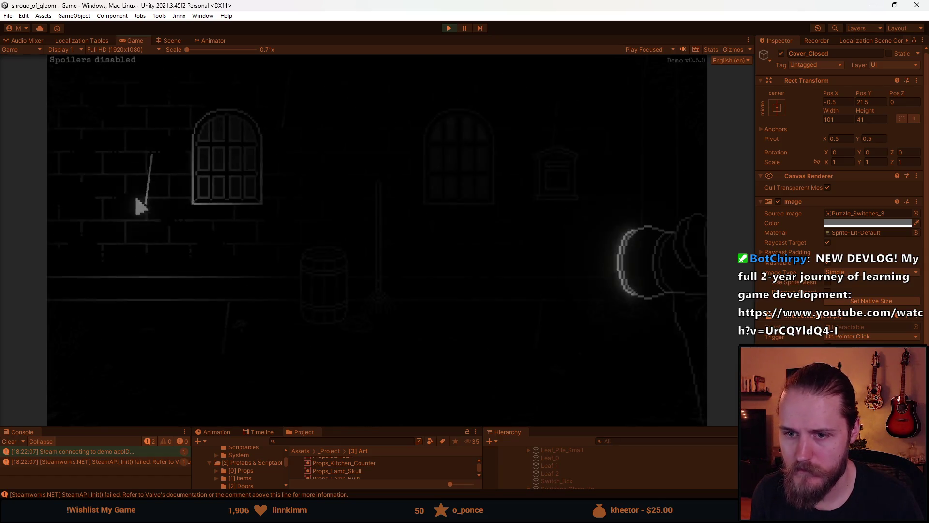
click(151, 210)
Step: Reopen the switch box, lift the glass cover, then pause and stop play mode
click(584, 185)
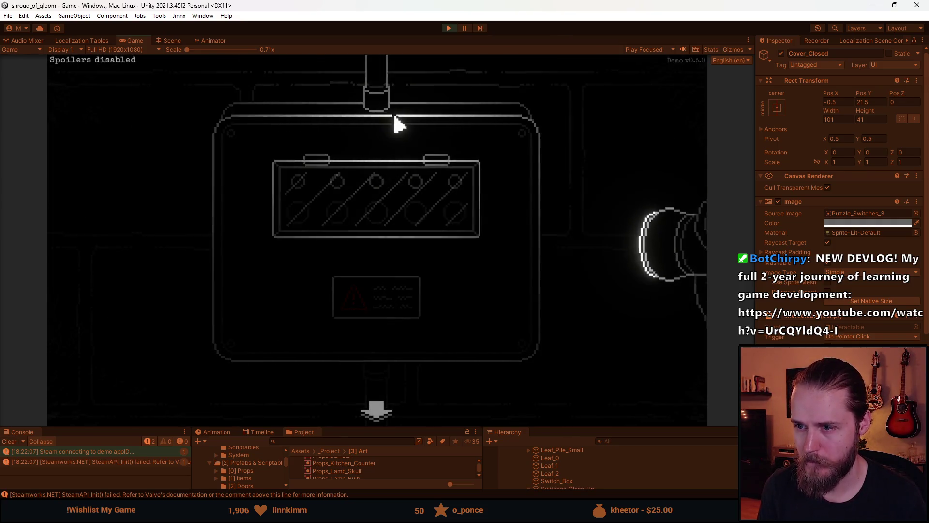
click(388, 208)
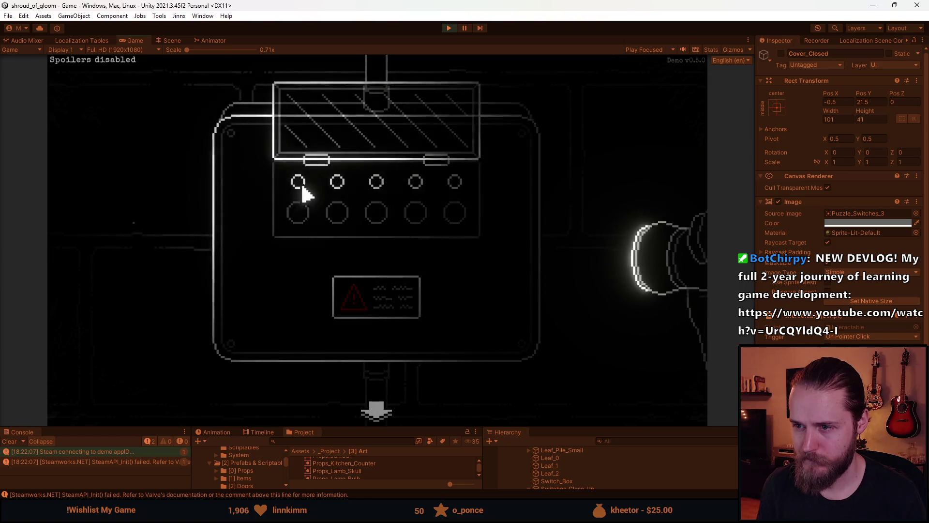
key(Escape)
key(ctrl+p)
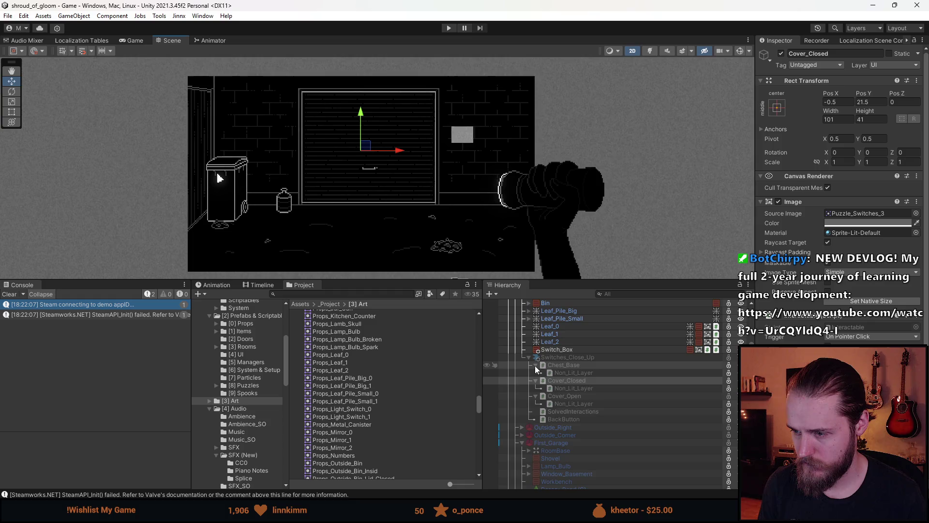
Step: Activate Switches_Close_Up and tidy its Cover_Closed and Cover_Open entries in the Hierarchy
click(535, 365)
click(564, 358)
key(alt+shift+a)
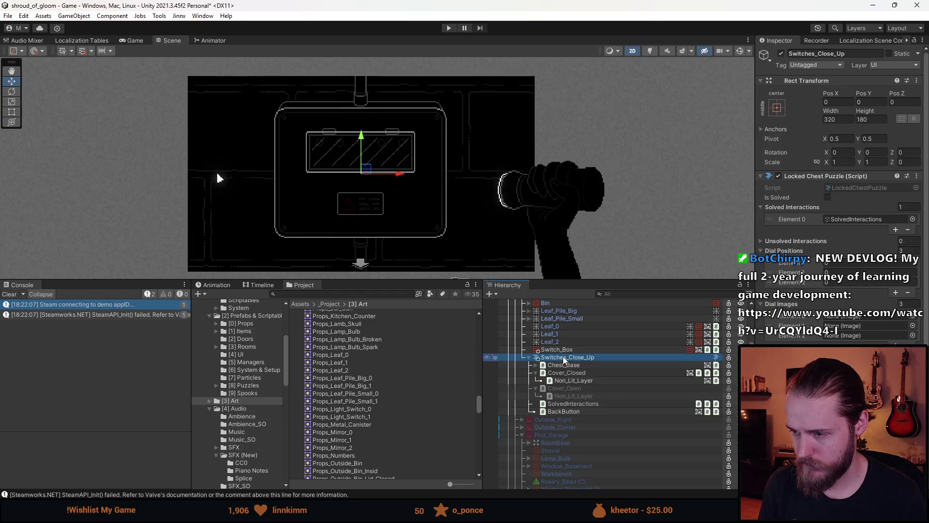
click(535, 373)
click(535, 380)
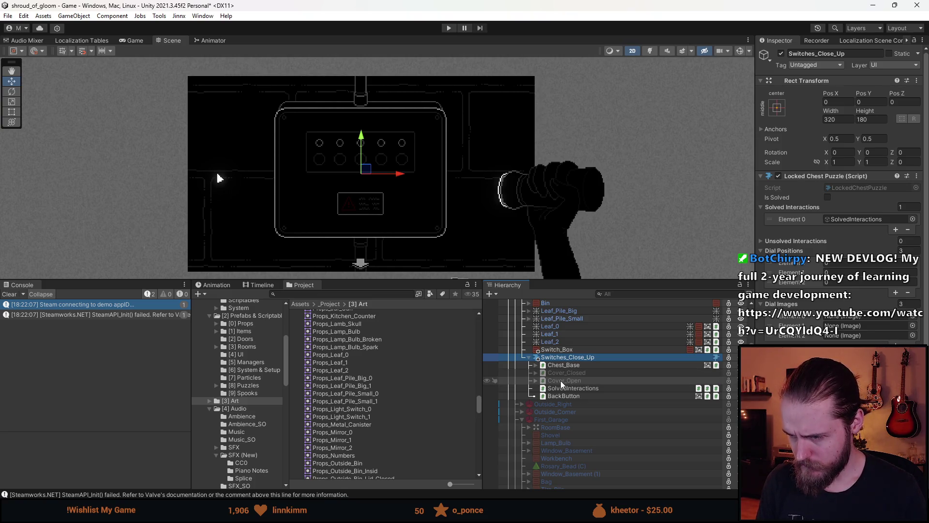
Step: Enlarge the Scene view and centre the switch box in it
scroll(371, 154, up, 5)
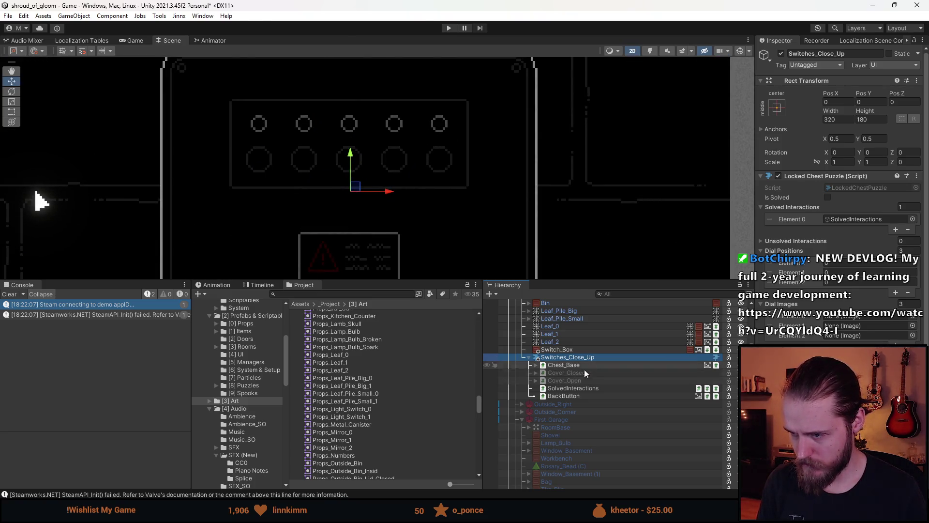
scroll(408, 126, down, 3)
drag(408, 126, 417, 178)
drag(402, 280, 403, 401)
scroll(435, 268, down, 2)
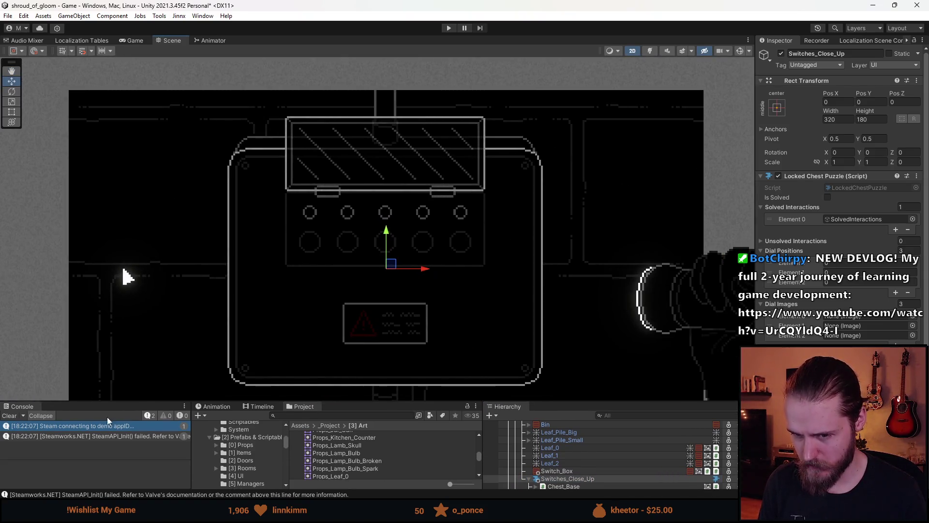
Step: Clear the console and give the Hierarchy and Project panels more room
click(9, 416)
drag(602, 400, 602, 357)
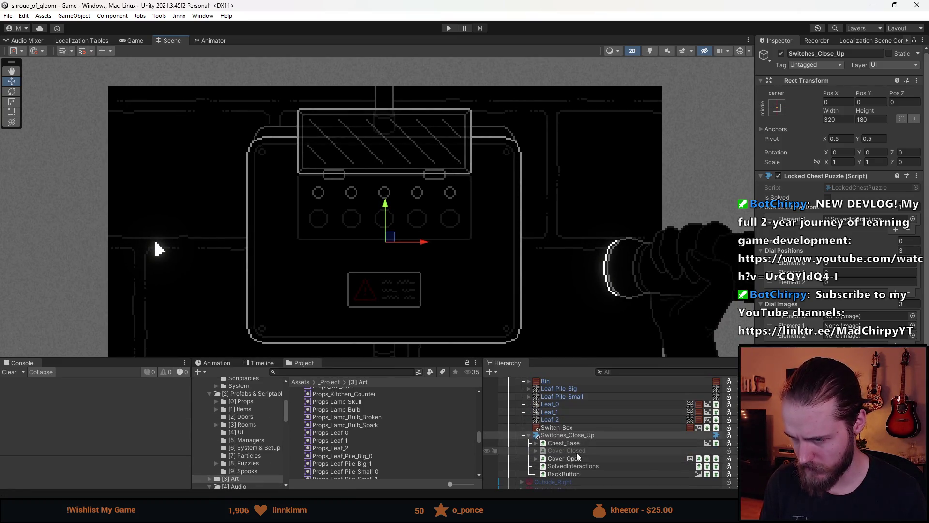
right_click(571, 439)
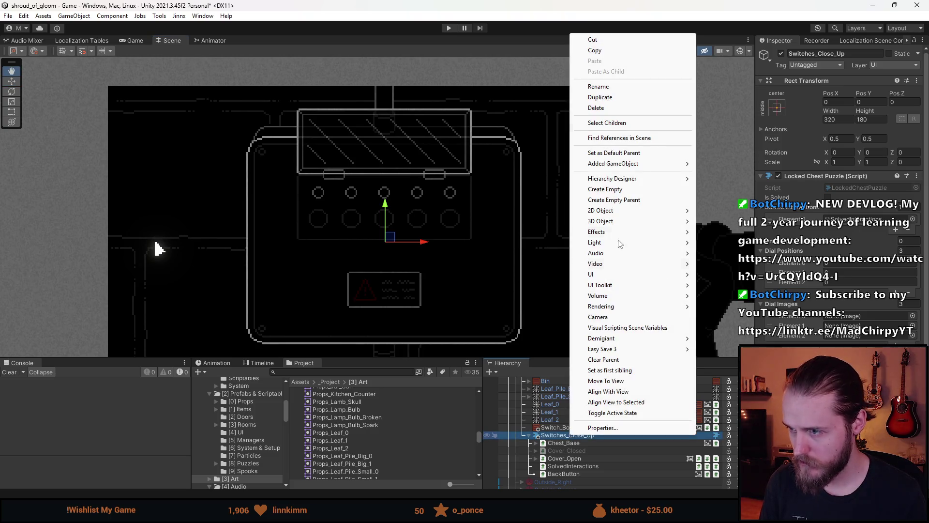
Step: Create an empty child named Switches, duplicate it as Lights, and reselect Switches
click(618, 196)
text(Switches)
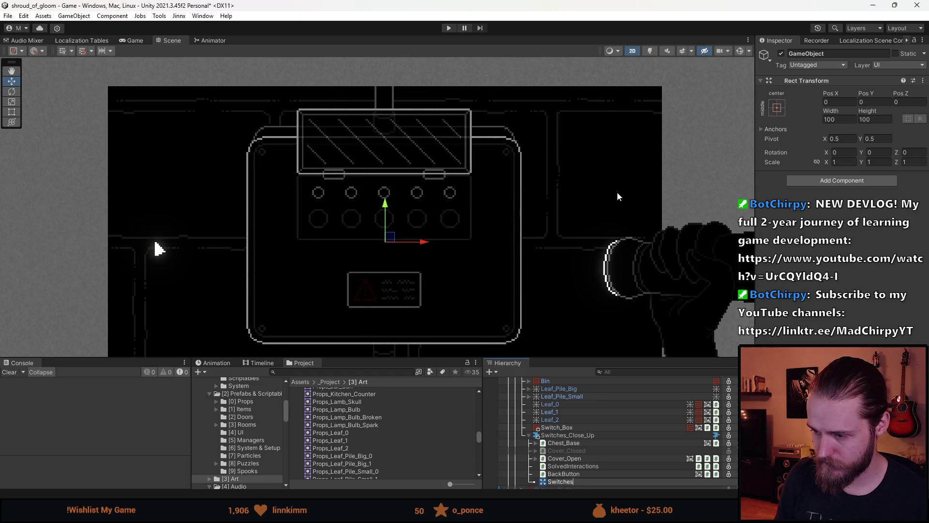
key(Return)
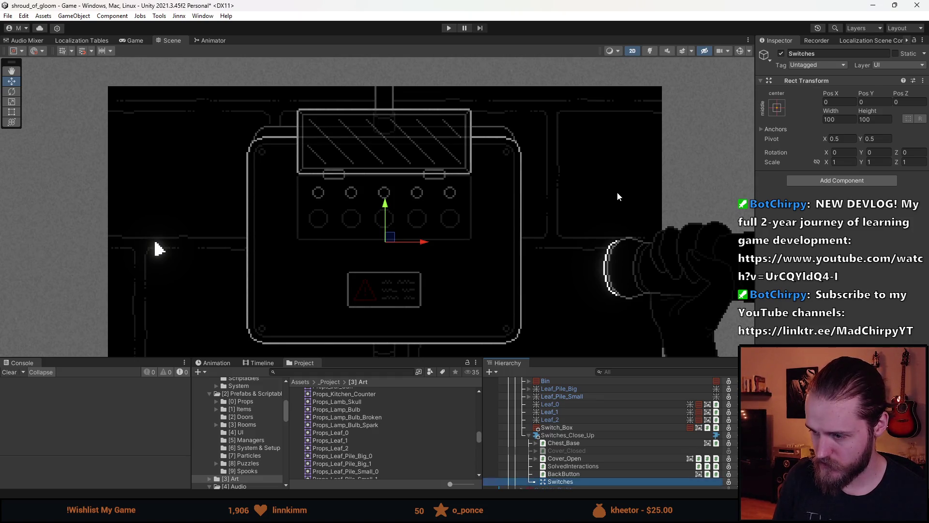
key(ctrl+d)
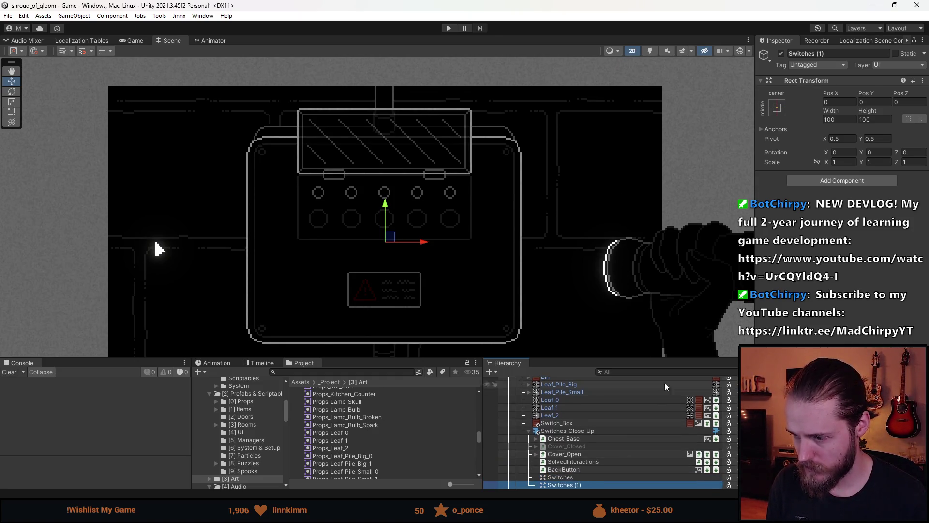
click(837, 55)
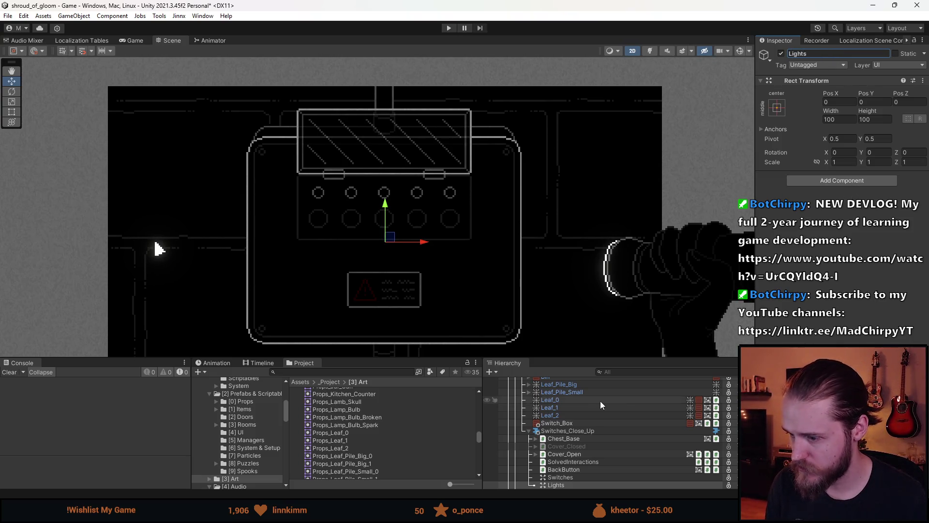
scroll(603, 401, down, 3)
click(576, 418)
right_click(575, 418)
mouse_move(621, 255)
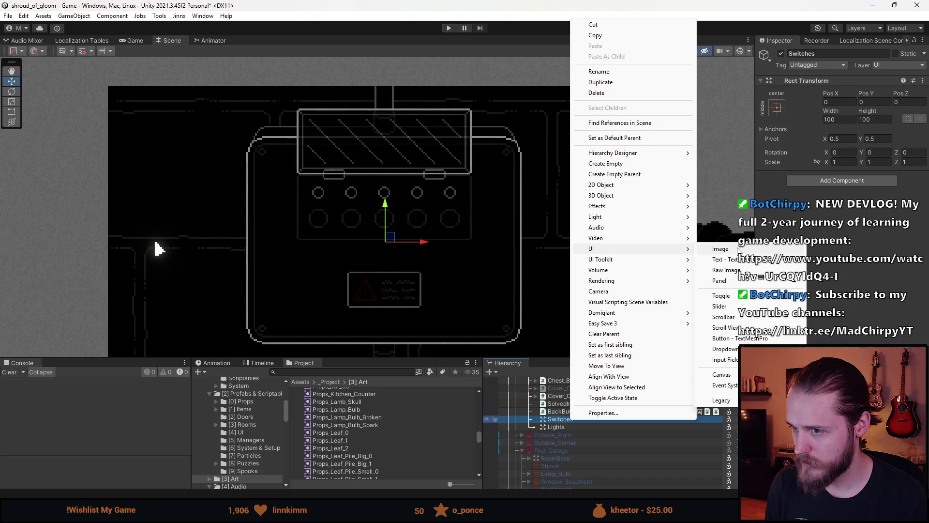
Step: Add an Image under Switches using the Puzzle_Switches_2 sprite at its native size
click(738, 250)
click(923, 213)
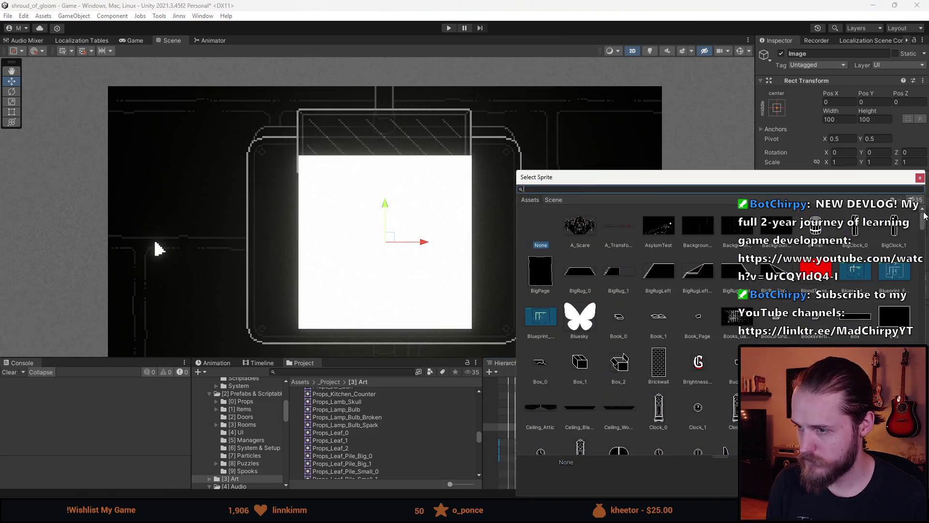
text(switch)
key(Escape)
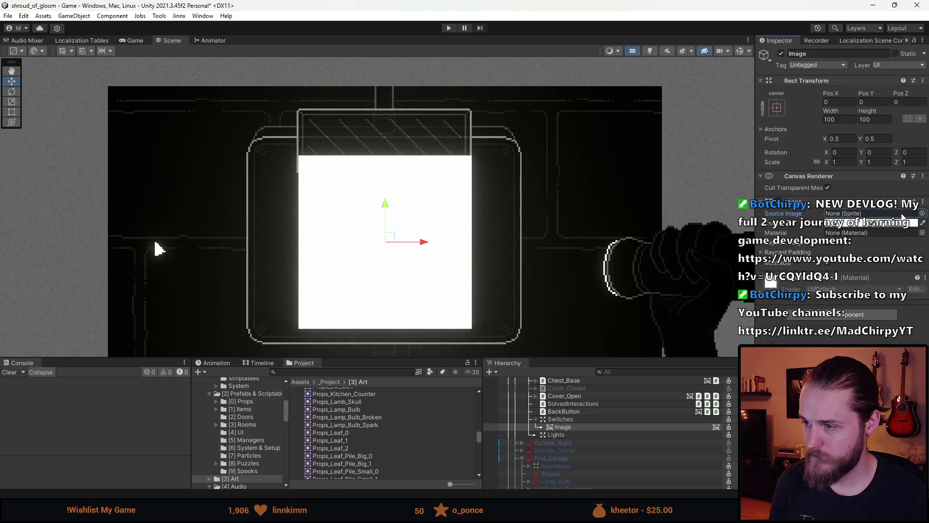
click(923, 214)
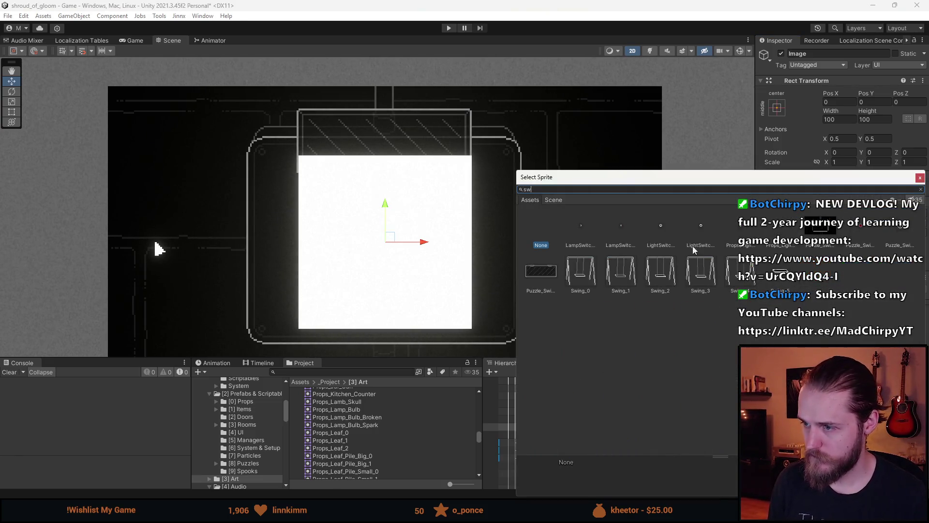
double_click(898, 228)
click(888, 301)
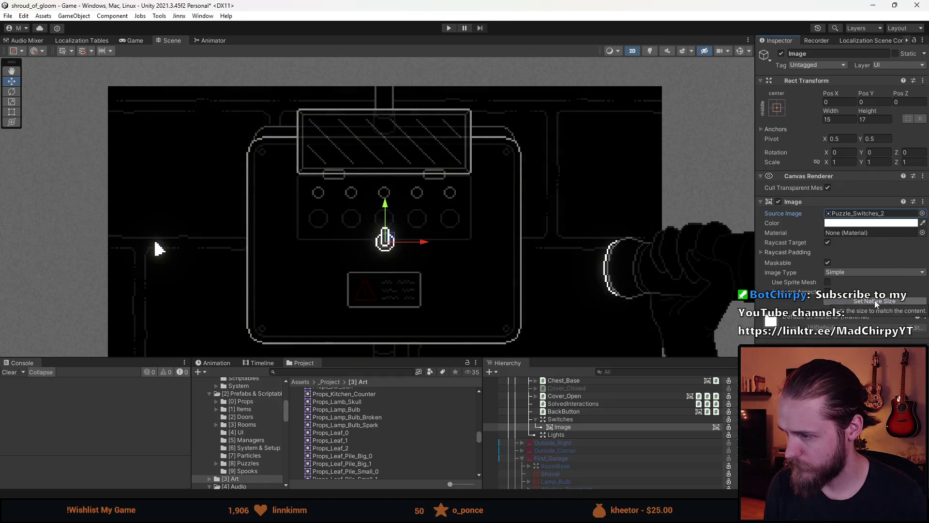
Step: Rename the new image object to Switch (0)
click(586, 411)
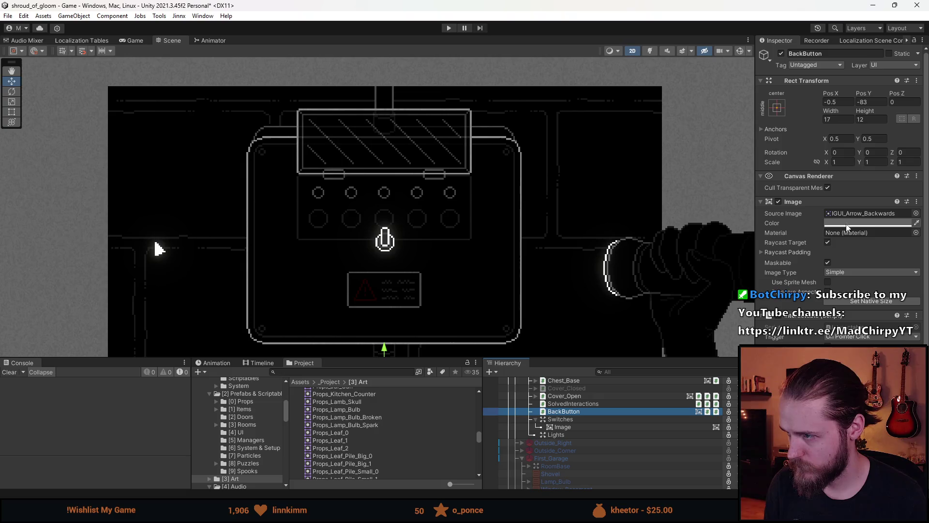
click(603, 420)
click(600, 427)
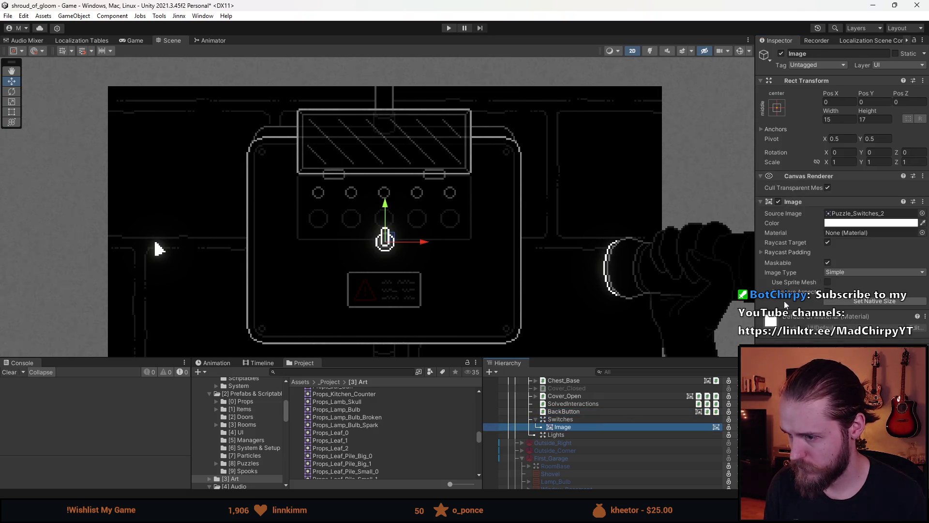
right_click(872, 223)
click(872, 237)
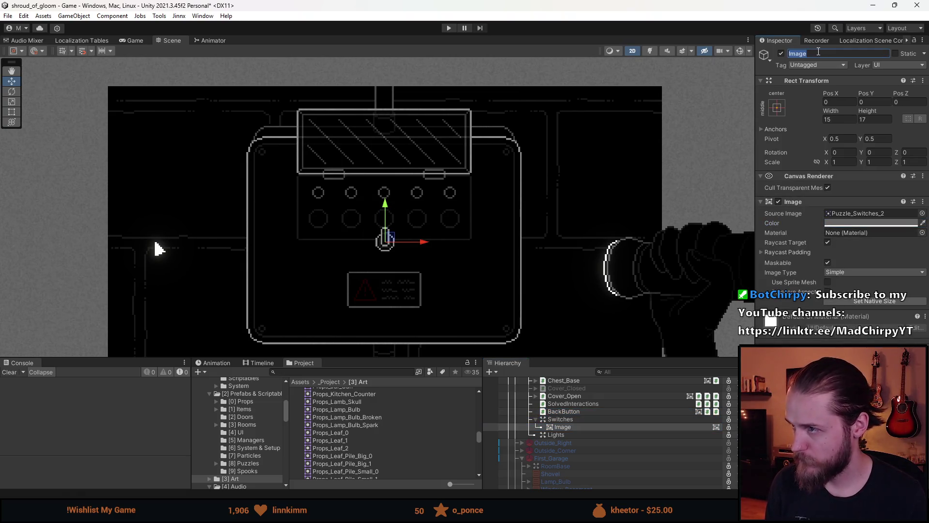
click(839, 53)
text(Switch (00)
text())
key(Return)
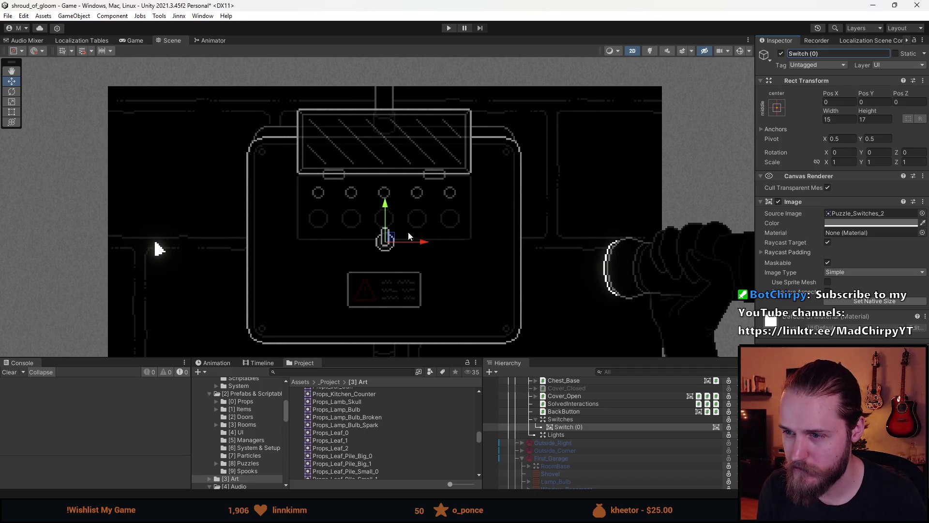
Step: Move Switch (0) onto the first lower circle of the panel
scroll(410, 226, up, 2)
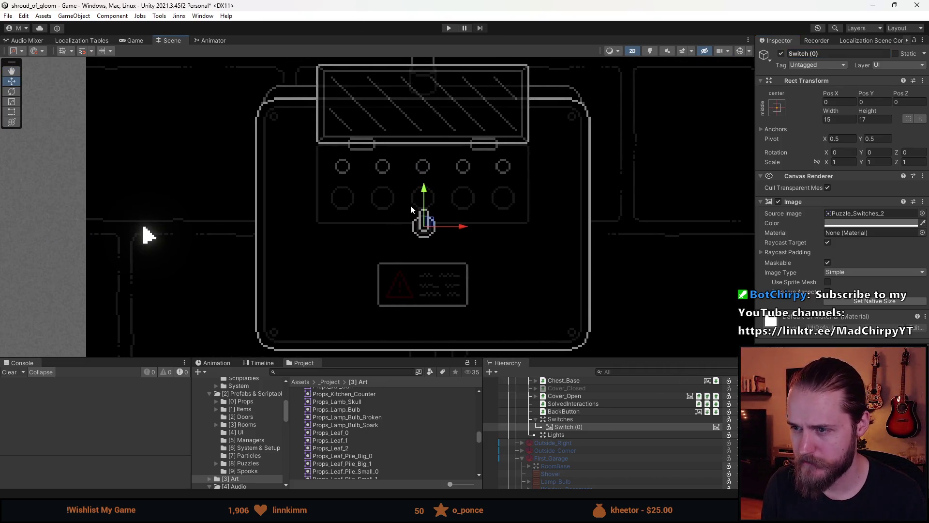
scroll(410, 205, up, 2)
mouse_move(433, 227)
mouse_down()
mouse_move(364, 222)
mouse_move(330, 192)
mouse_up()
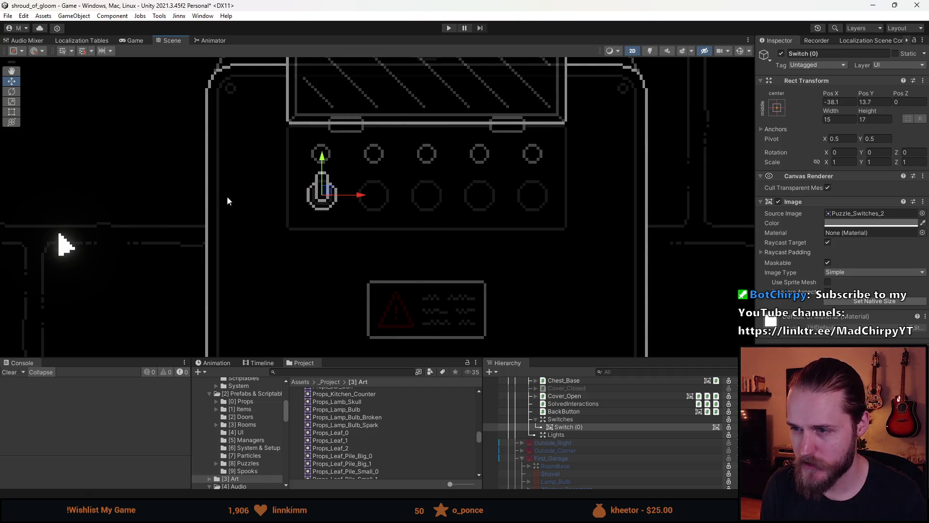
scroll(358, 186, up, 1)
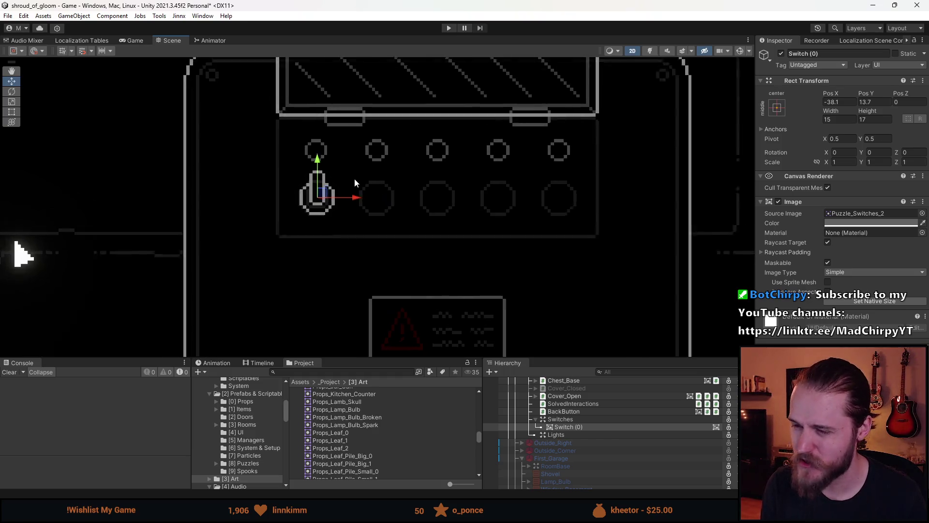
scroll(339, 196, up, 3)
scroll(312, 200, up, 2)
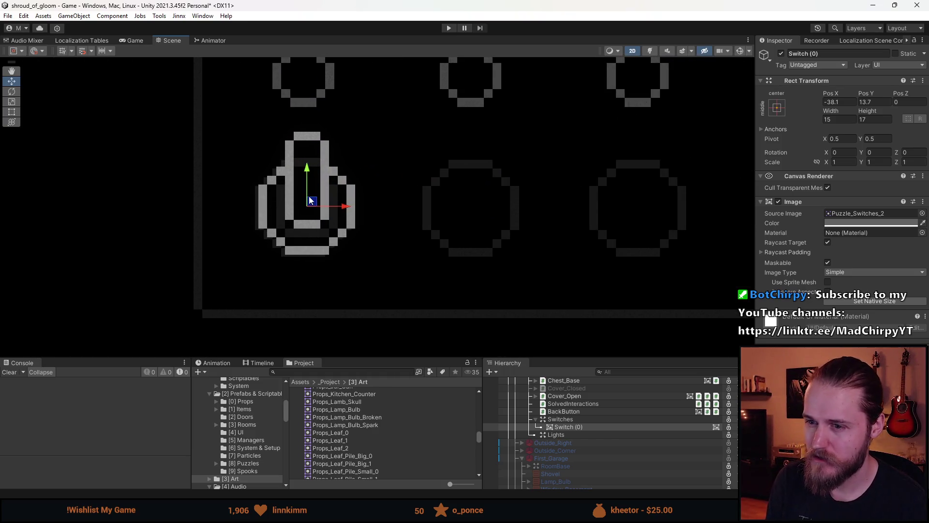
drag(312, 206, 310, 208)
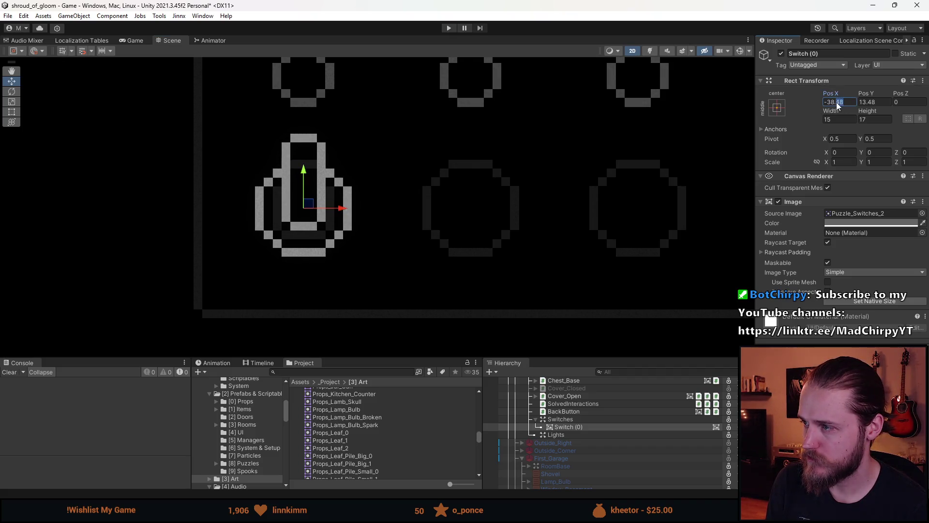
Step: Round Switch (0)'s position to -38.5, 13.5 and enter a Y scale of -1
text(5)
key(Return)
scroll(599, 170, down, 8)
text(13.5)
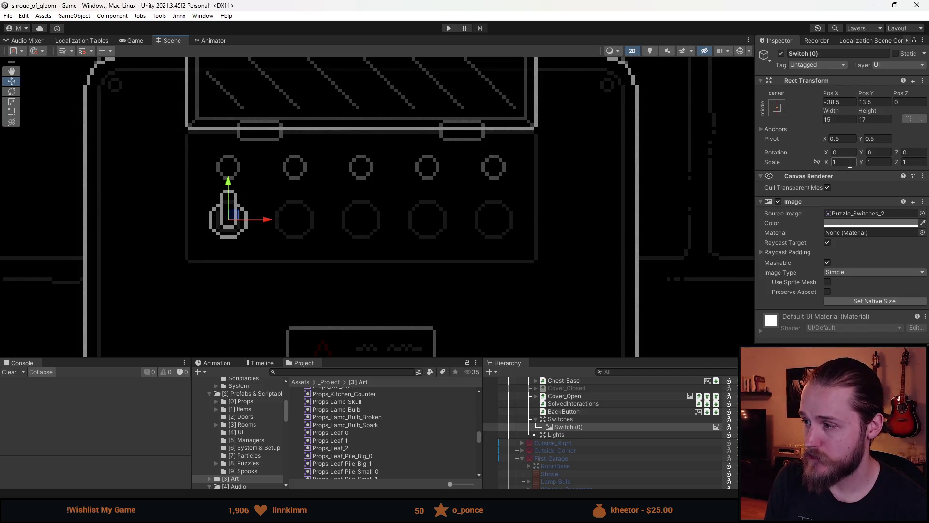
text(-1)
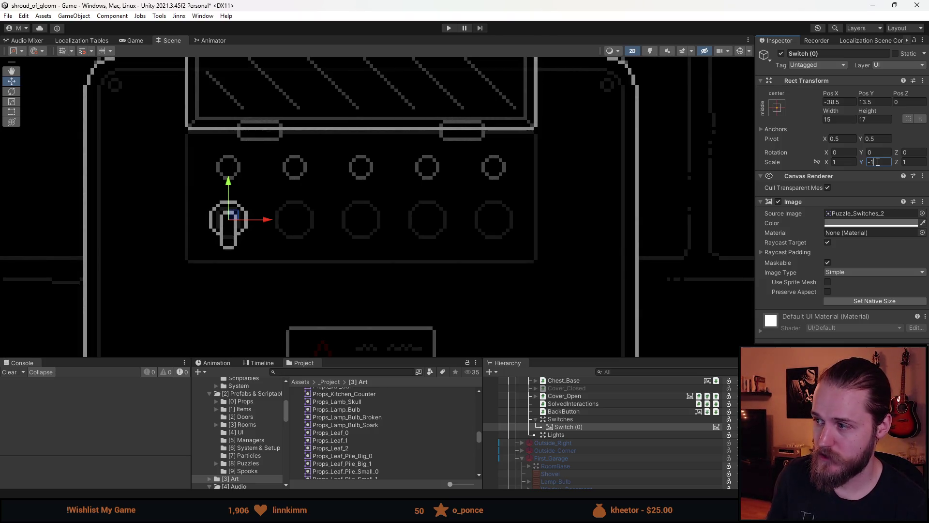
key(BackSpace)
key(BackSpace)
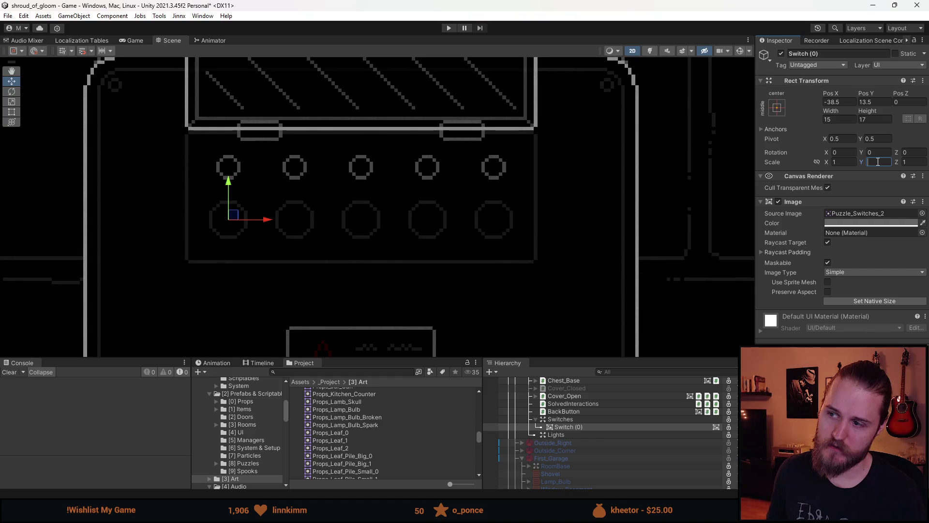
text(-1)
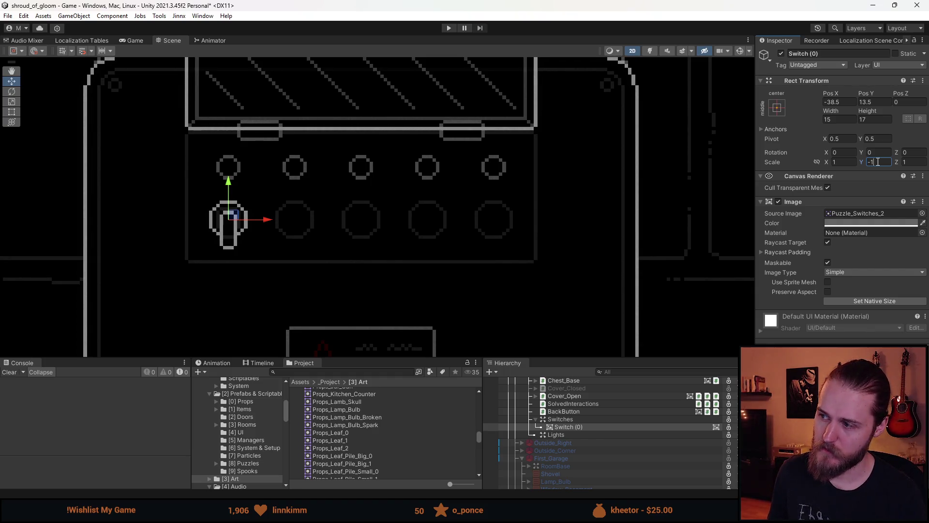
Step: Compare Switch (0) upright and flipped by toggling its Scale Y between 1 and -1
key(Left)
key(BackSpace)
text(-)
key(BackSpace)
text(-)
key(BackSpace)
text(-)
key(BackSpace)
text(-)
key(BackSpace)
text(-)
key(BackSpace)
text(-)
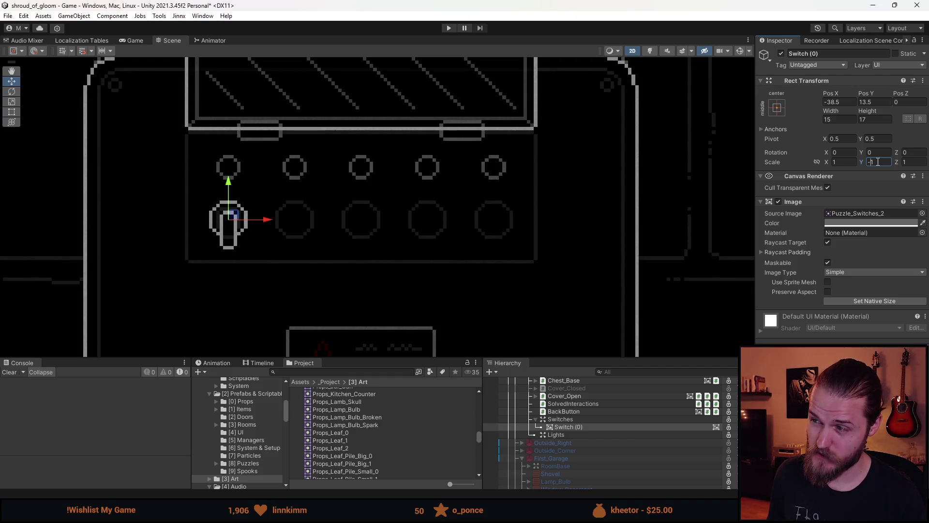
key(BackSpace)
key(BackSpace)
text(1)
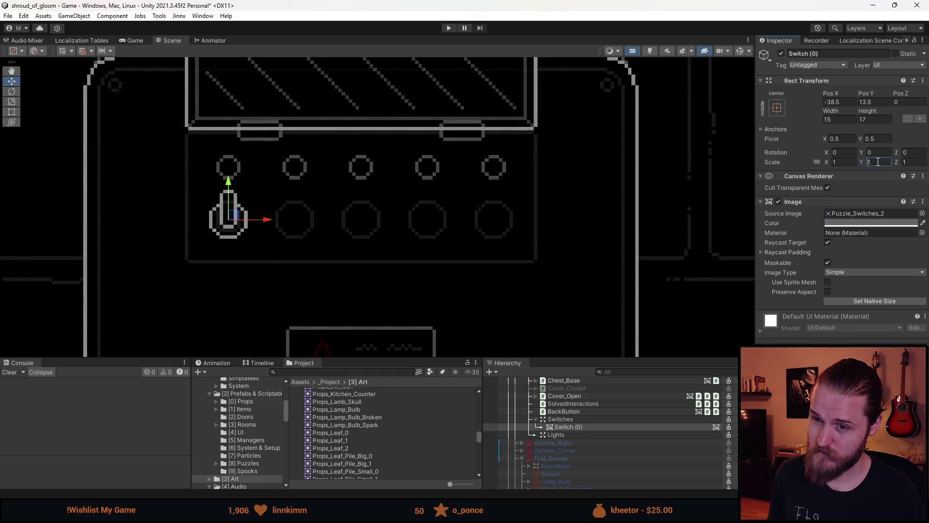
key(BackSpace)
text(-1)
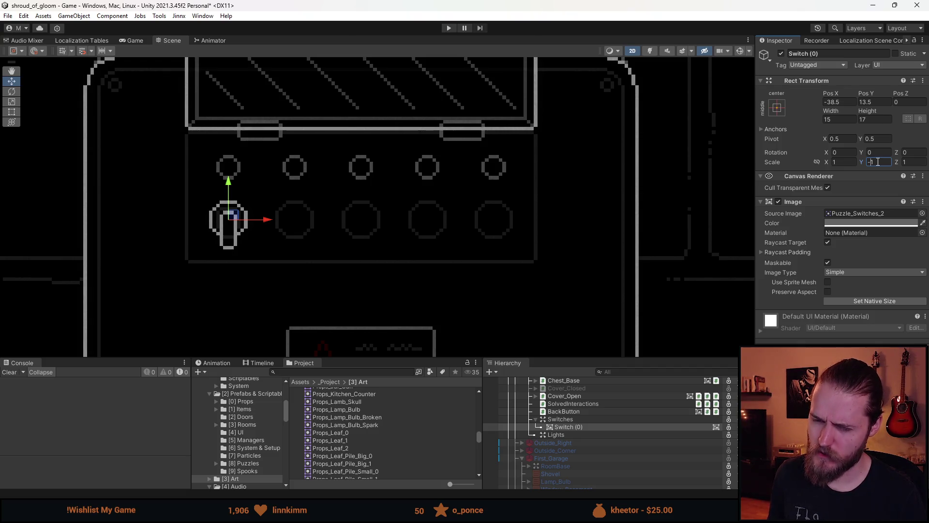
key(BackSpace)
key(BackSpace)
text(1)
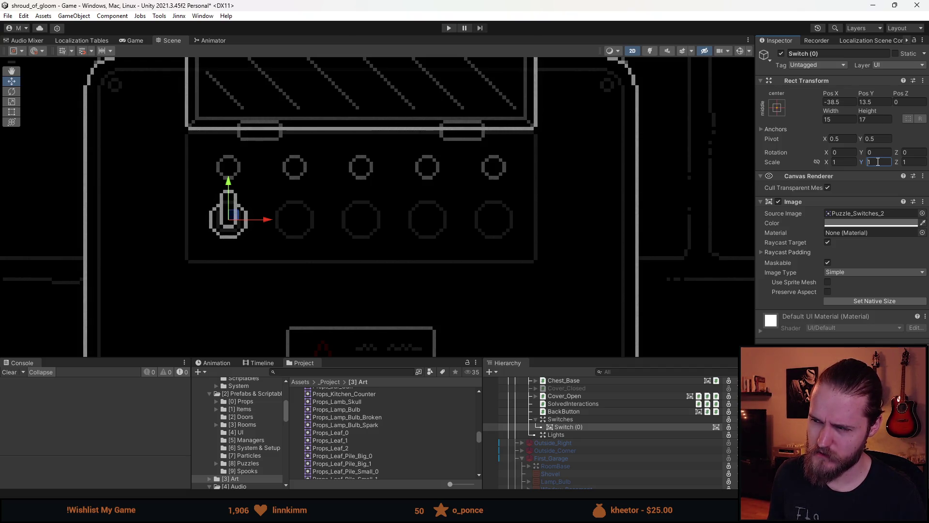
key(BackSpace)
text(-1)
Step: Flip back and forth with undo/redo, then commit Scale Y at -1 so the switch stays upside down
key(ctrl+z)
key(ctrl+y)
key(ctrl+z)
key(ctrl+y)
key(ctrl+z)
key(ctrl+y)
key(ctrl+z)
key(ctrl+y)
key(ctrl+z)
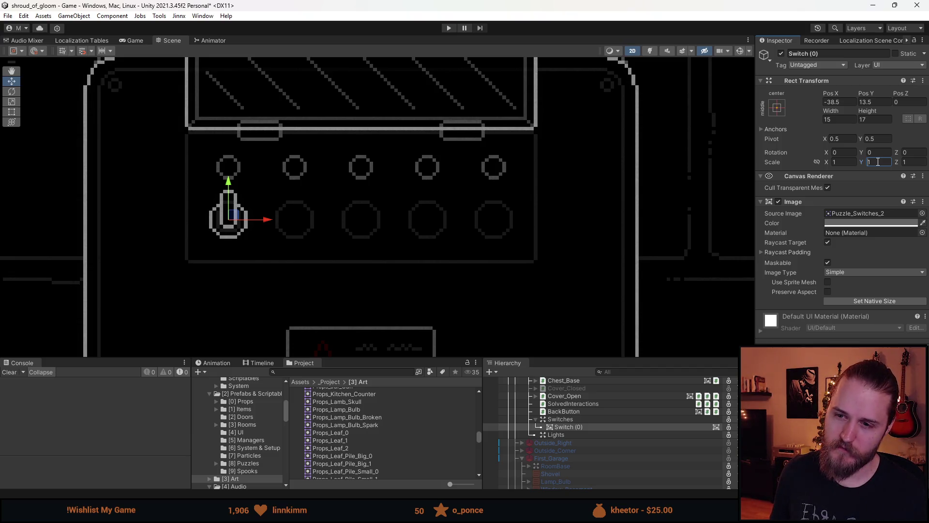
text(-)
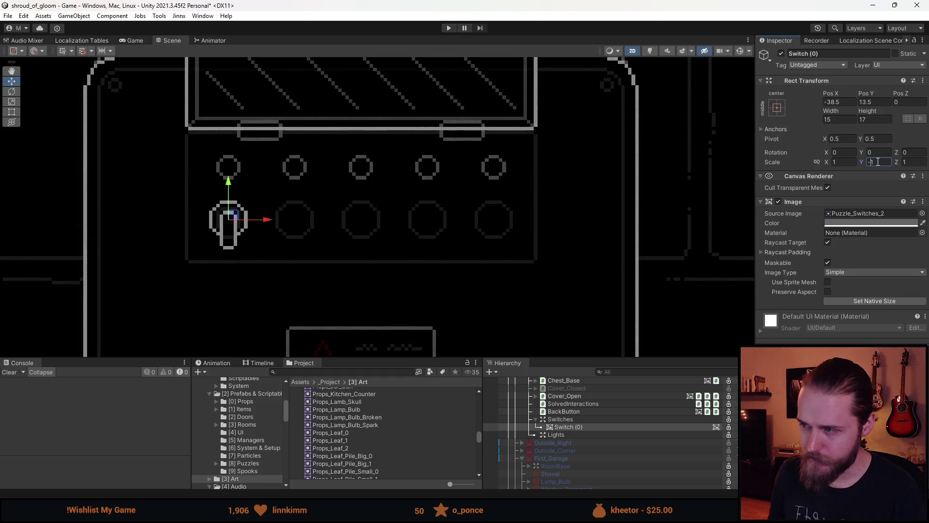
key(Return)
scroll(469, 254, down, 2)
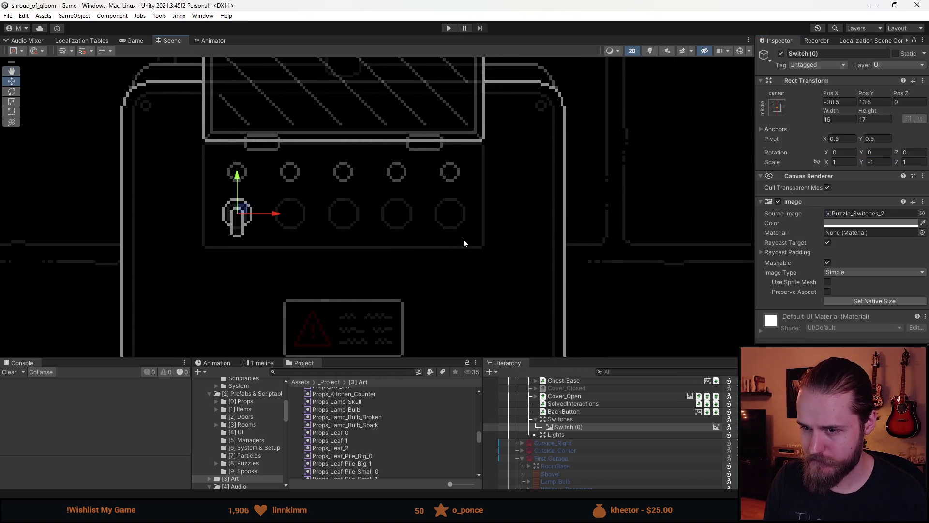
Step: Duplicate Switch (0) into the second and third slots at Pos X -19.5 and -0.5
click(382, 255)
scroll(584, 432, up, 5)
scroll(597, 435, up, 5)
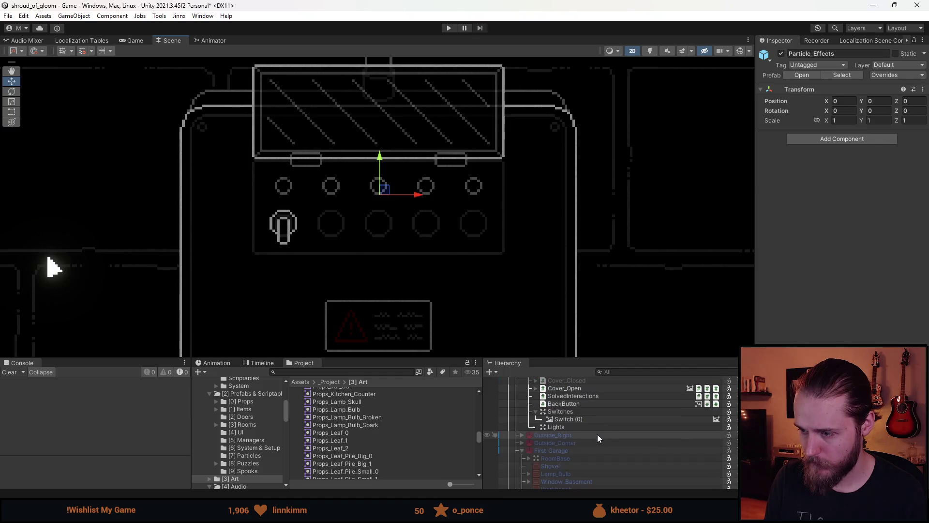
click(583, 419)
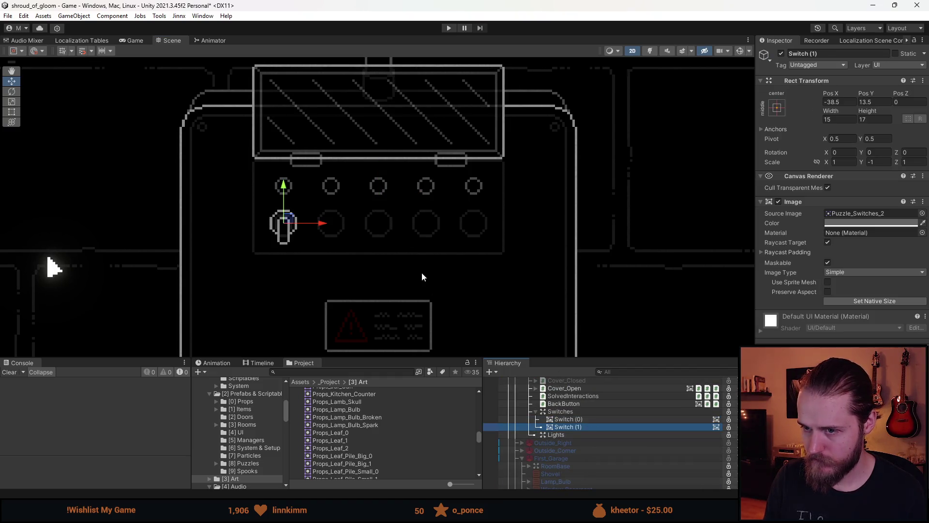
scroll(339, 225, up, 4)
drag(274, 227, 385, 232)
click(834, 102)
text(-19.5)
click(588, 427)
key(ctrl+d)
mouse_move(384, 228)
mouse_down()
mouse_move(498, 219)
mouse_move(489, 218)
mouse_up()
click(843, 99)
text(-0.5)
Step: Duplicate further switches into the fourth and fifth slots at Pos X 18.5 and 37.5
click(591, 434)
key(ctrl+d)
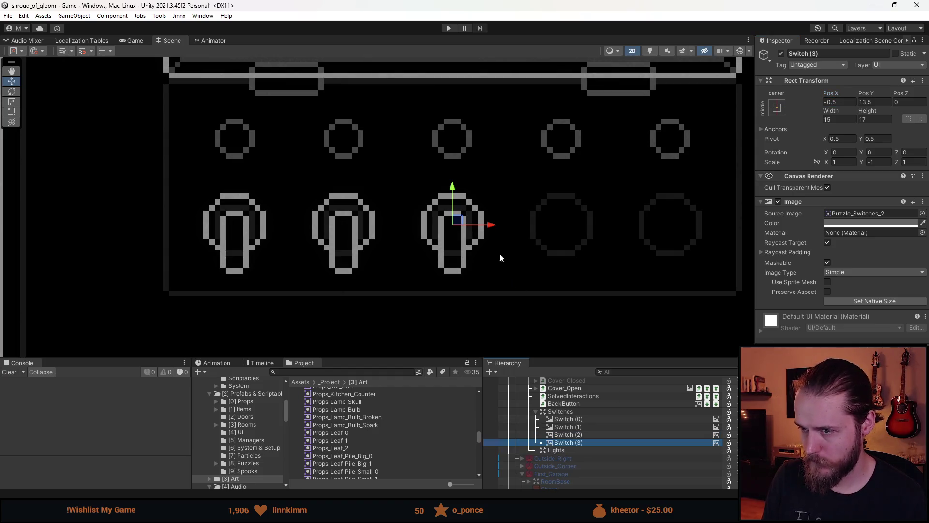
drag(495, 223, 603, 224)
click(837, 102)
text(18.5)
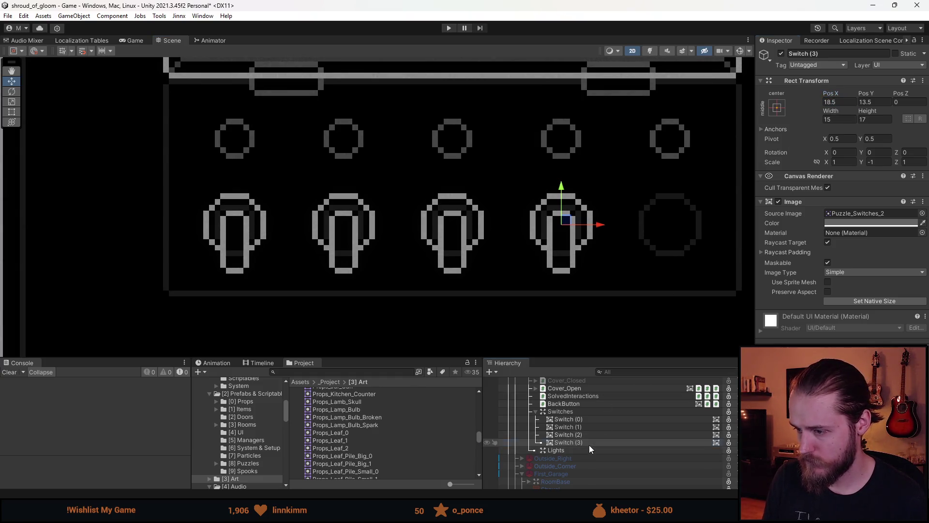
click(589, 443)
key(ctrl+d)
drag(605, 222, 715, 228)
click(836, 102)
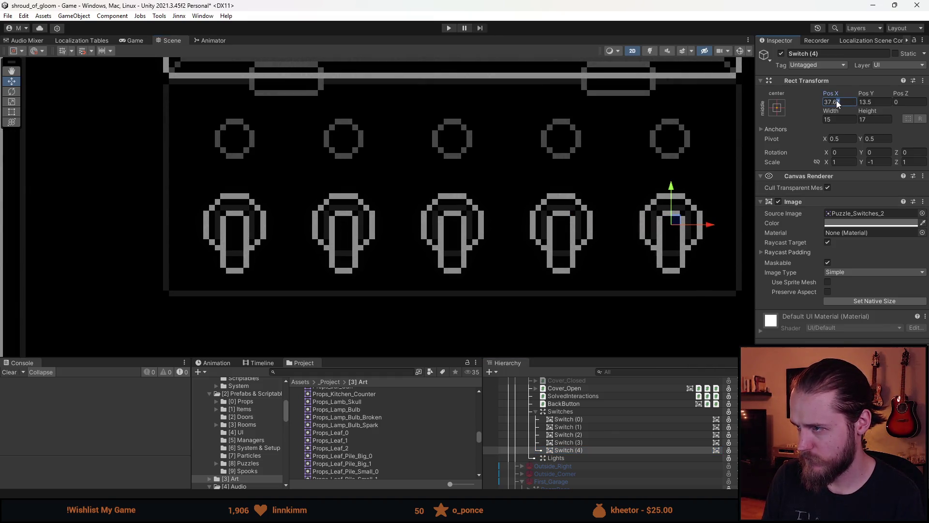
key(BackSpace)
key(BackSpace)
text(8)
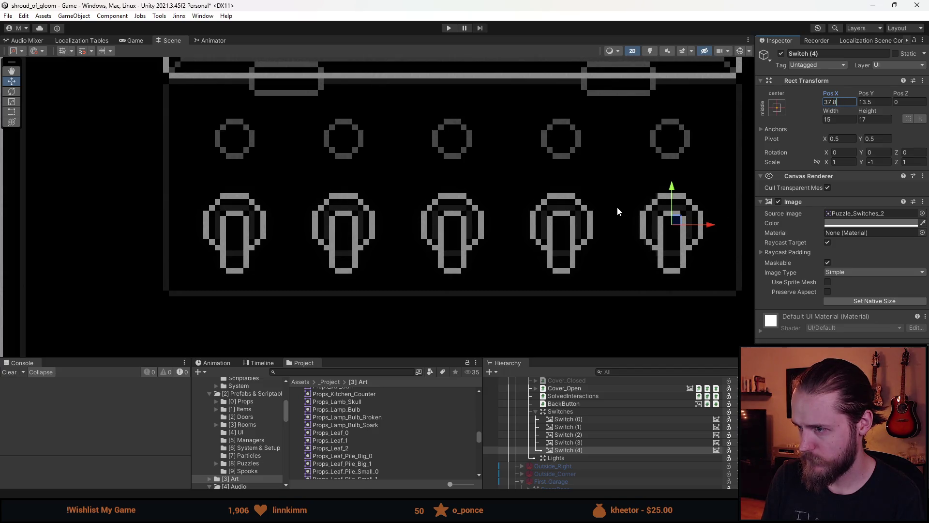
scroll(643, 218, down, 3)
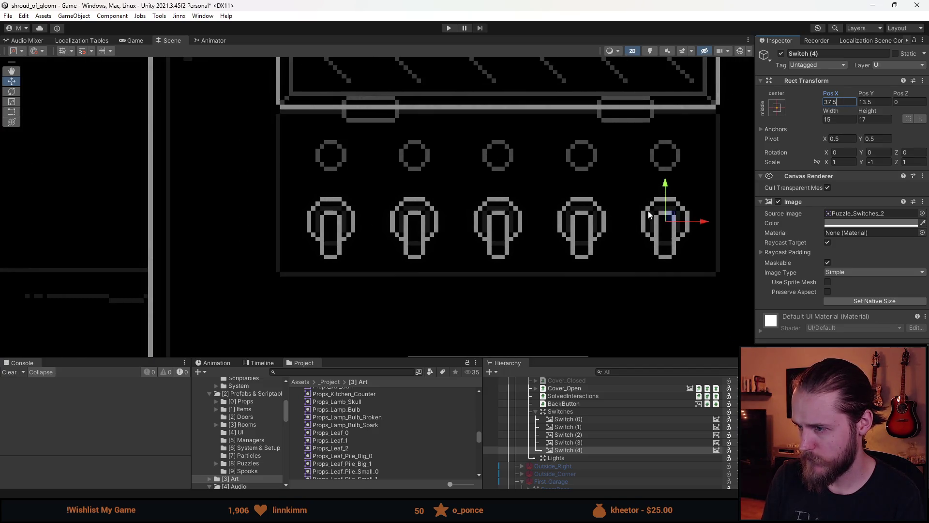
Step: Select Switch (0) through Switch (4) in the Hierarchy
click(617, 297)
scroll(619, 294, up, 5)
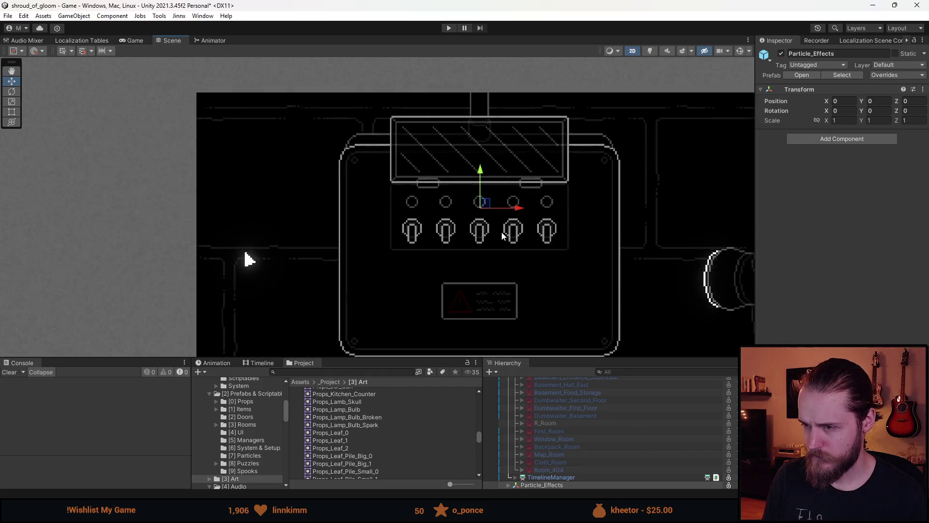
scroll(559, 434, up, 3)
scroll(585, 435, down, 5)
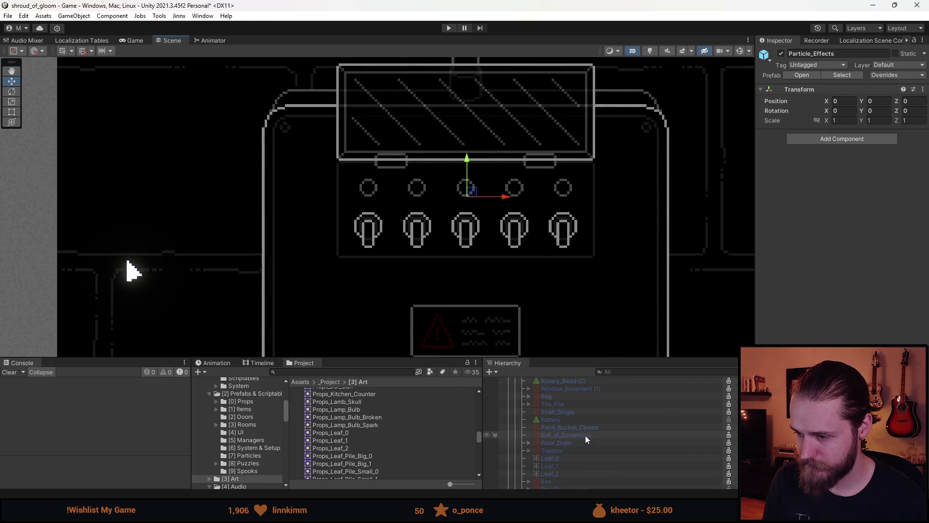
scroll(586, 438, down, 2)
click(583, 417)
shift+click(581, 449)
Step: Undo the stray edits made to the five switches
key(alt+Tab)
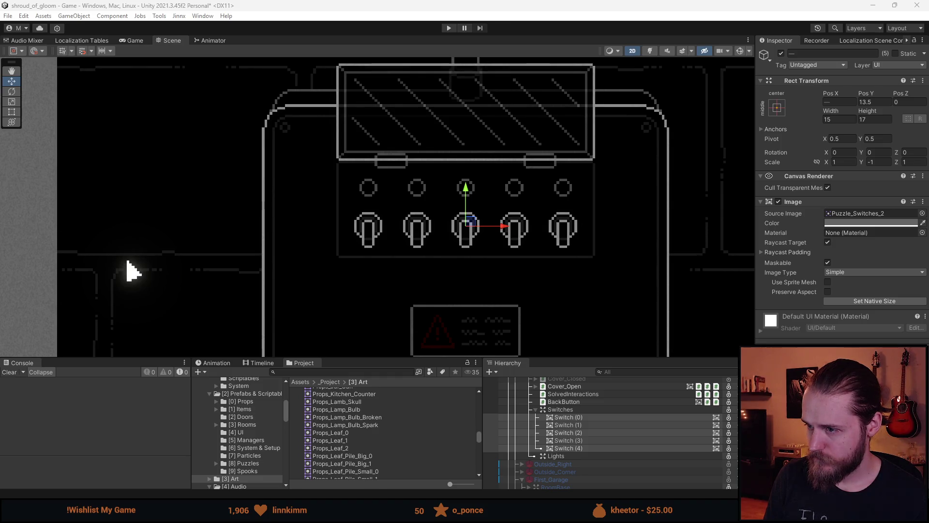
scroll(392, 141, down, 5)
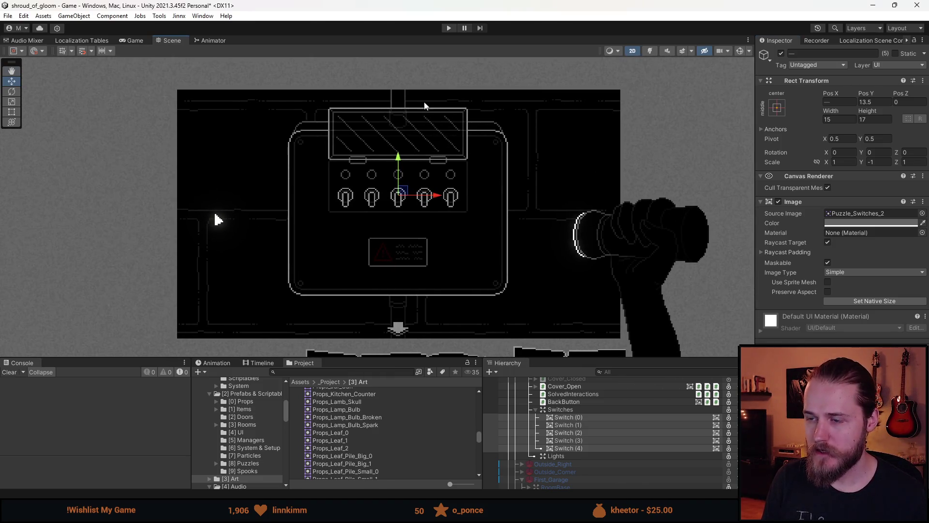
scroll(580, 409, down, 3)
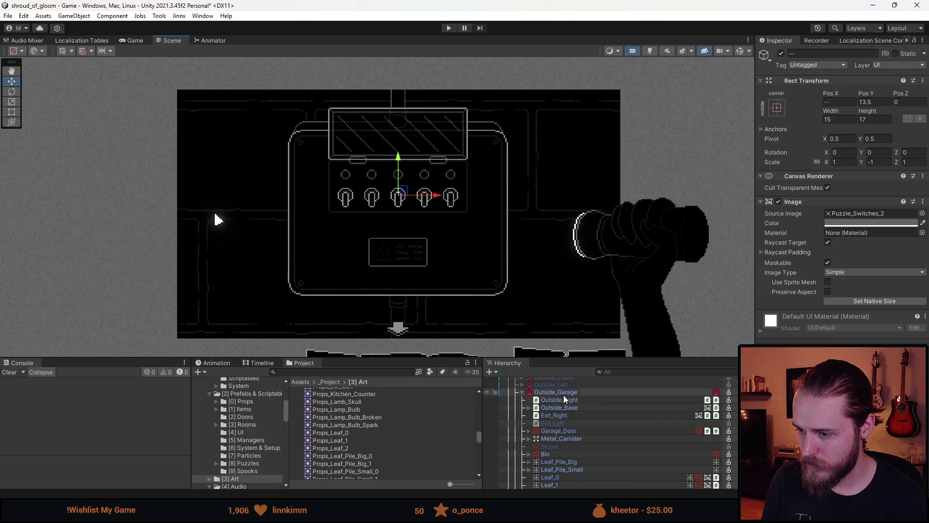
key(alt+shift+a)
key(ctrl+z)
key(ctrl+z)
key(ctrl+z)
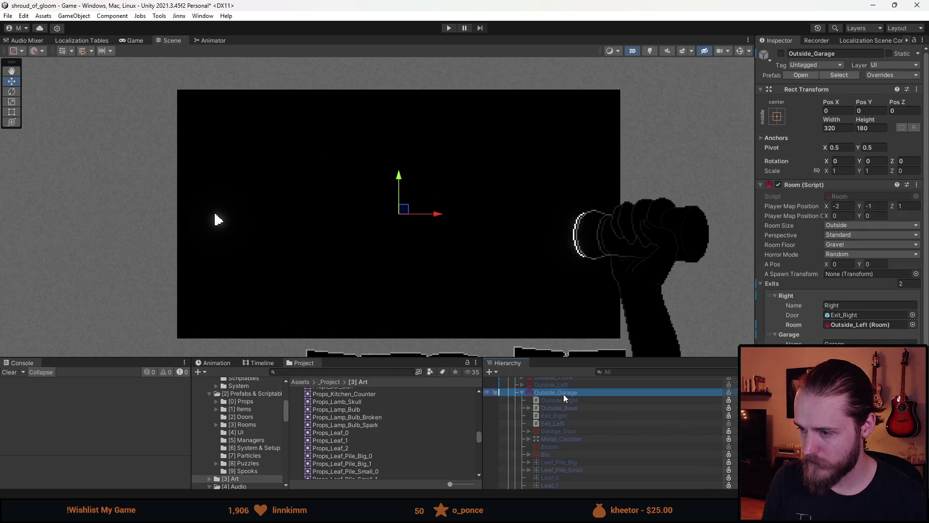
Step: Deactivate Switches_Close_Up to reveal the garage, then close the Chrome tab
scroll(574, 420, up, 3)
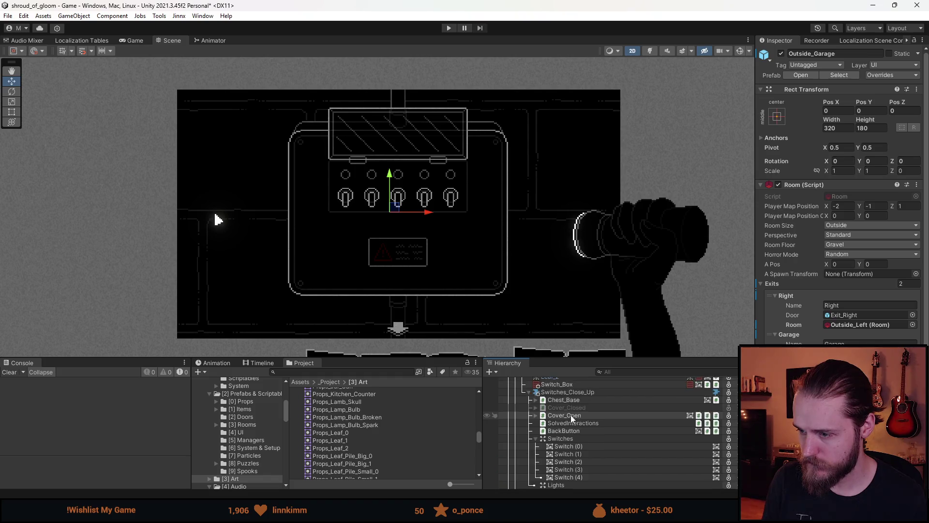
key(ctrl+z)
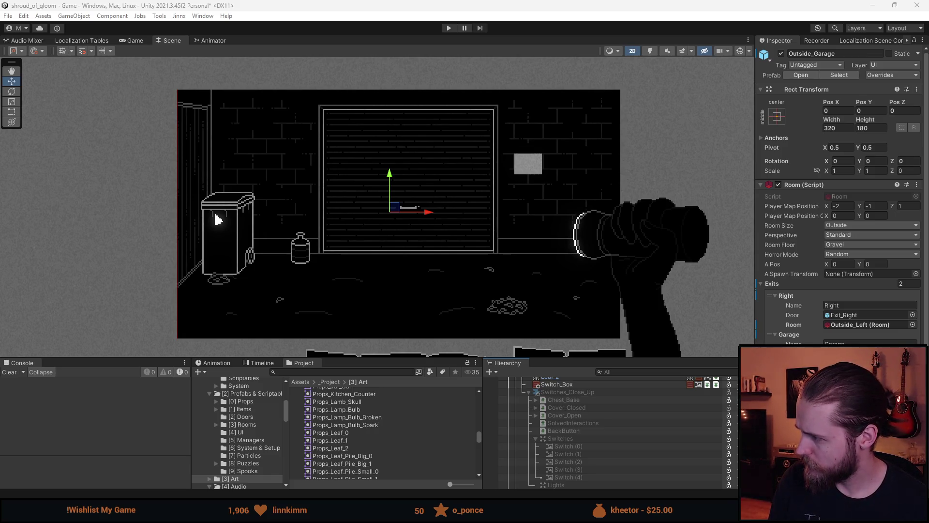
key(alt+Tab)
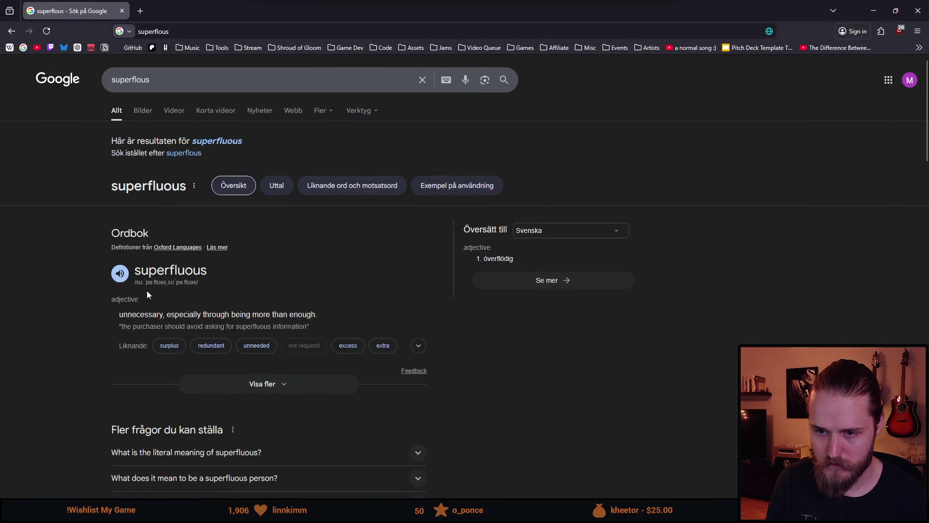
click(125, 11)
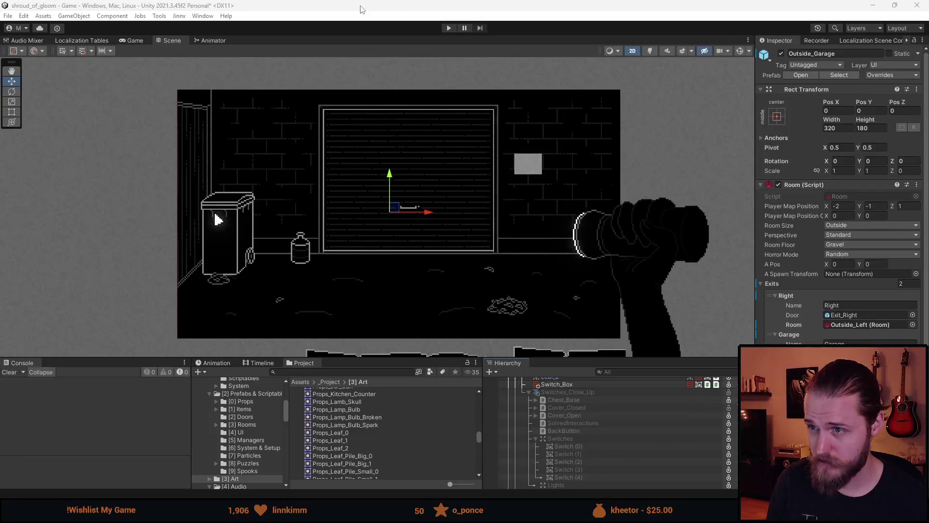
Step: Run the game briefly, then stop play mode
click(454, 28)
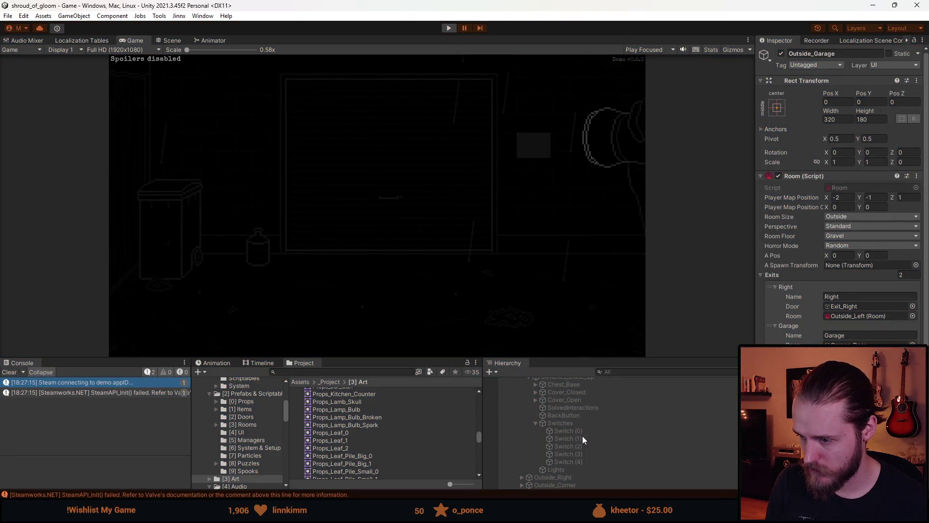
key(ctrl+p)
click(586, 432)
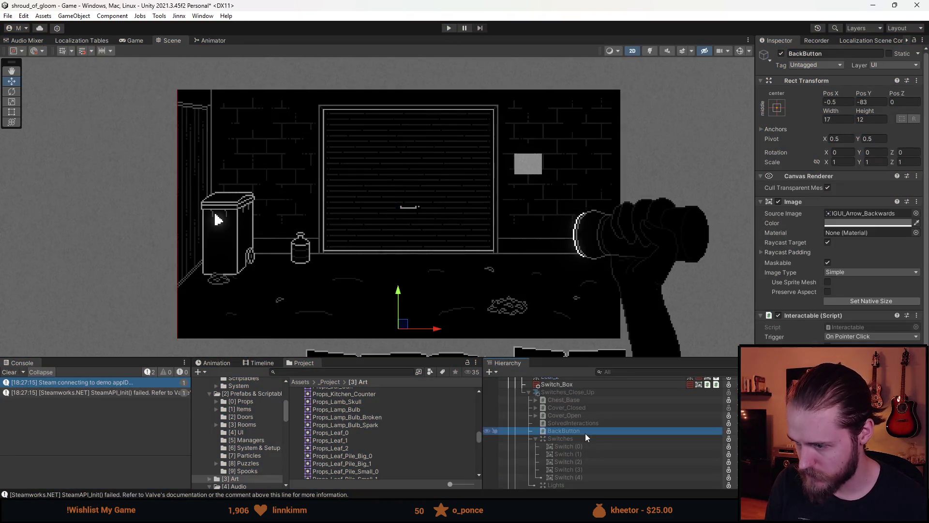
Step: Give Switch (0)–(4) the Sprite-Lit-Default image material and enter Play mode
shift+click(595, 477)
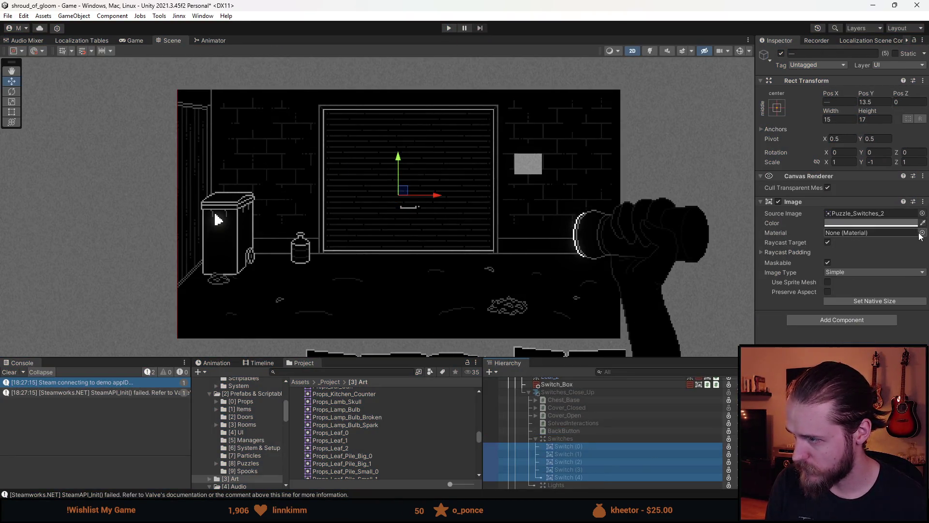
click(923, 232)
text(lit)
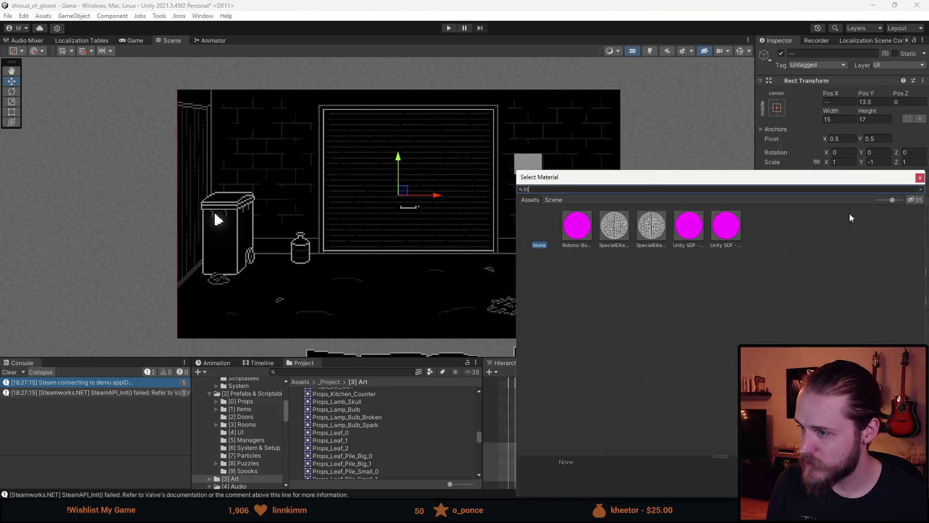
double_click(832, 231)
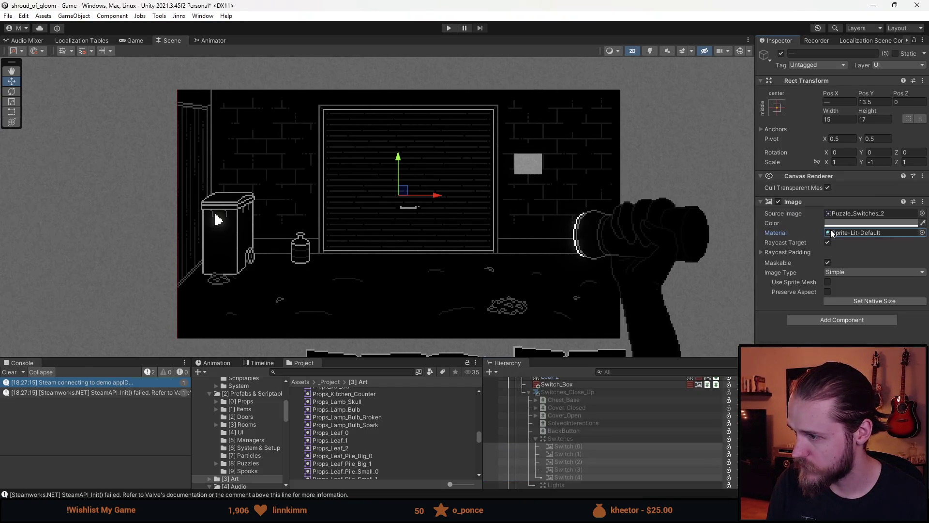
click(454, 27)
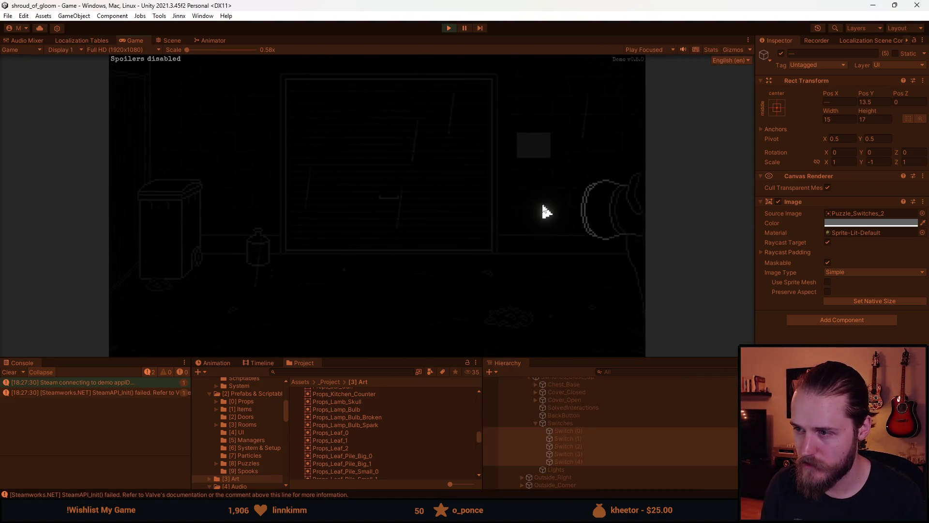
Step: Open the wall switch-box close-up in the running game, pause with Esc, then exit play mode
click(545, 153)
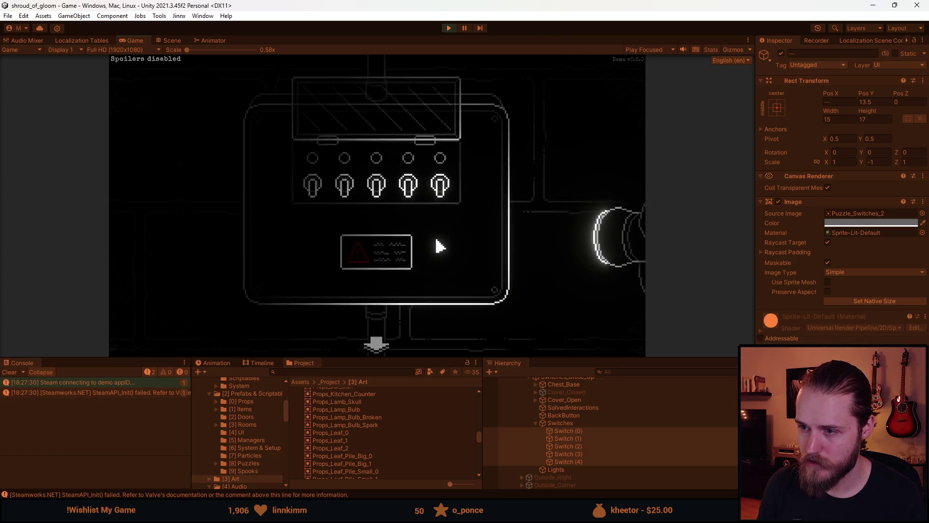
key(Escape)
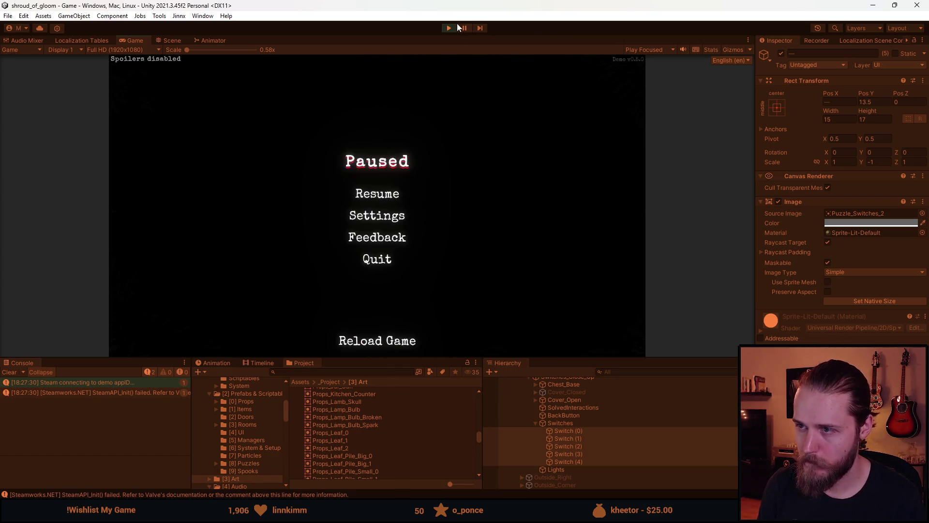
click(449, 28)
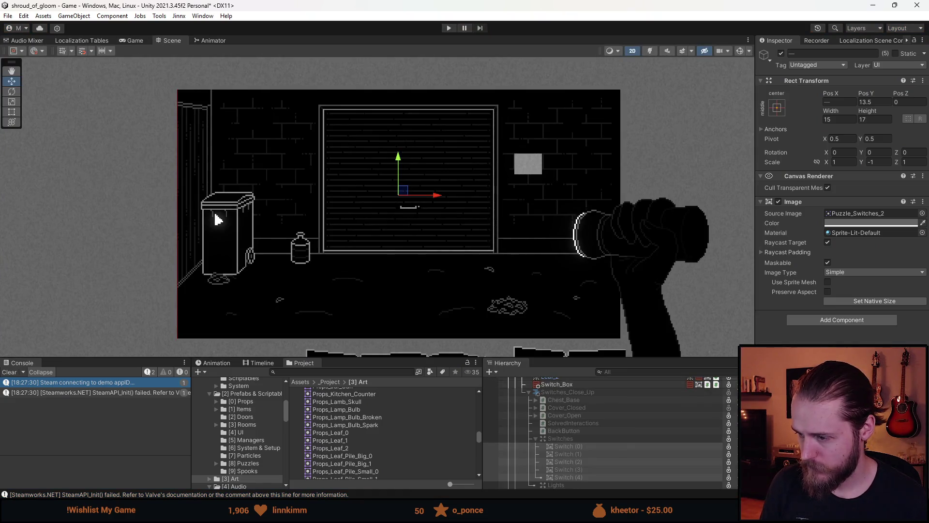
Step: Add an Interactable component to Switch (0) through Switch (4)
click(830, 322)
text(interactable)
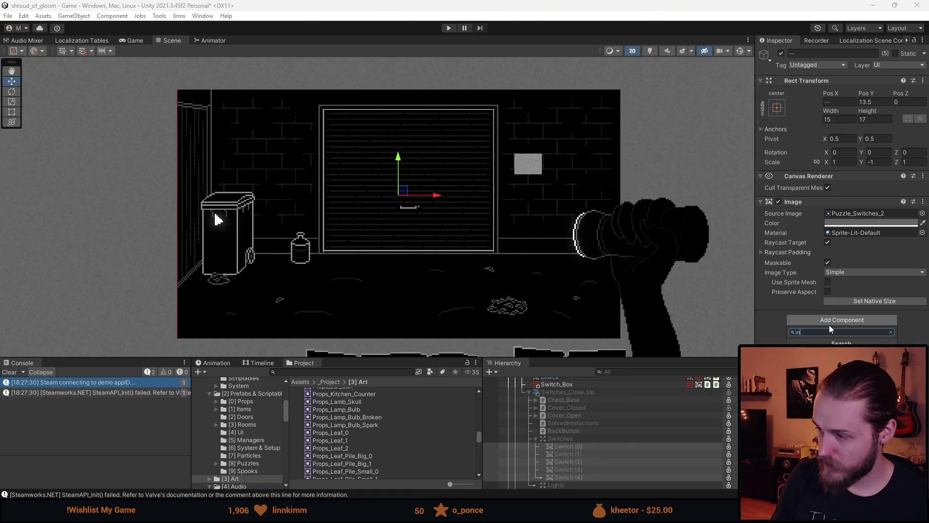
key(Return)
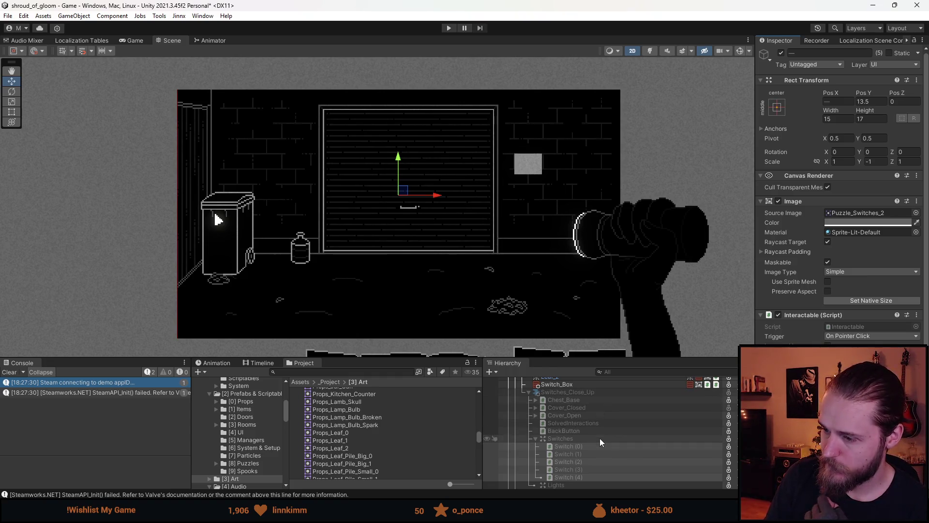
scroll(602, 440, down, 3)
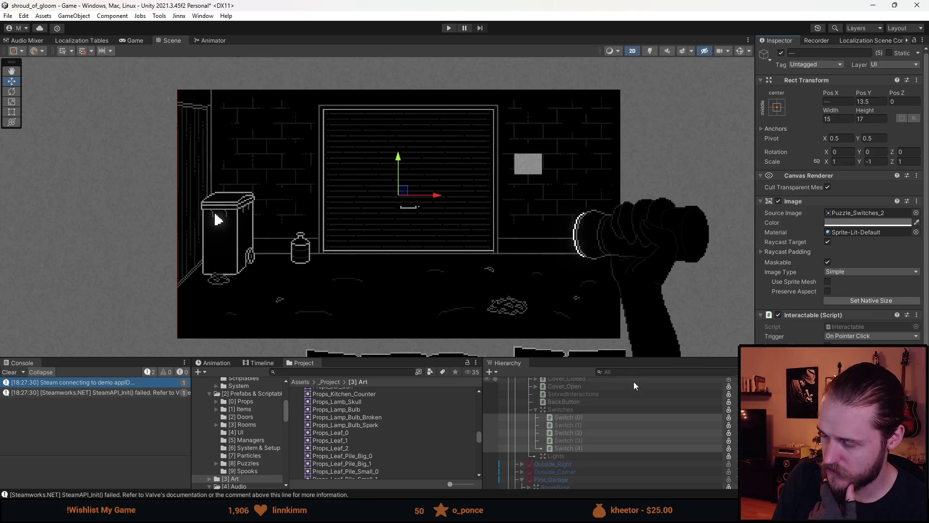
scroll(576, 420, up, 6)
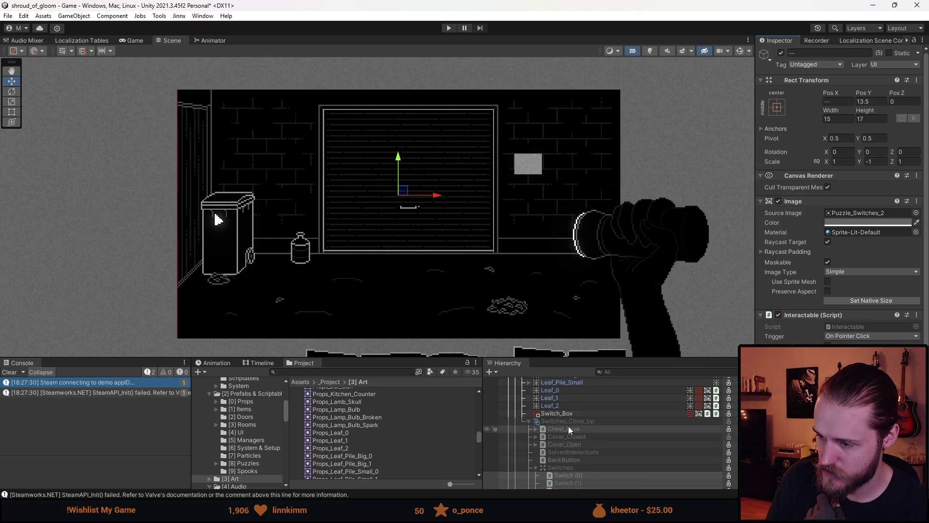
Step: Remove the Locked Chest Puzzle component from Switches_Close_Up
click(568, 422)
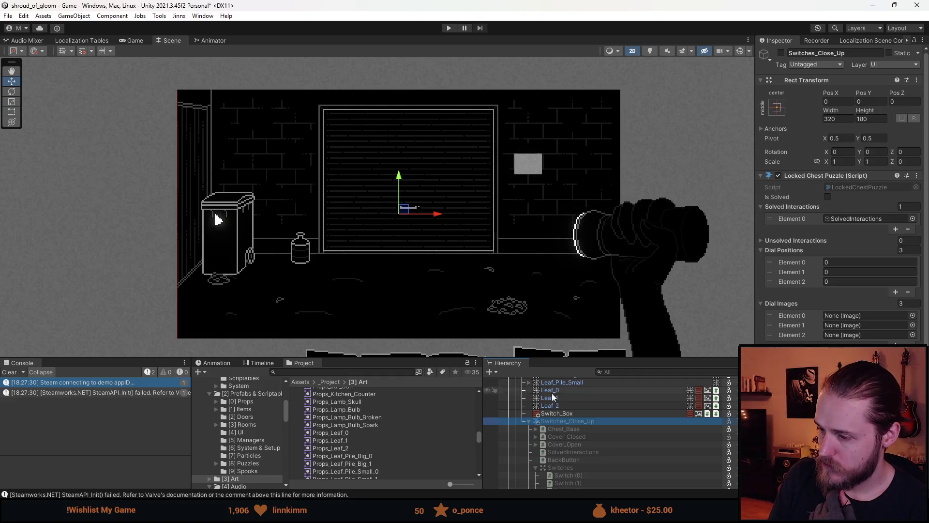
right_click(818, 181)
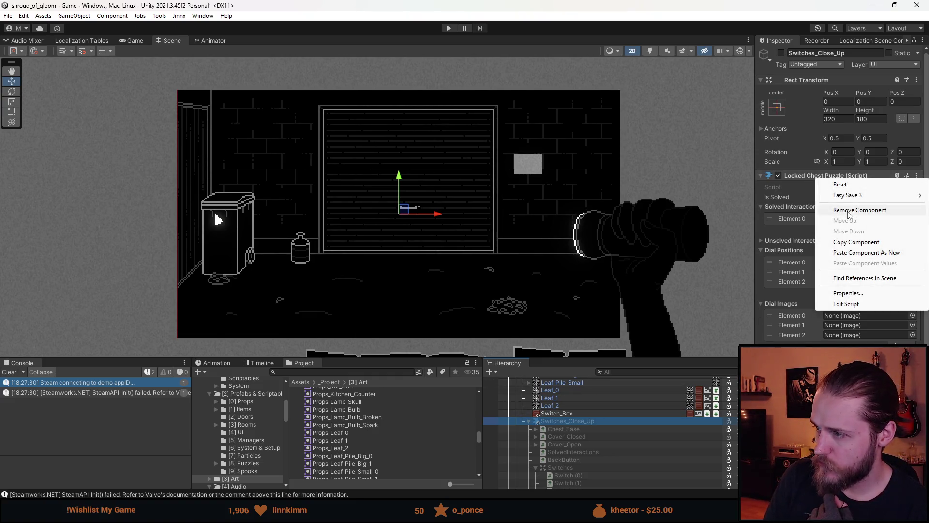
click(847, 211)
Step: Create and attach a new SwitchPuzzle script, then open it for editing
click(836, 180)
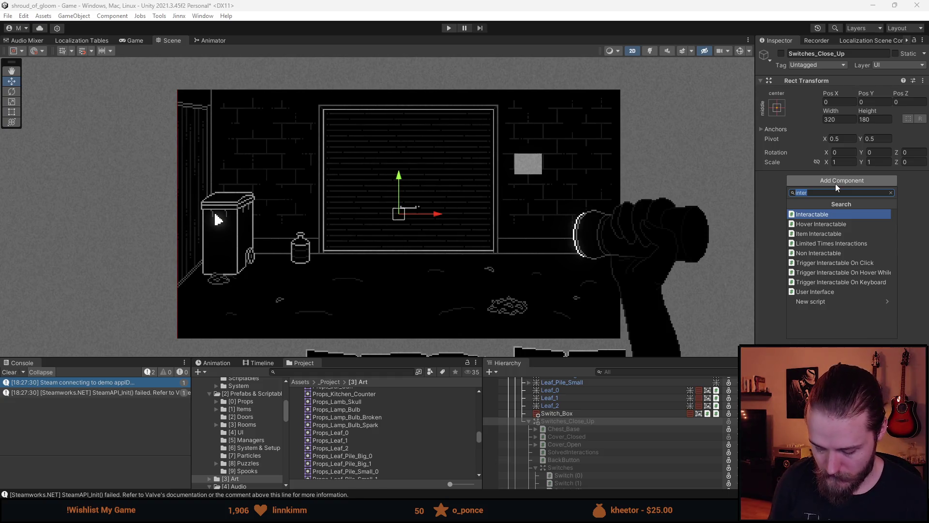
text(SwitchPuzzl)
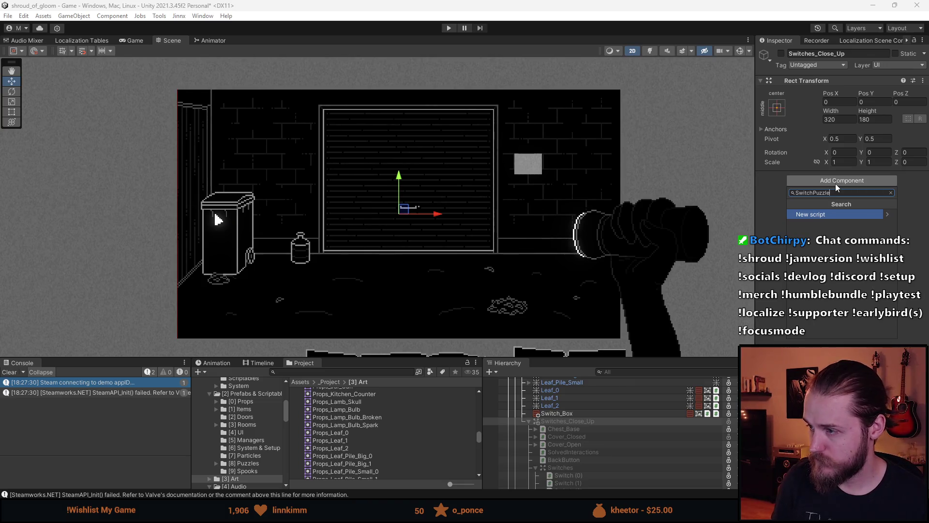
key(Return)
key(Return)
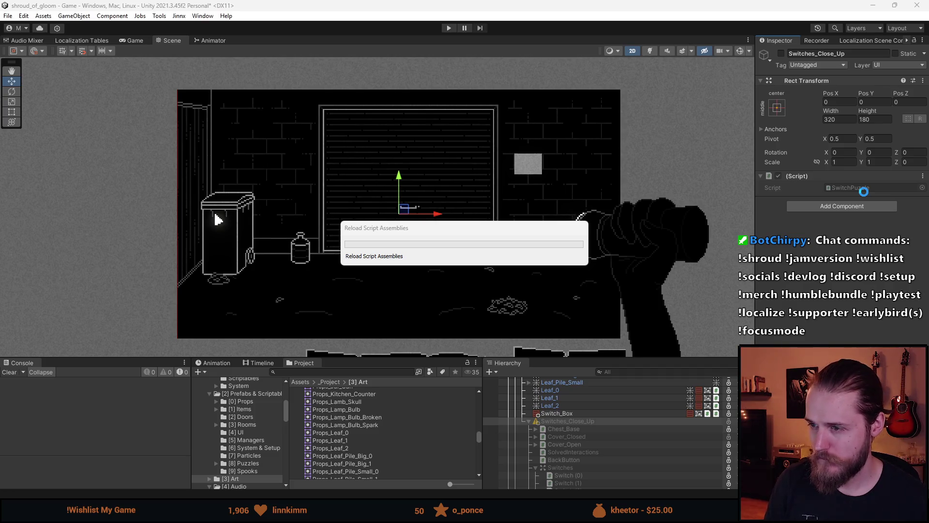
click(867, 188)
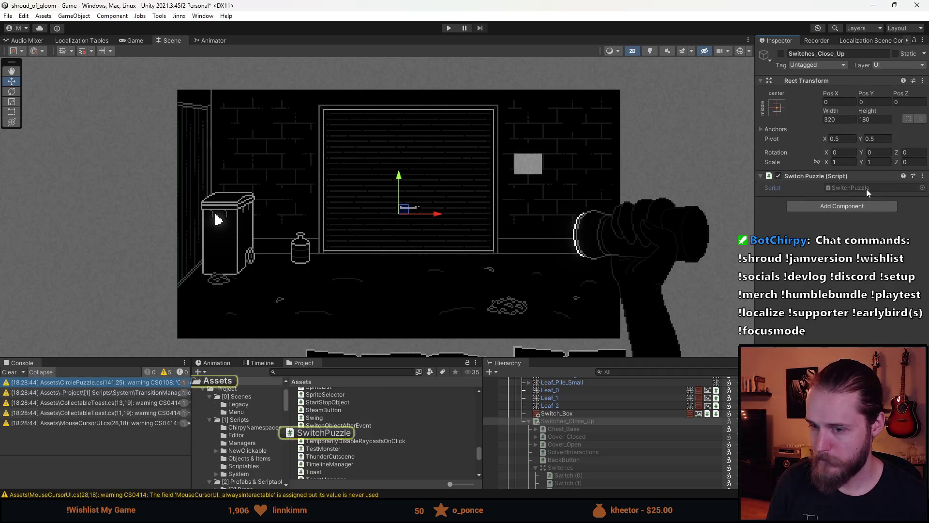
double_click(867, 189)
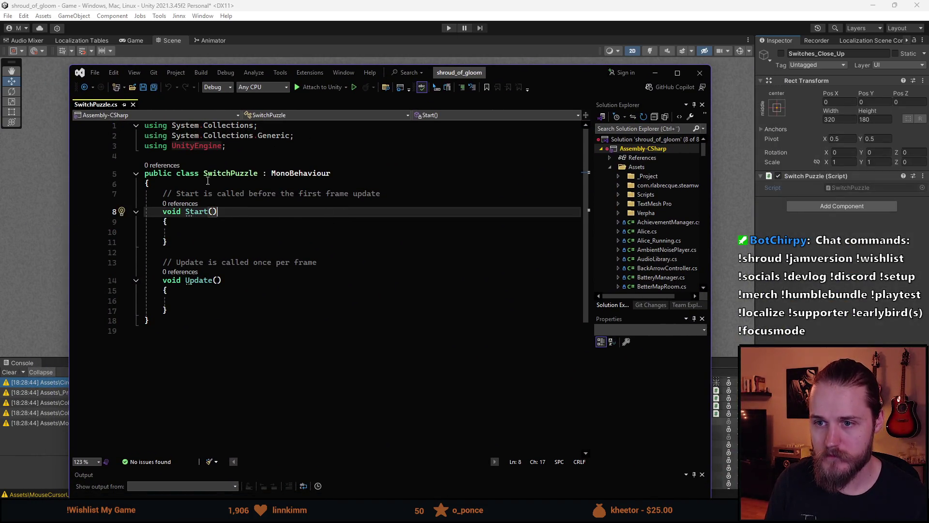
Step: Delete the template comments and default Start and Update methods
scroll(218, 188, down, 2)
scroll(204, 232, up, 2)
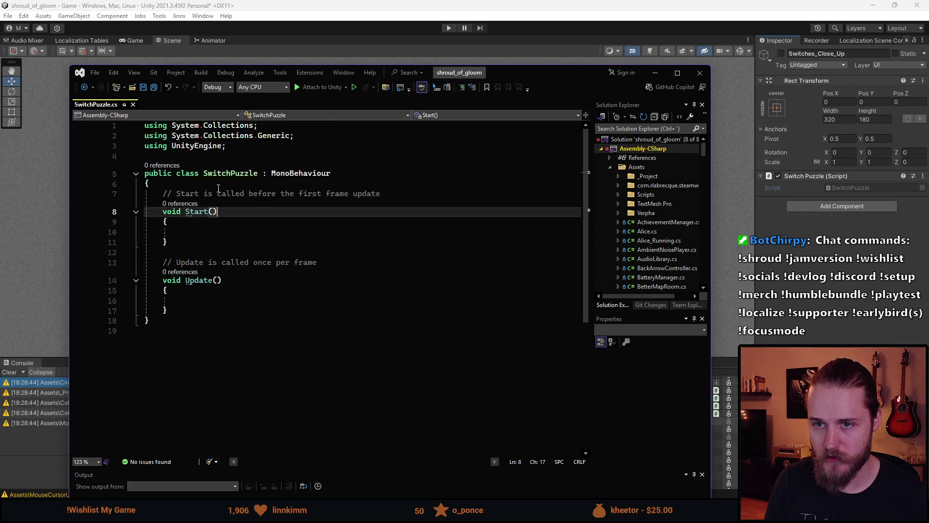
mouse_move(180, 300)
mouse_down()
mouse_move(184, 310)
mouse_move(166, 193)
mouse_up()
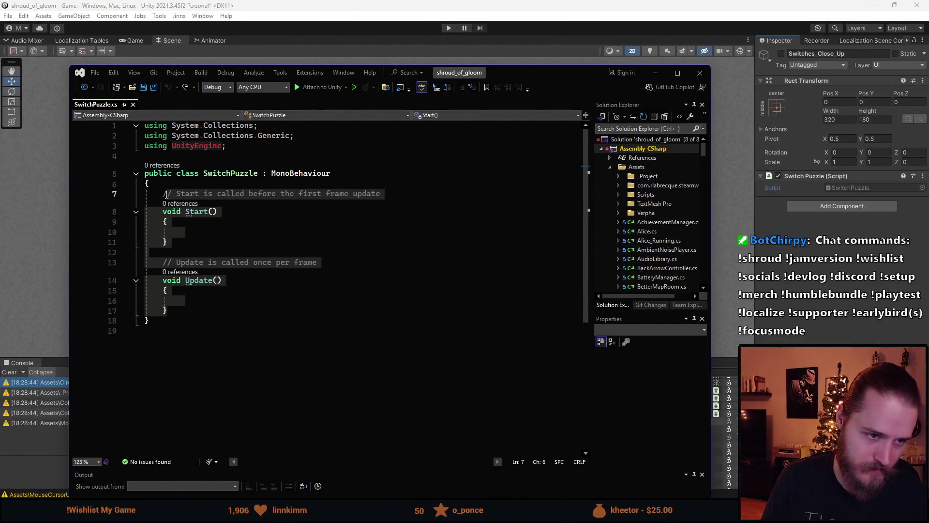
click(176, 307)
key(shift+Up)
key(shift+Up)
key(shift+Up)
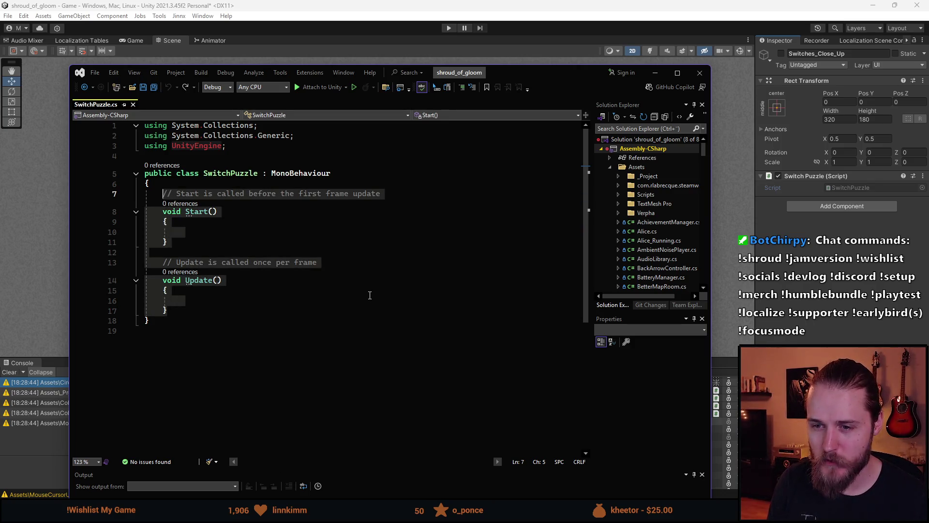
key(Delete)
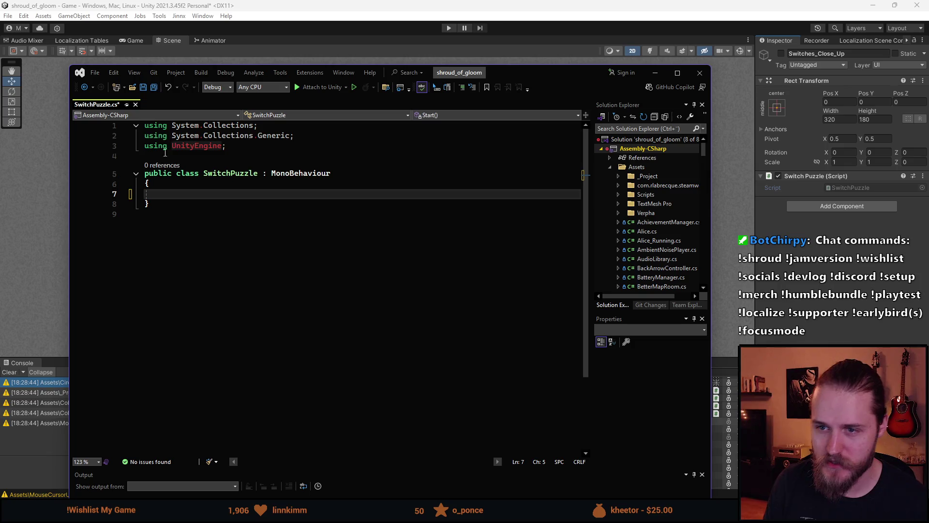
Step: Change the base class from MonoBehaviour to Puzzle and save
click(313, 172)
double_click(313, 173)
text(Puzzle)
key(Tab)
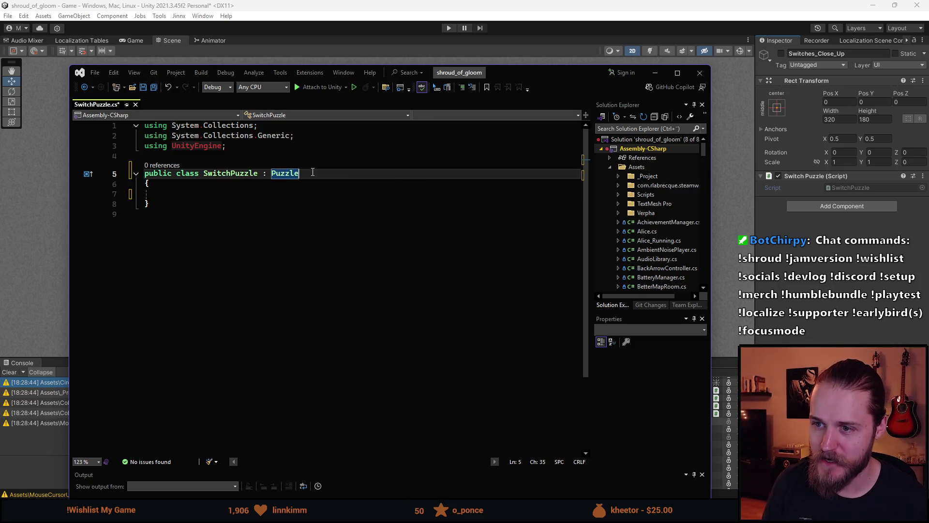
click(224, 195)
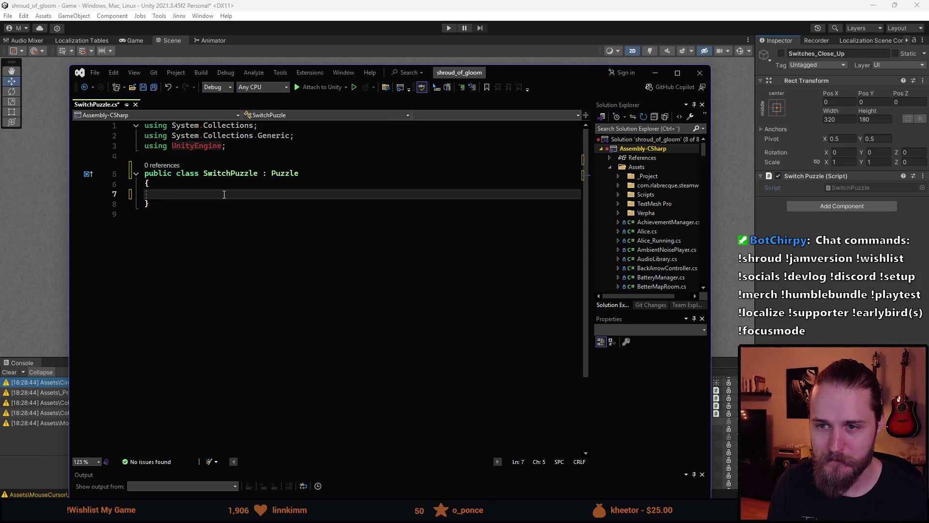
key(ctrl+s)
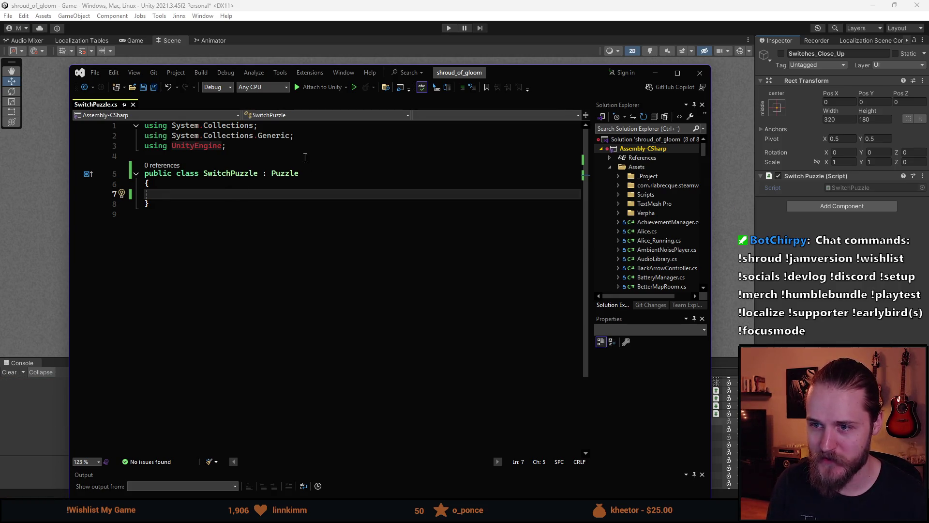
Step: Delete the two unused System using lines and save again
drag(300, 137, 144, 125)
key(Delete)
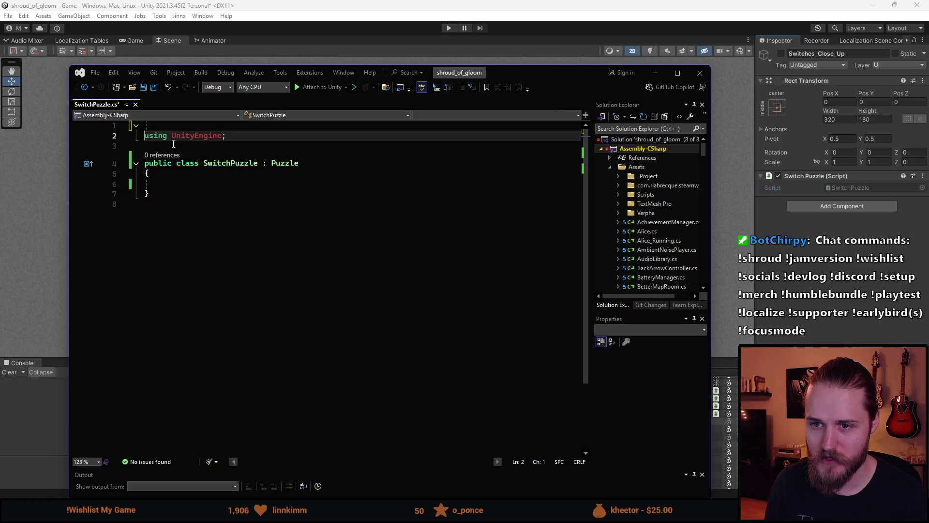
key(ctrl+s)
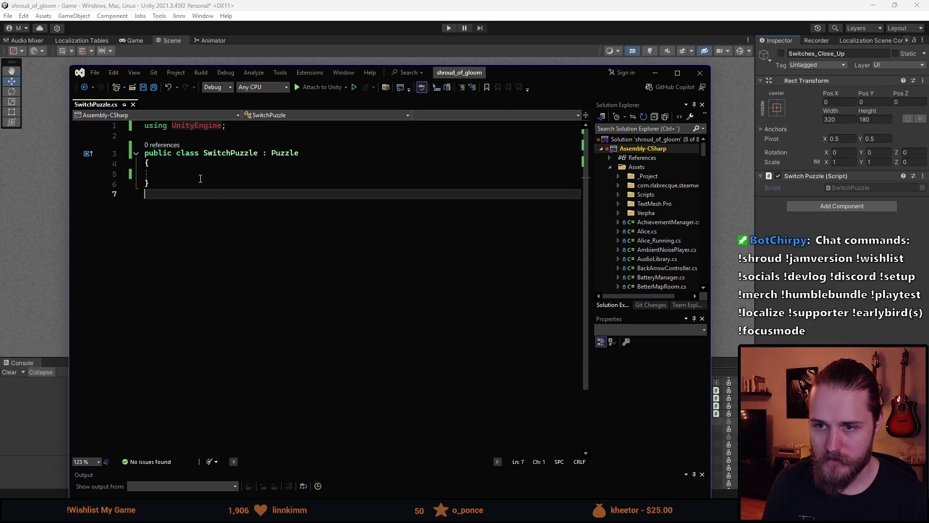
click(204, 176)
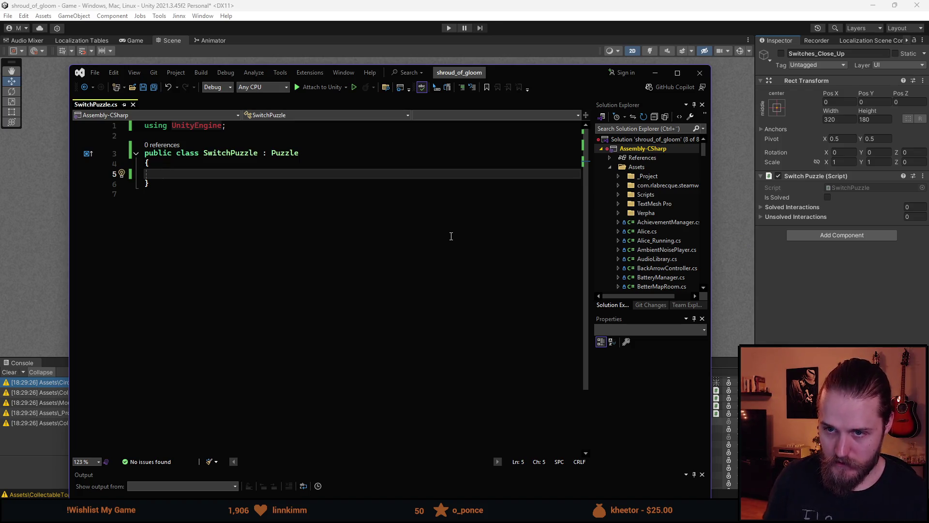
Step: Write an empty public void SwitchedOn(int index) method, save, and return to Unity
text(public )
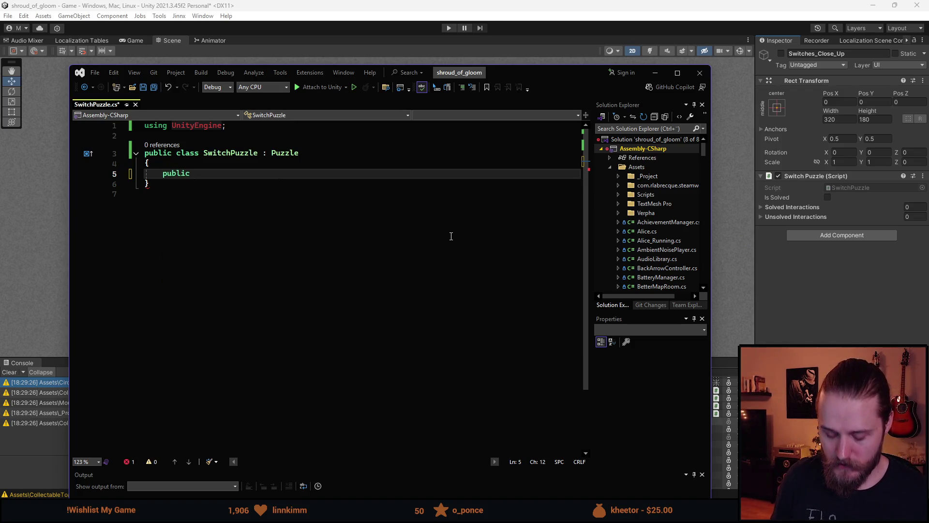
text(void )
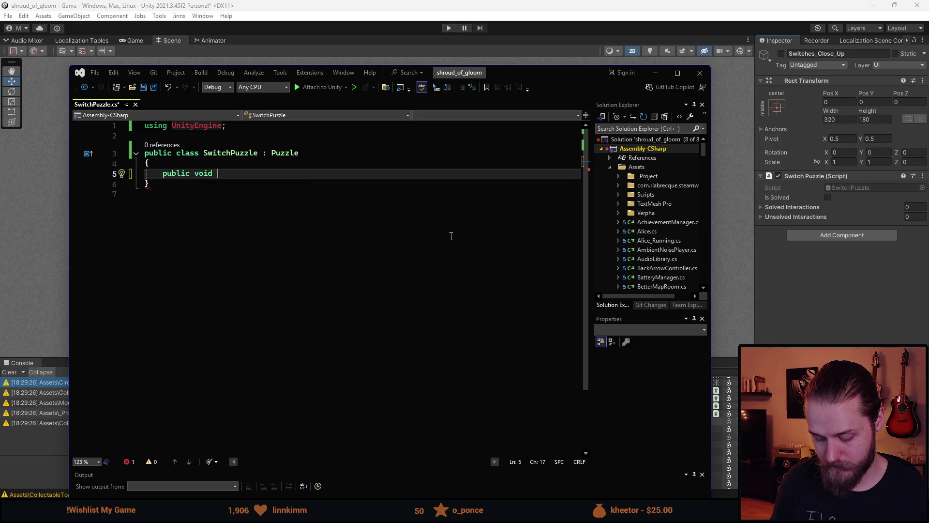
text(Switch)
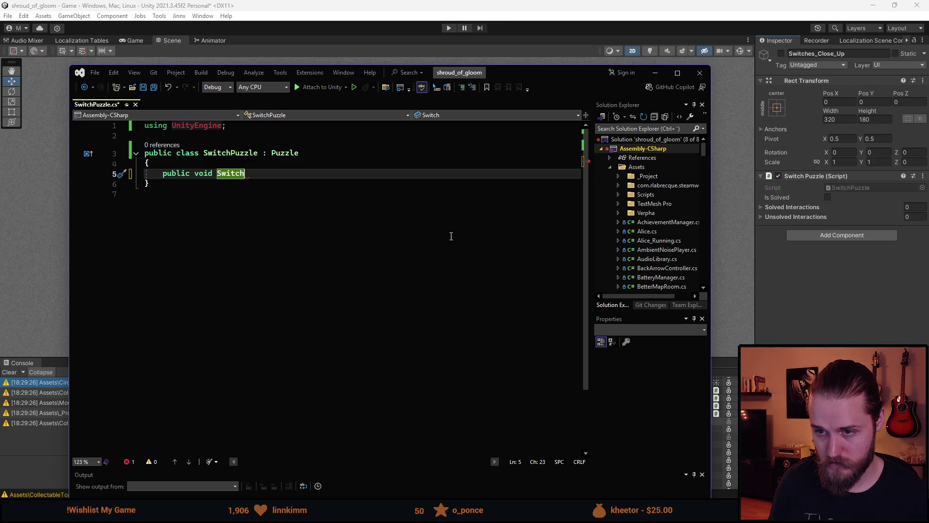
text(edOn())
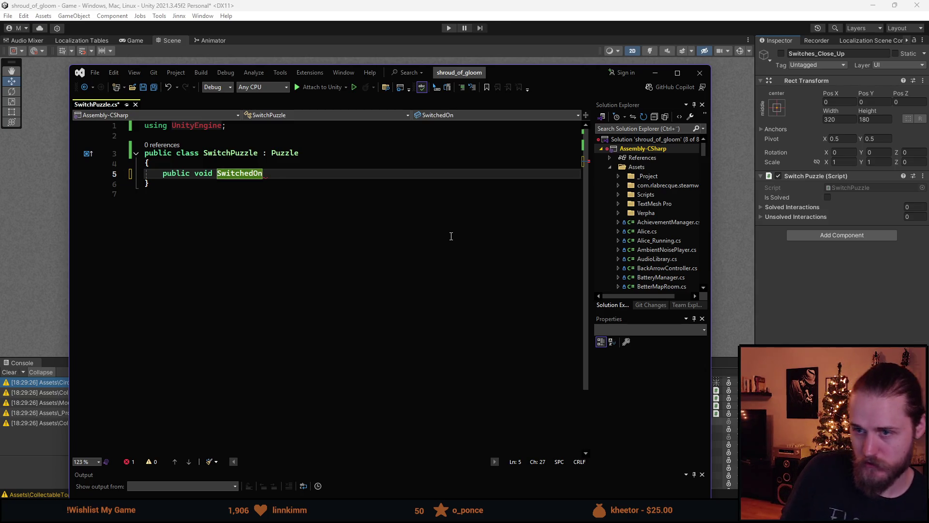
key(Left)
text(int inde)
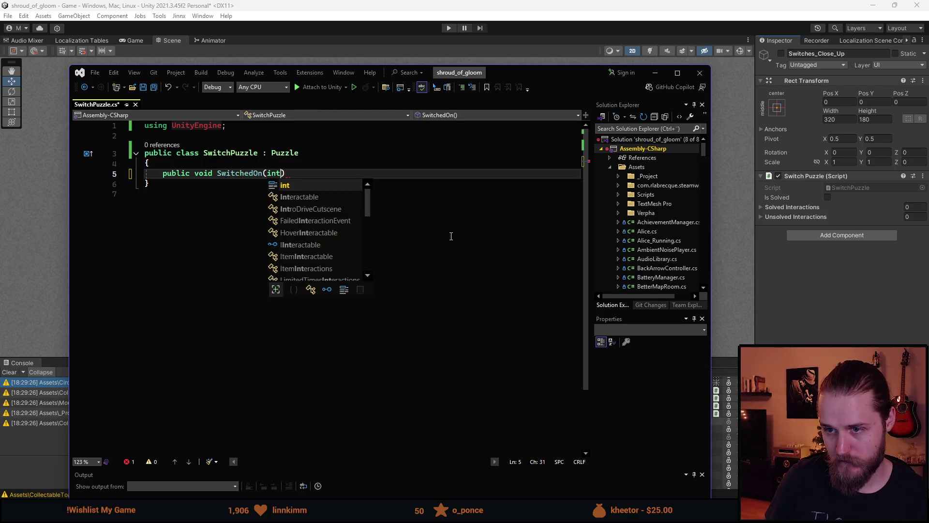
text(x))
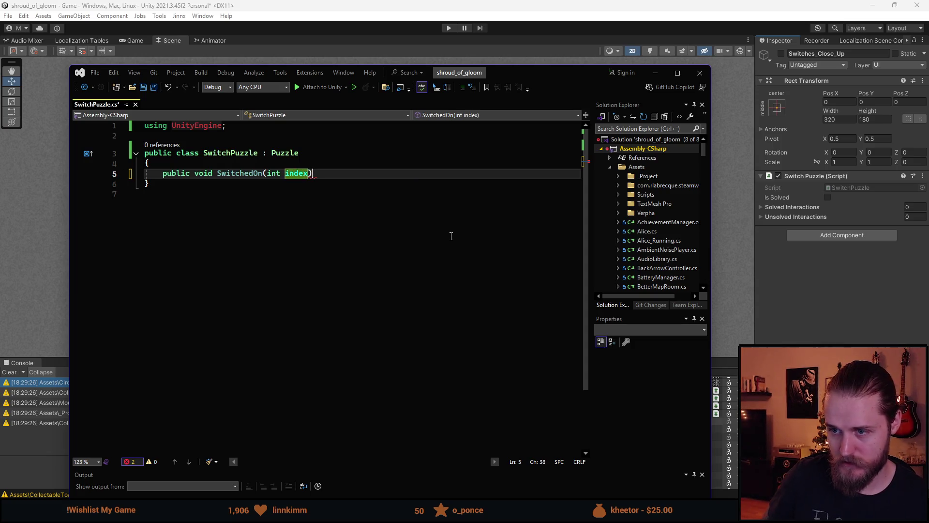
key(Return)
text({)
key(Return)
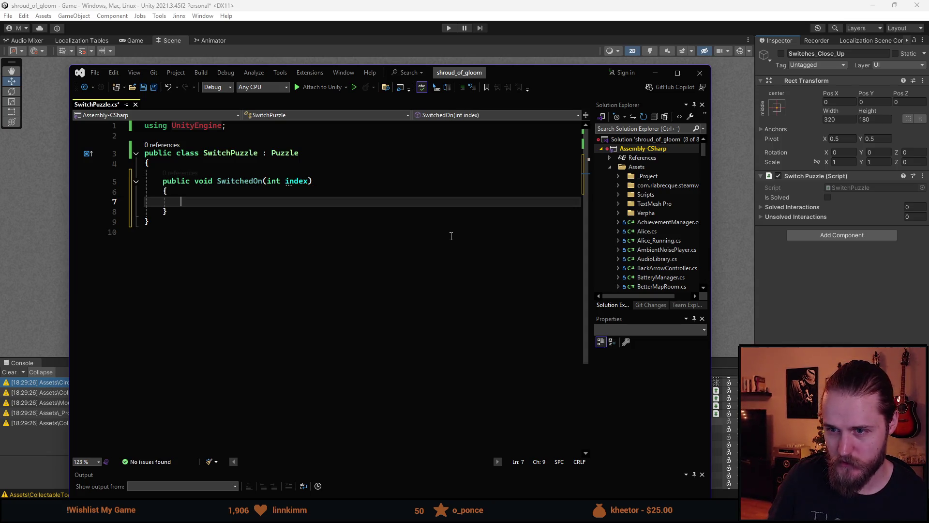
key(ctrl+s)
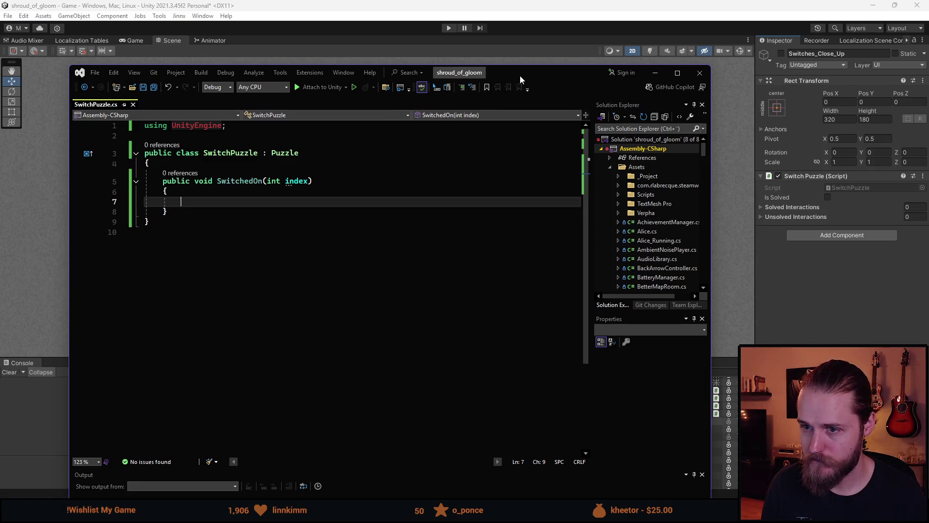
key(alt+Tab)
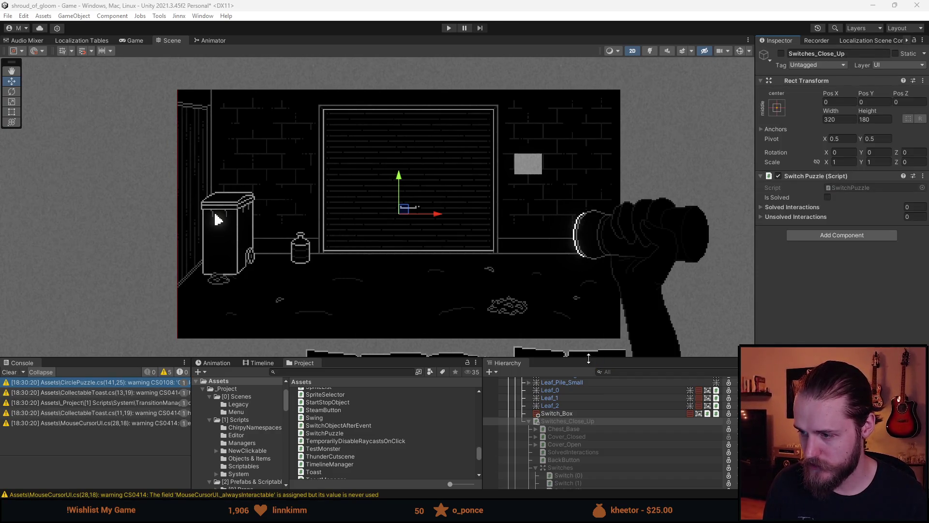
Step: Enlarge the bottom panels, select Switch (0)–(4), and check their click event's function list
drag(591, 359, 580, 286)
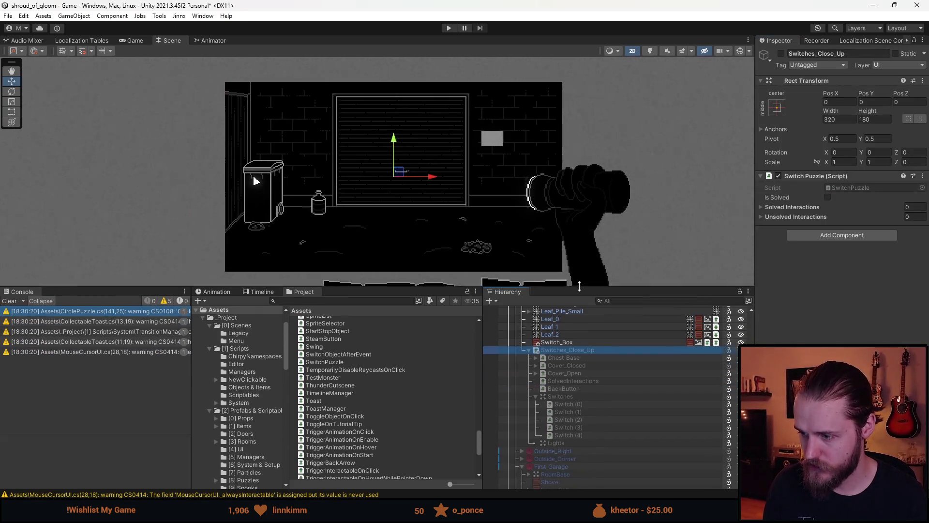
click(579, 434)
shift+click(579, 405)
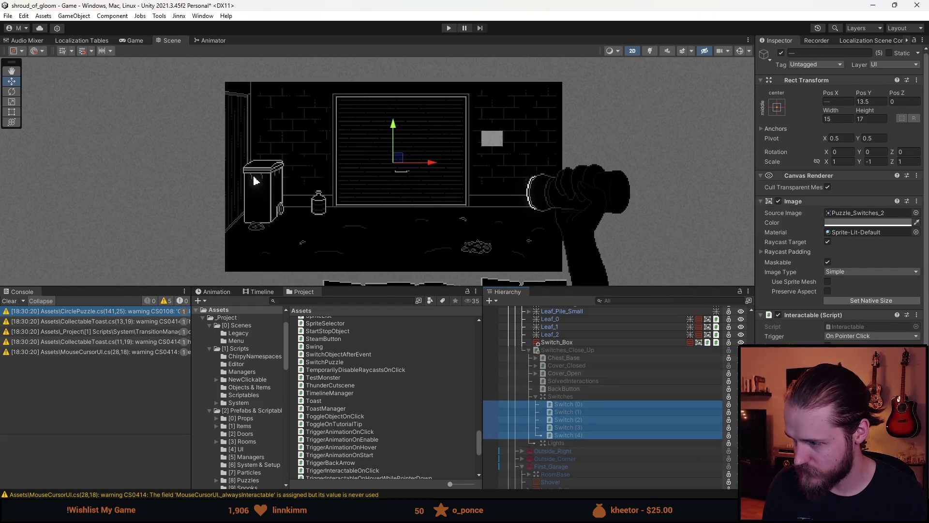
key(alt+Tab)
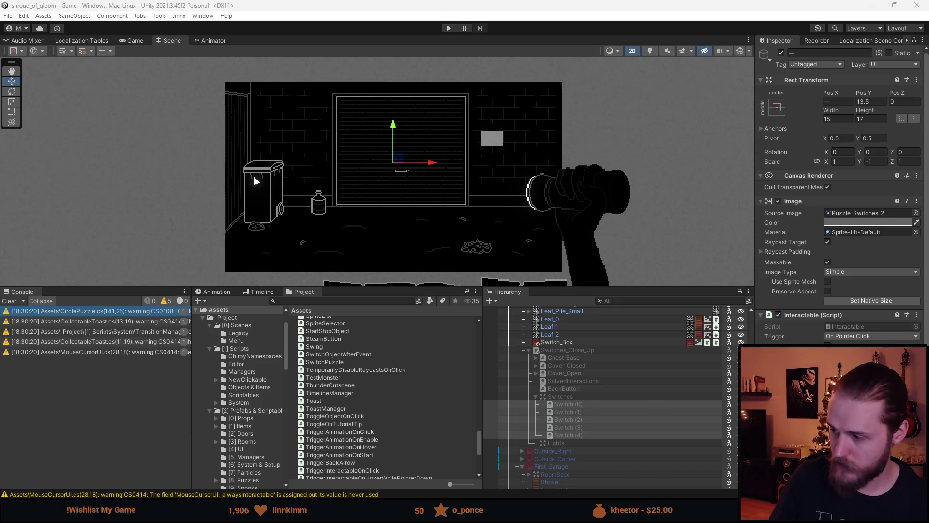
key(alt+Tab)
scroll(837, 343, down, 3)
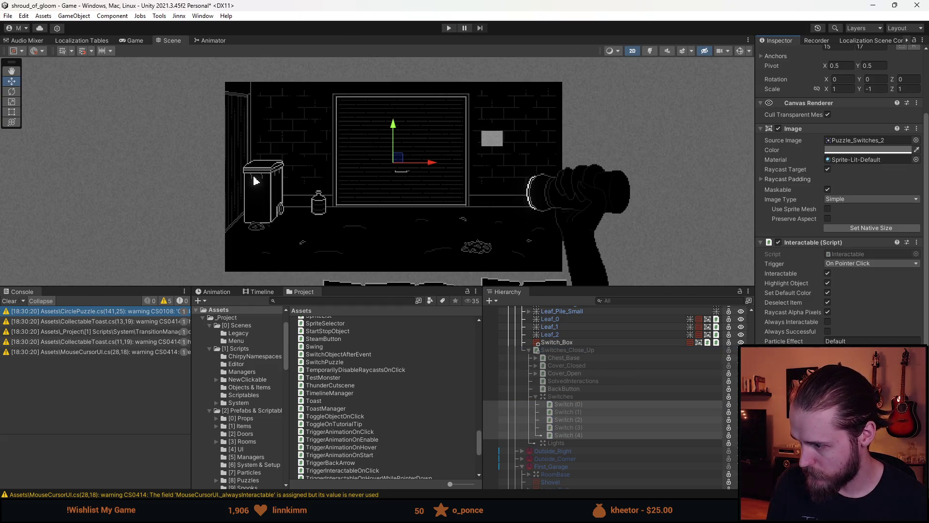
click(794, 484)
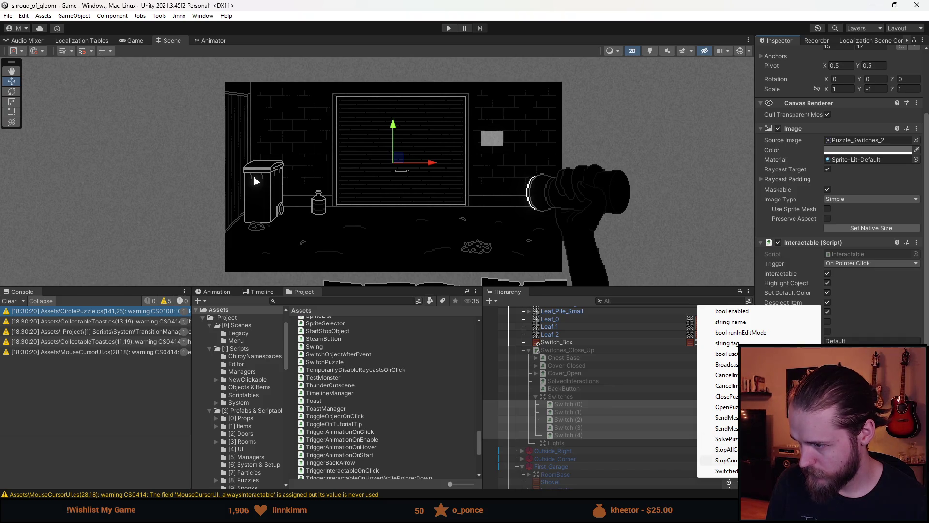
click(774, 471)
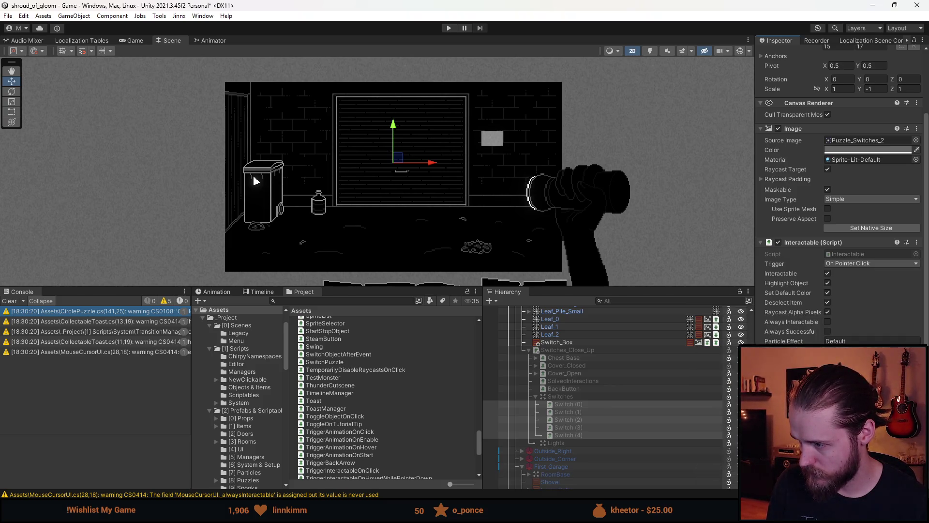
Step: Step through Switch (1)–(4), then select Switches and reactivate Switches_Close_Up
click(602, 411)
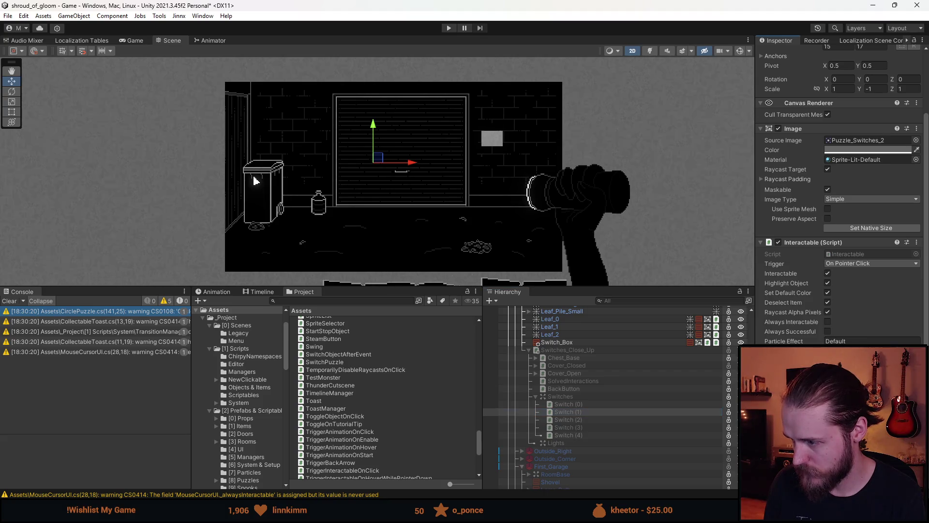
click(597, 420)
click(606, 428)
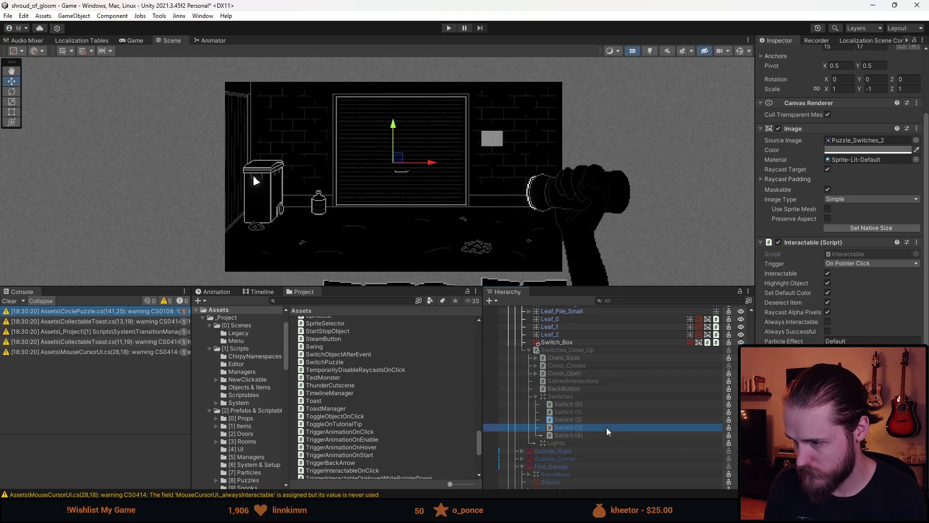
click(617, 434)
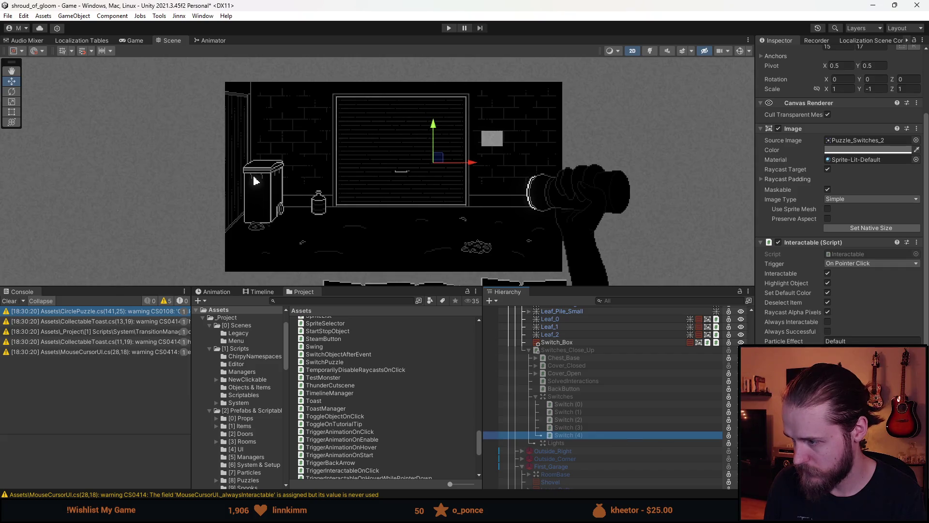
click(577, 397)
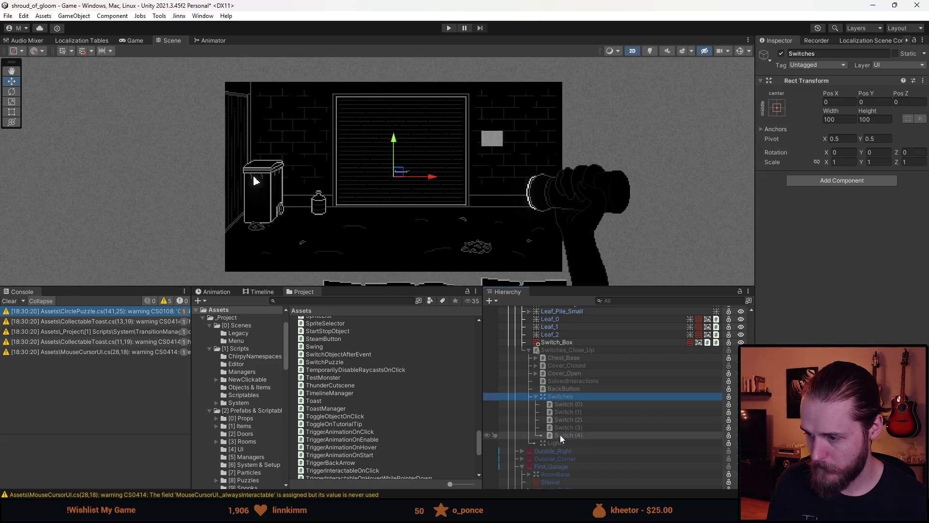
key(a)
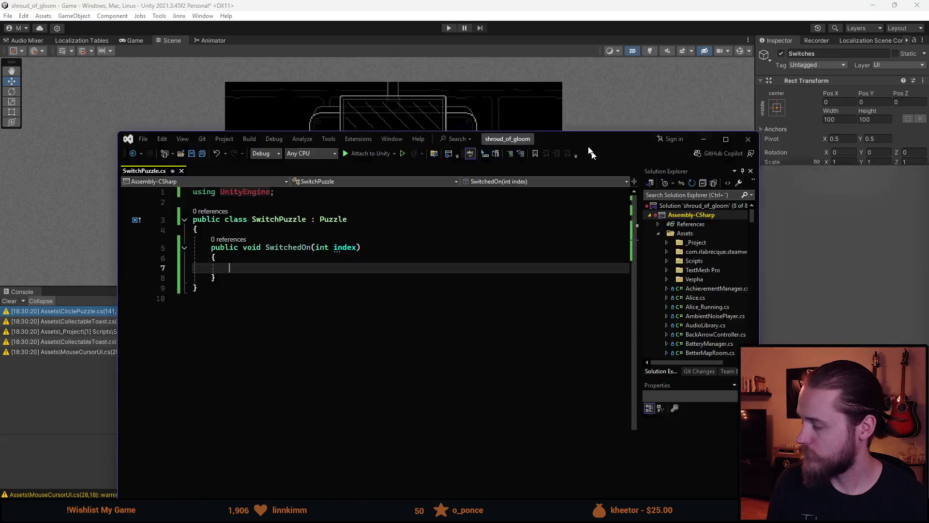
Step: Declare a private Transform[] _switches field at the top of the SwitchPuzzle class
click(271, 145)
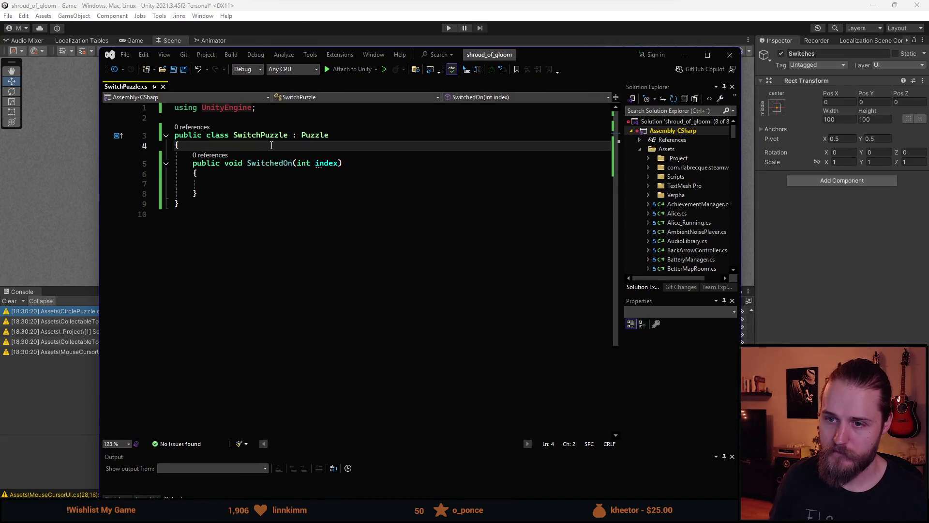
key(Return)
key(Return)
key(Up)
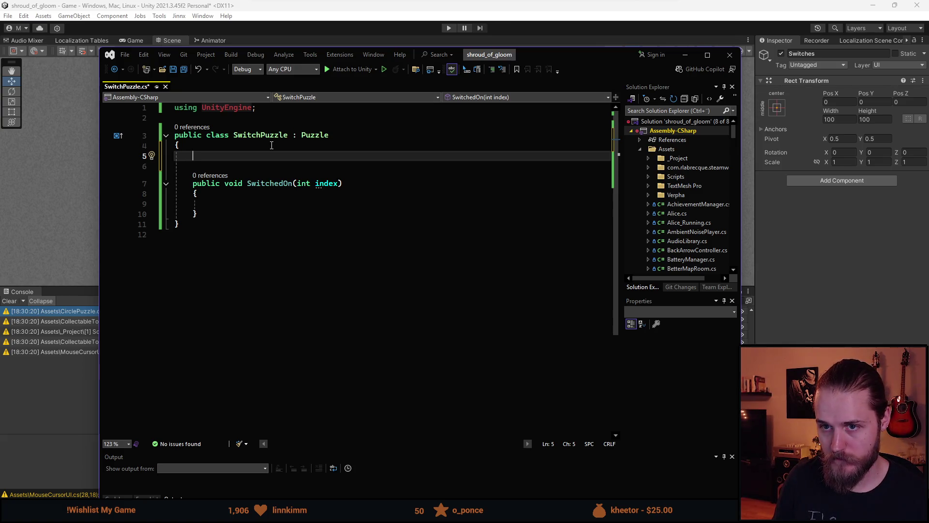
text(private)
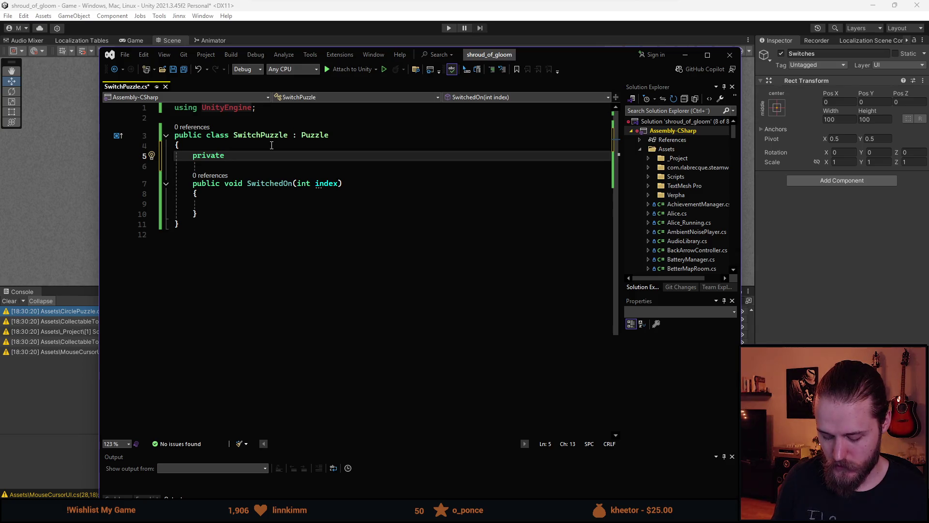
text(Transform)
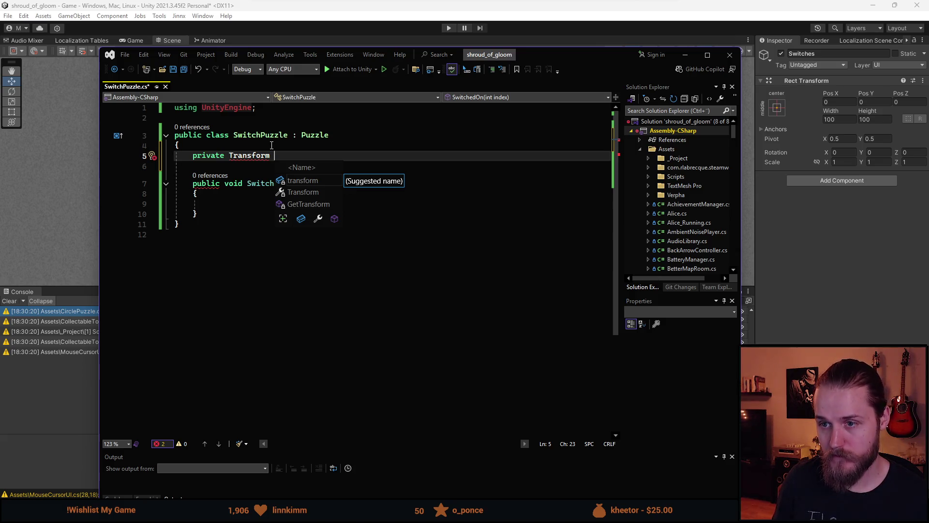
key(BackSpace)
text([] )
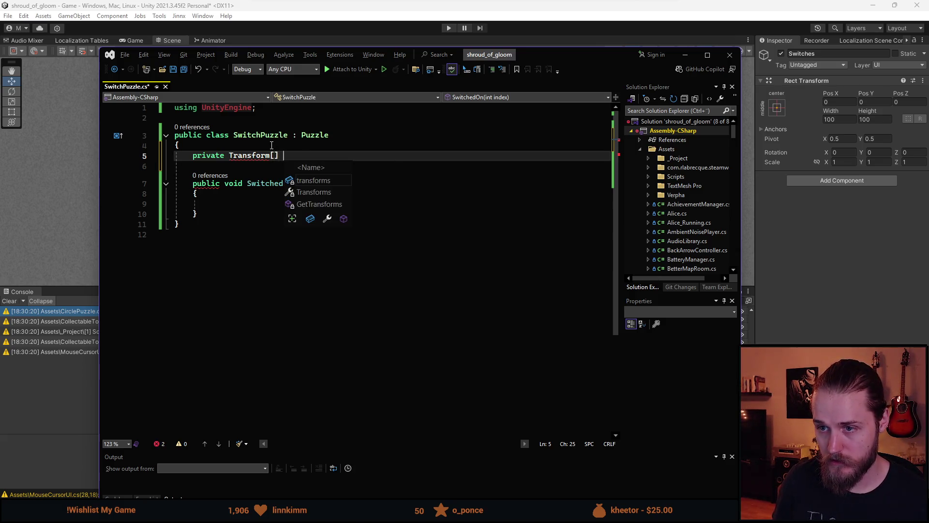
text(_switches)
key(Escape)
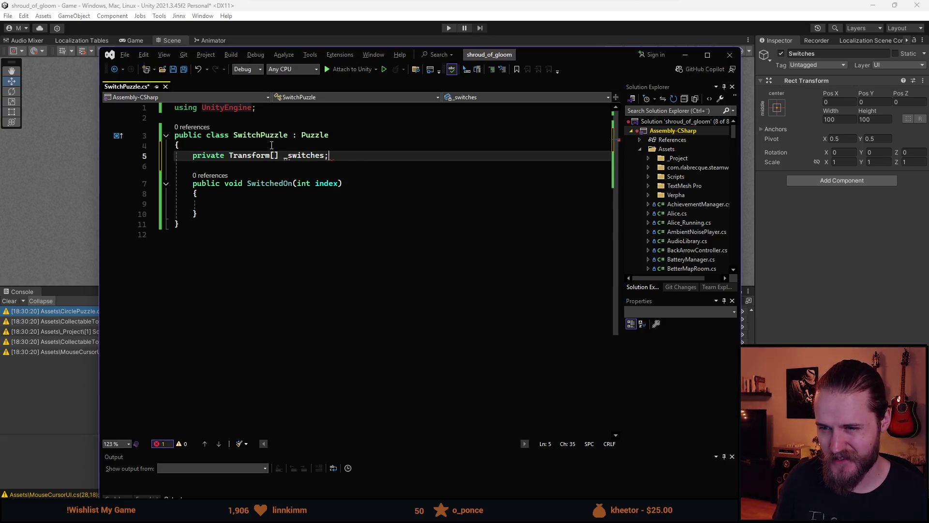
text(;)
Step: Prefix the field with [SerializeField], save, and close Visual Studio
key(Home)
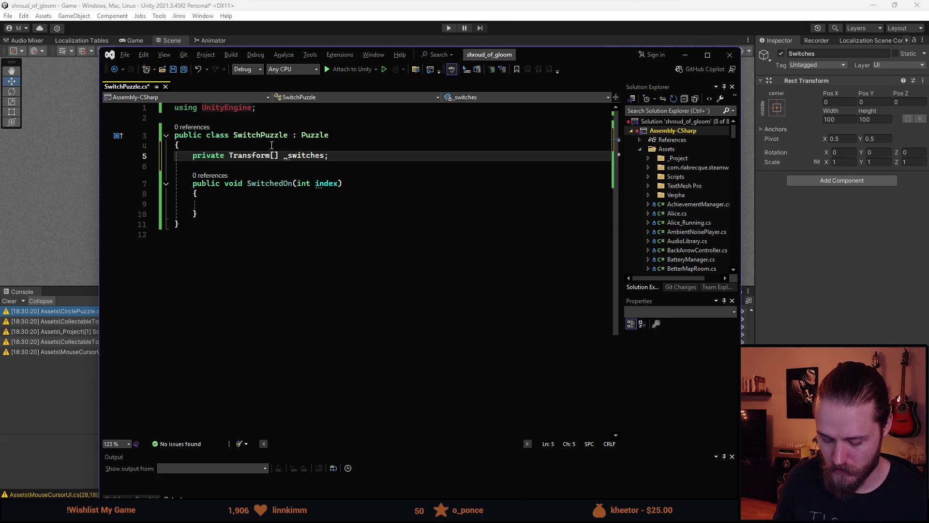
text([SerializeField])
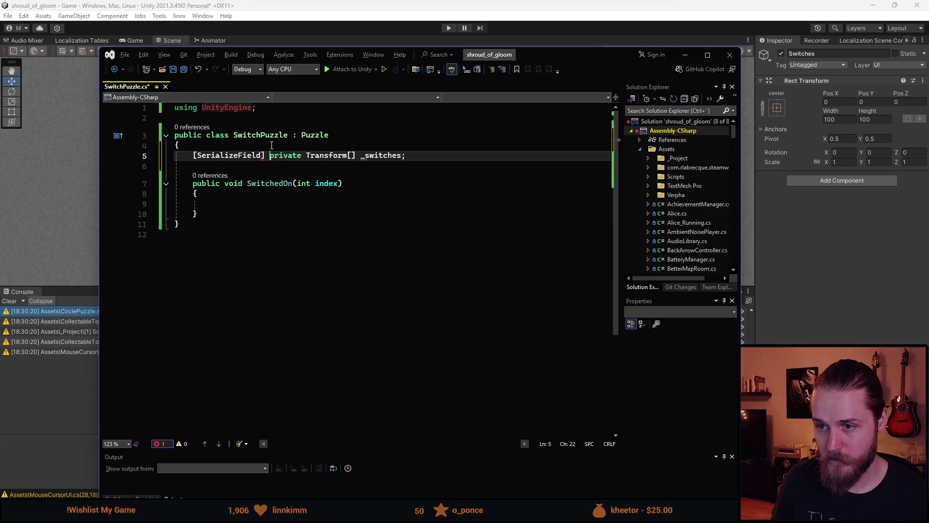
key(ctrl+s)
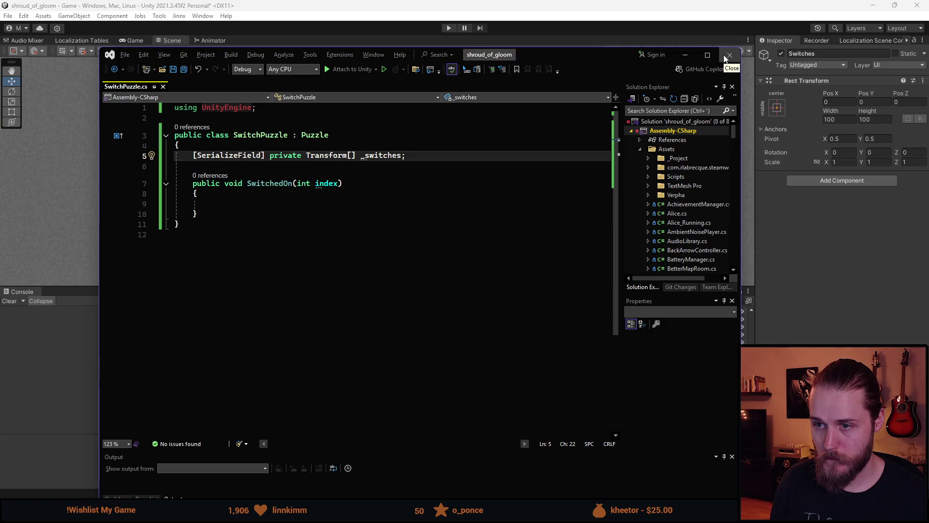
click(725, 58)
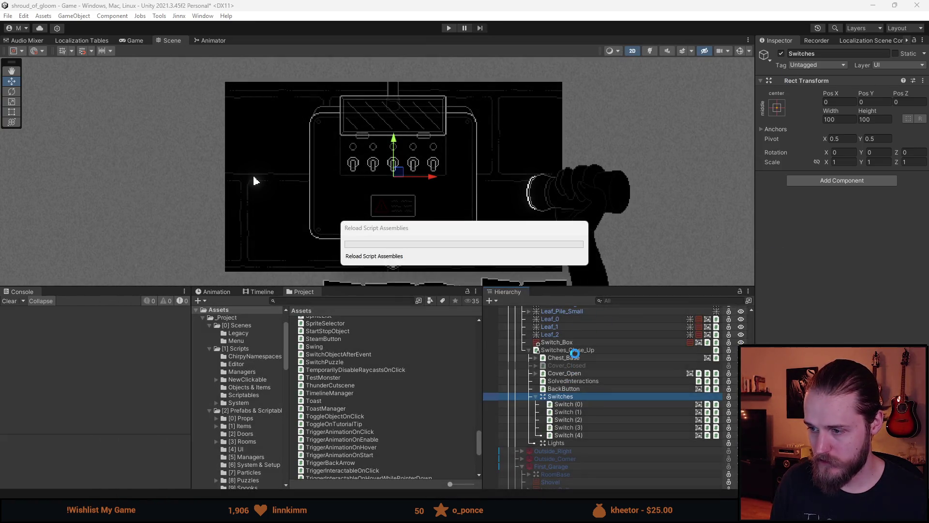
Step: Show Switches_Close_Up's Switch Puzzle component, expand its Switches list, and lock the Inspector
click(578, 350)
click(765, 226)
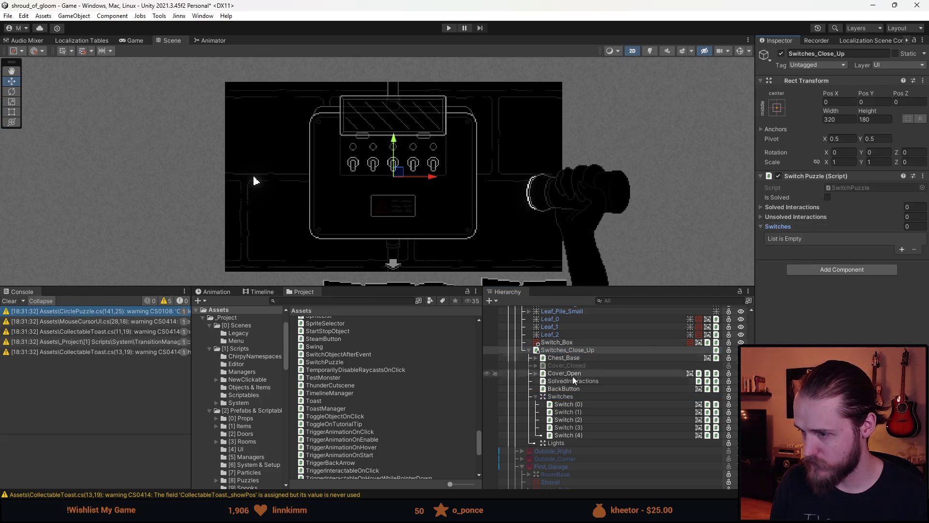
click(567, 404)
shift+click(582, 432)
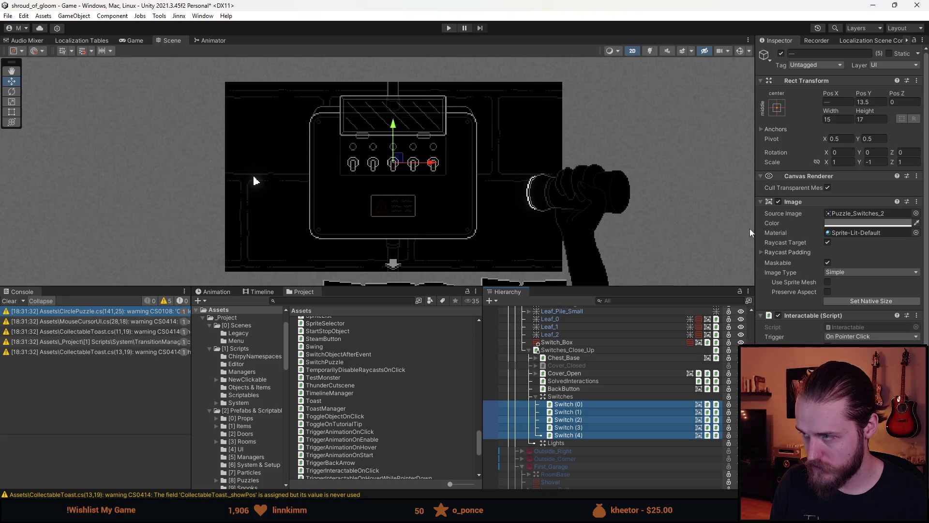
click(577, 349)
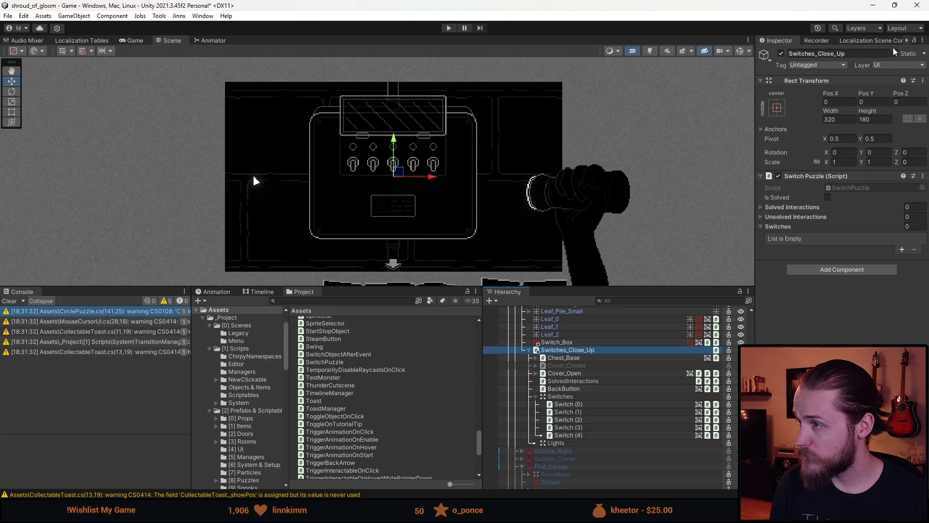
click(914, 40)
Step: Drag Switch (0)–(4) into the Switches list, then reopen the SwitchPuzzle script
click(584, 402)
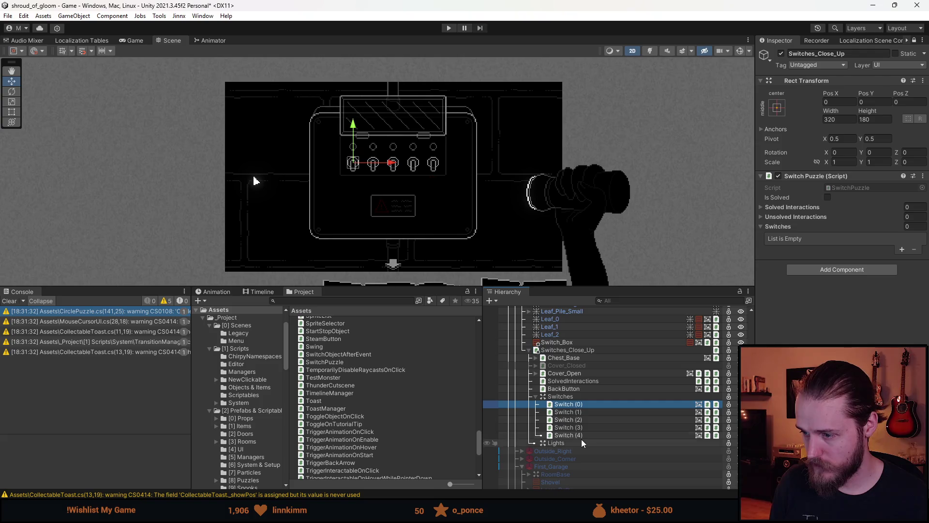
shift+click(583, 435)
mouse_move(585, 407)
mouse_down()
mouse_move(623, 394)
mouse_move(782, 231)
mouse_move(874, 227)
mouse_up()
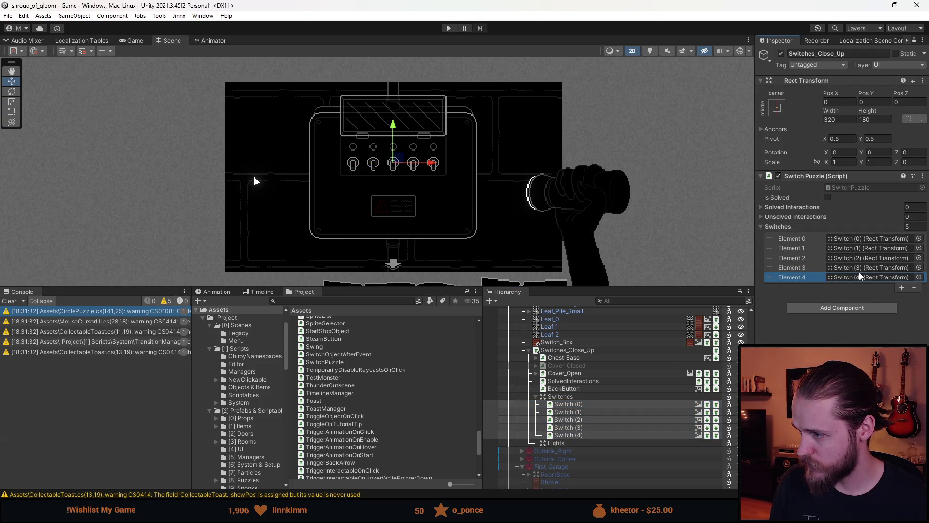
click(569, 352)
click(853, 188)
double_click(853, 187)
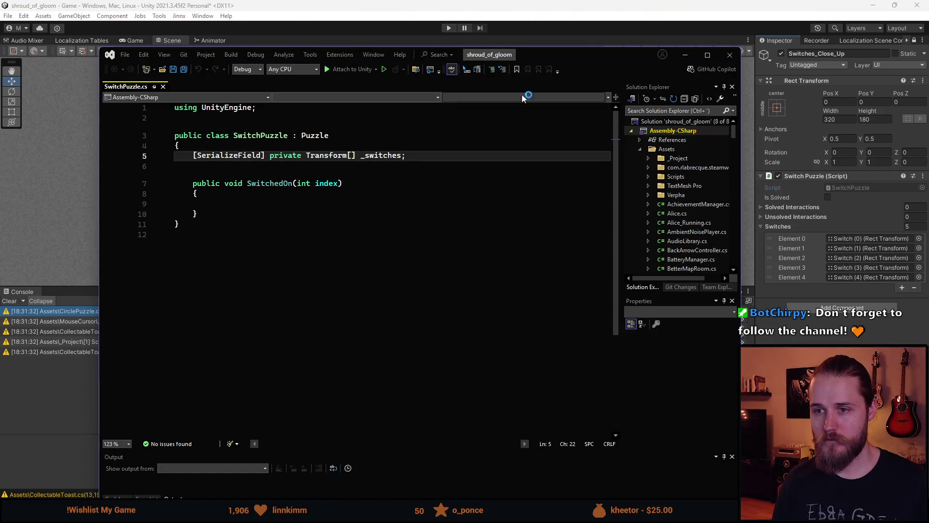
Step: Declare [SerializeField] private SFX _switchSFX below the _switches array and save SwitchPuzzle.cs
drag(563, 60, 581, 51)
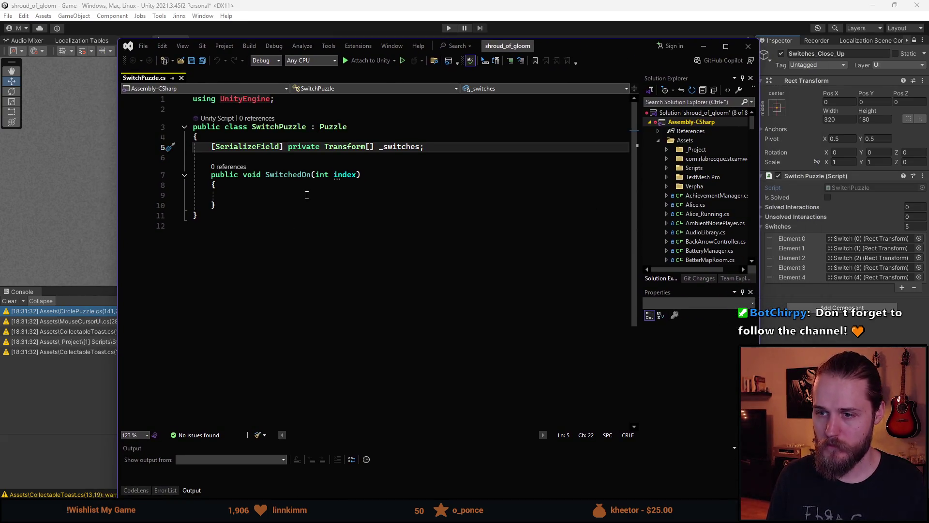
click(322, 195)
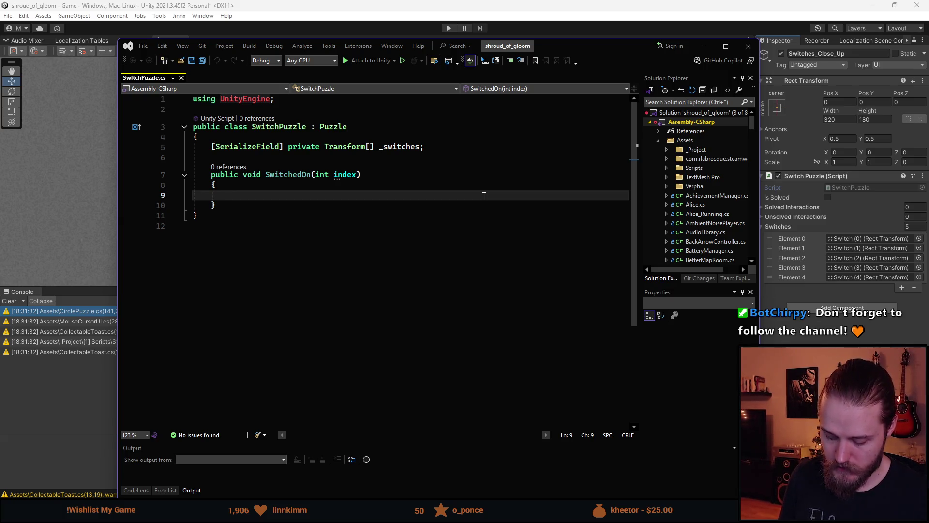
click(481, 146)
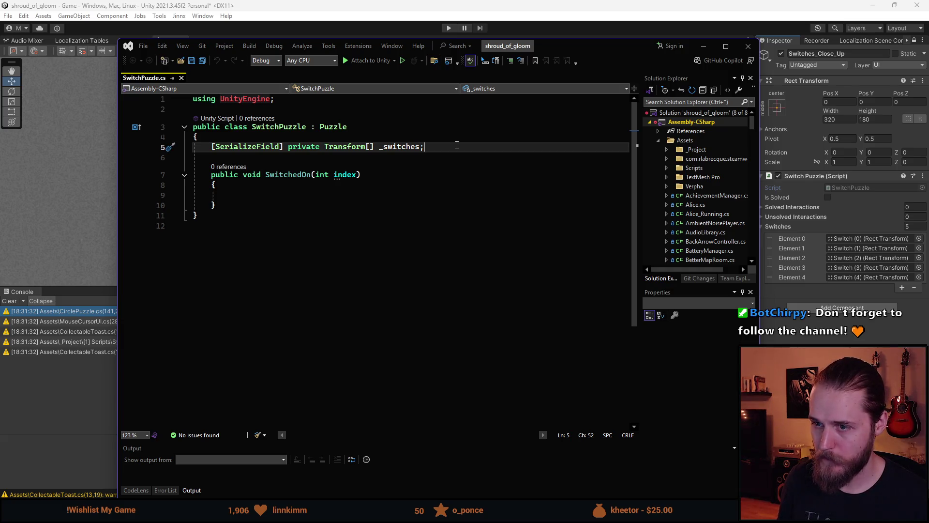
key(Return)
text(sfpr)
key(Tab)
text(SFX _)
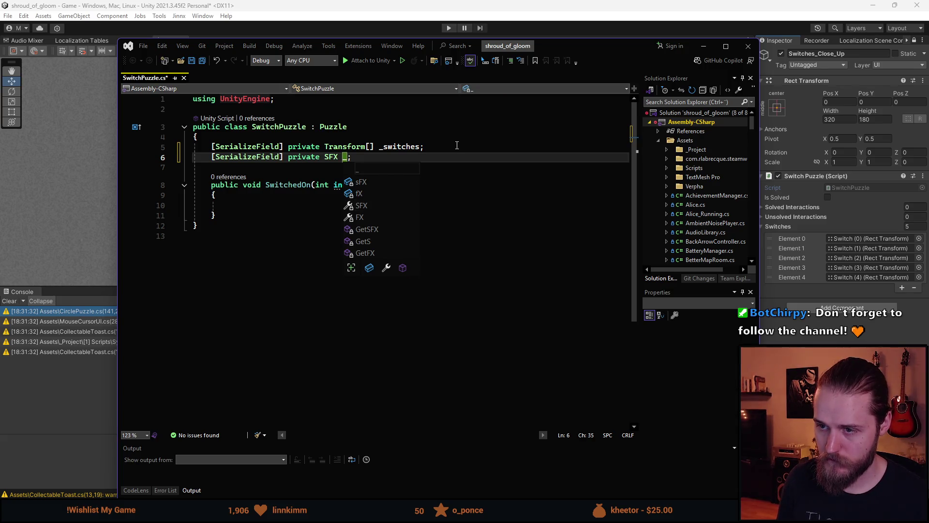
text(switchSFX)
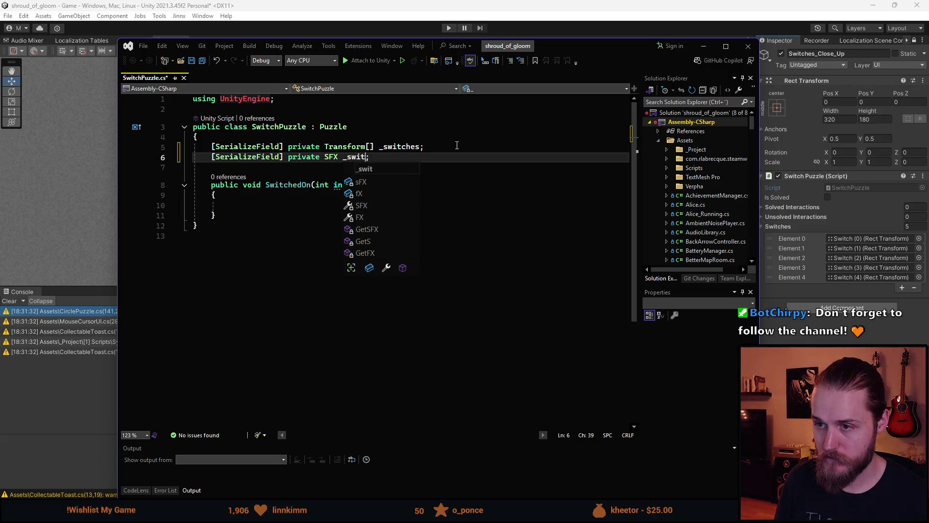
key(Escape)
key(ctrl+s)
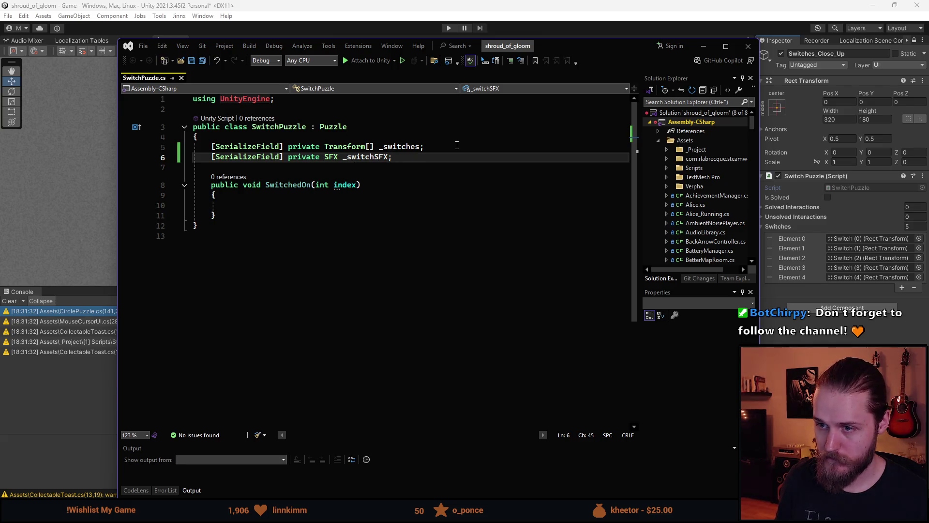
key(Down)
key(Down)
key(Down)
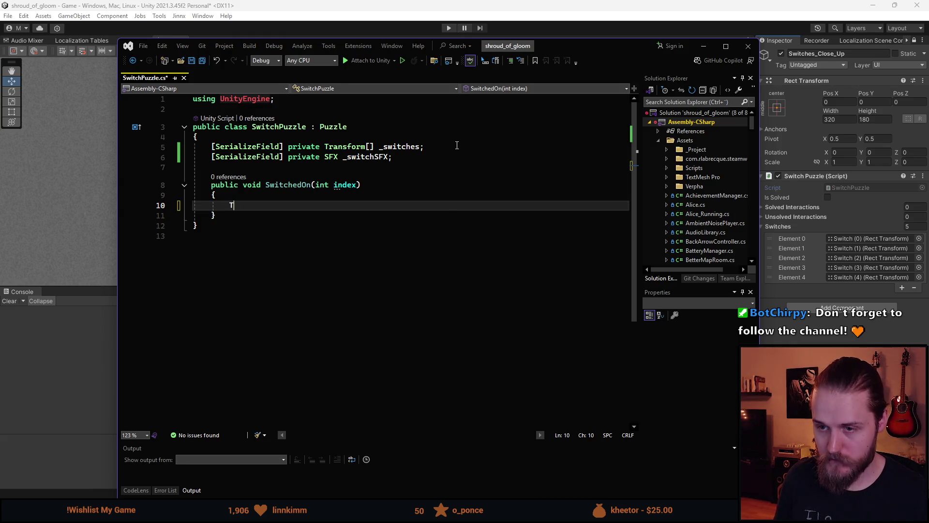
Step: In SwitchedOn, store the toggled switch as Transform s = _switches[index]
text(Transform)
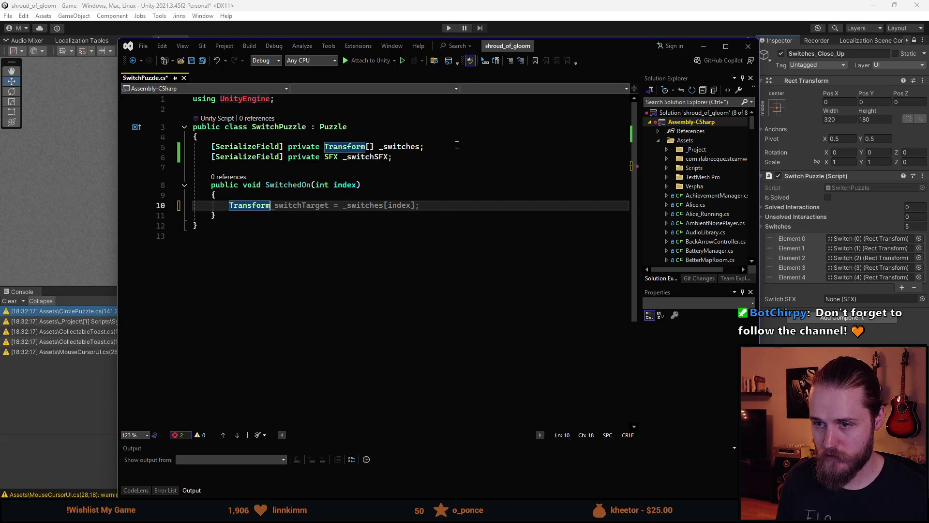
text( switch)
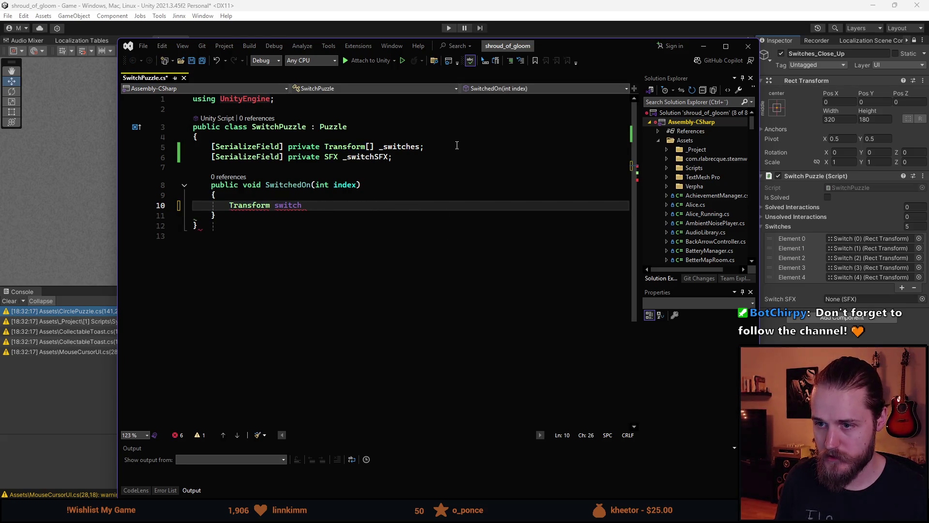
key(BackSpace)
key(BackSpace)
key(BackSpace)
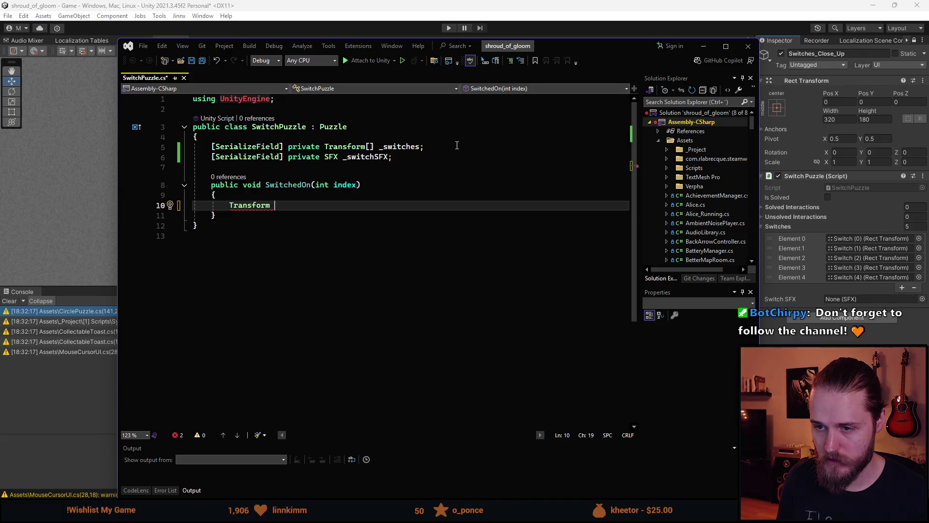
text(s =)
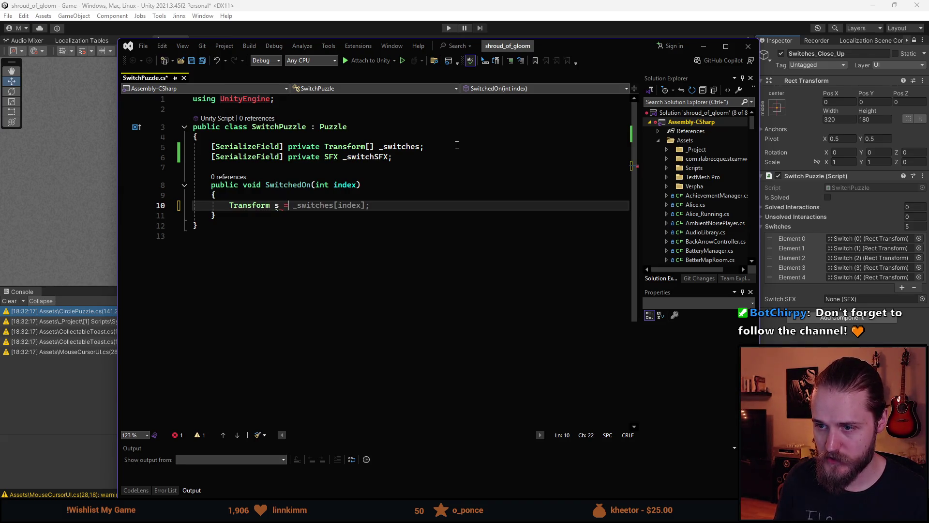
key(Tab)
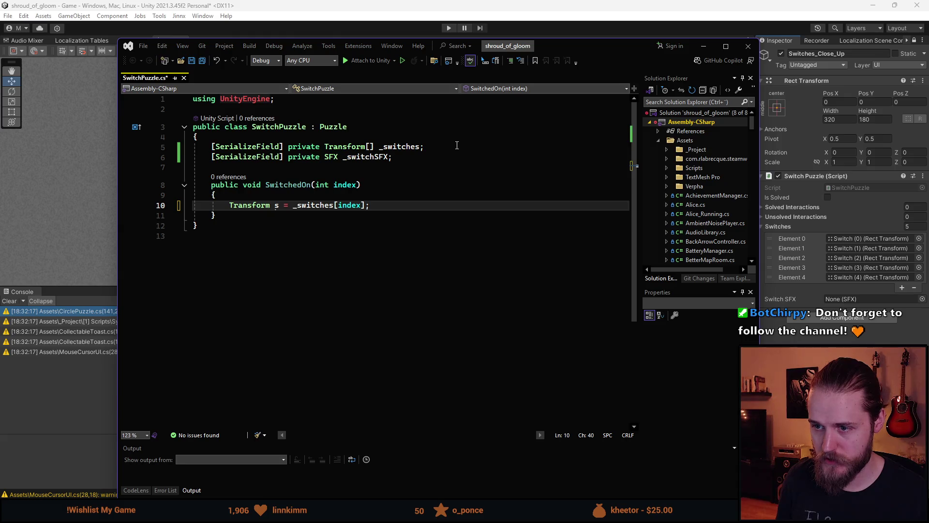
key(Return)
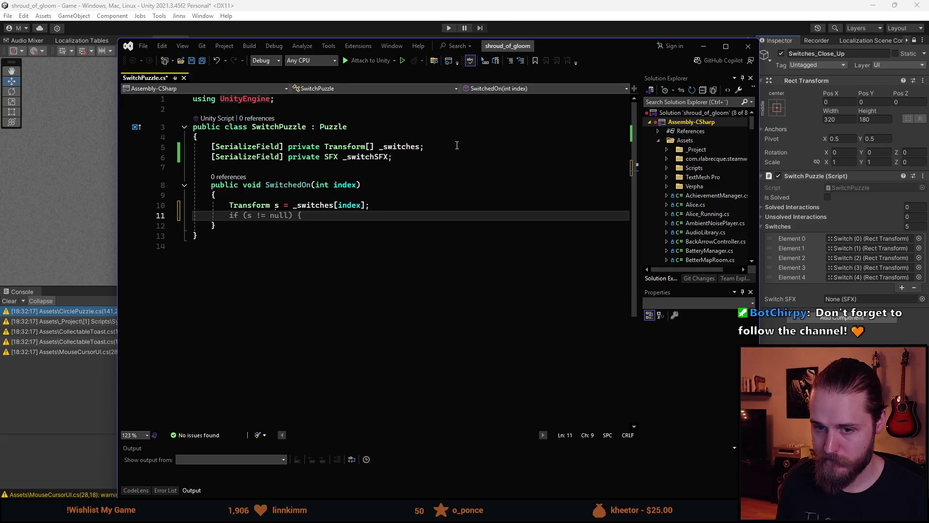
key(Return)
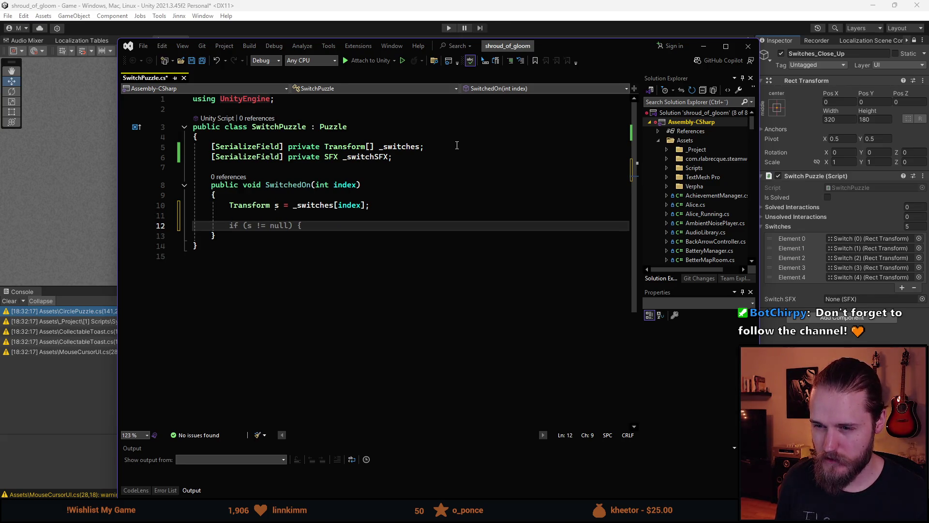
Step: Add AudioPlayer.Play(_switchSFX, 0f, 1f, 1f, s.position); followed by blank lines
text(A)
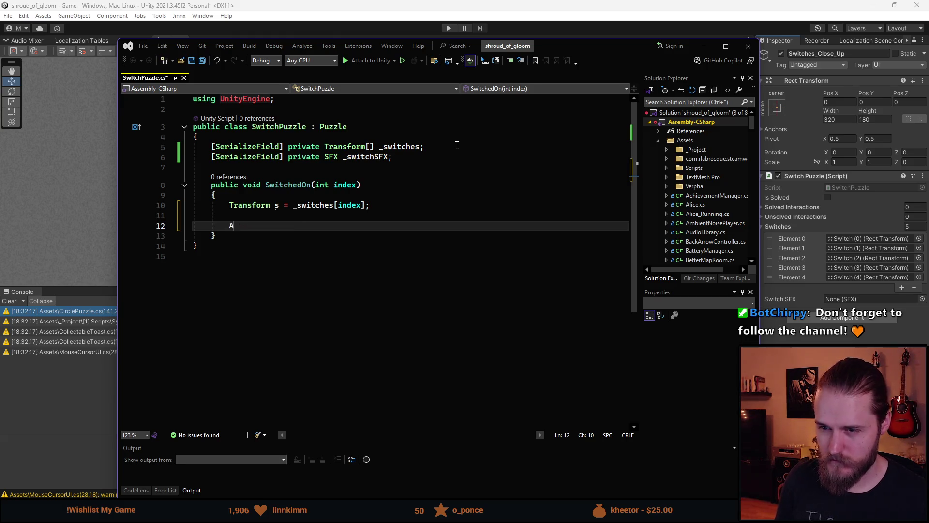
text(udioPlayer.P)
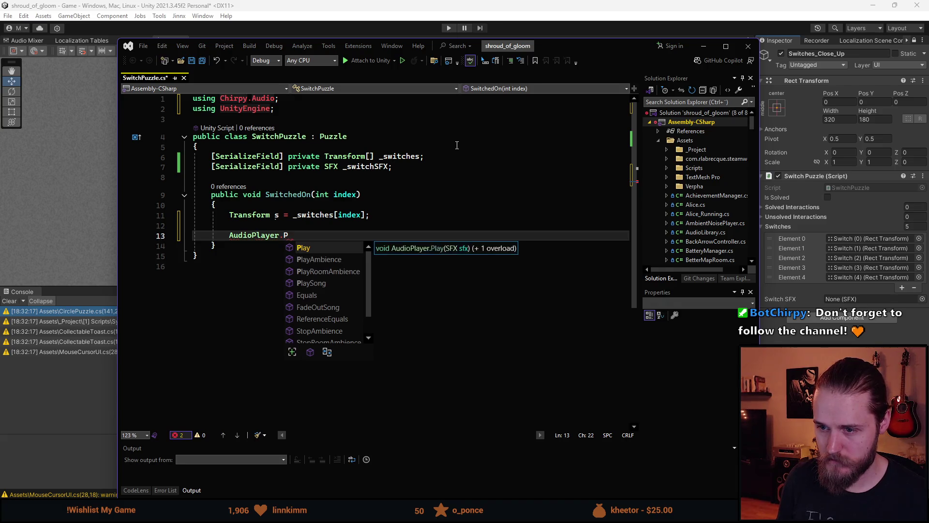
key(Tab)
text((_sw)
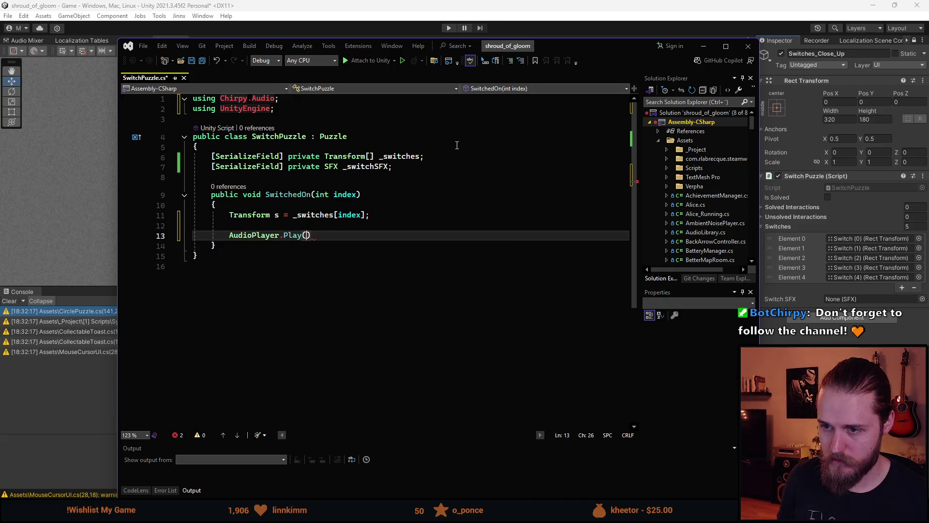
key(Tab)
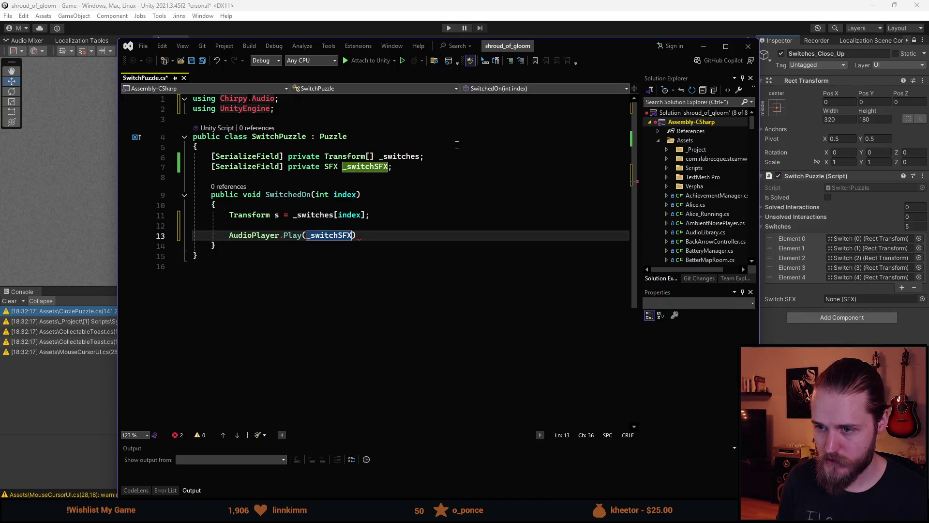
text(, 0f, 1f,)
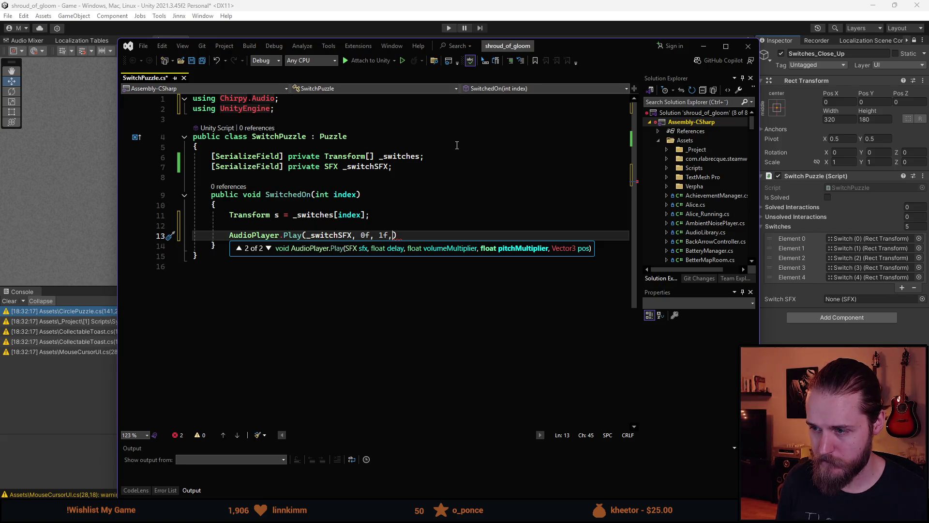
key(BackSpace)
key(BackSpace)
key(BackSpace)
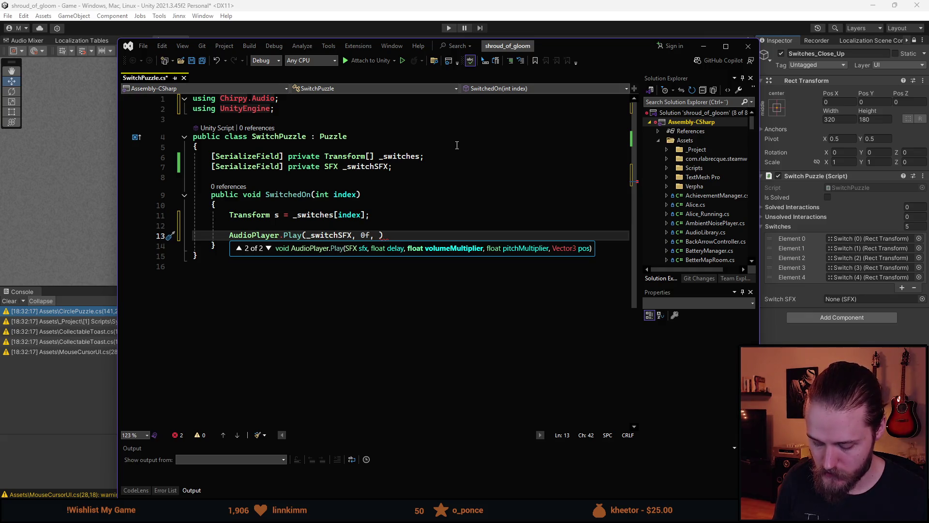
text(1d)
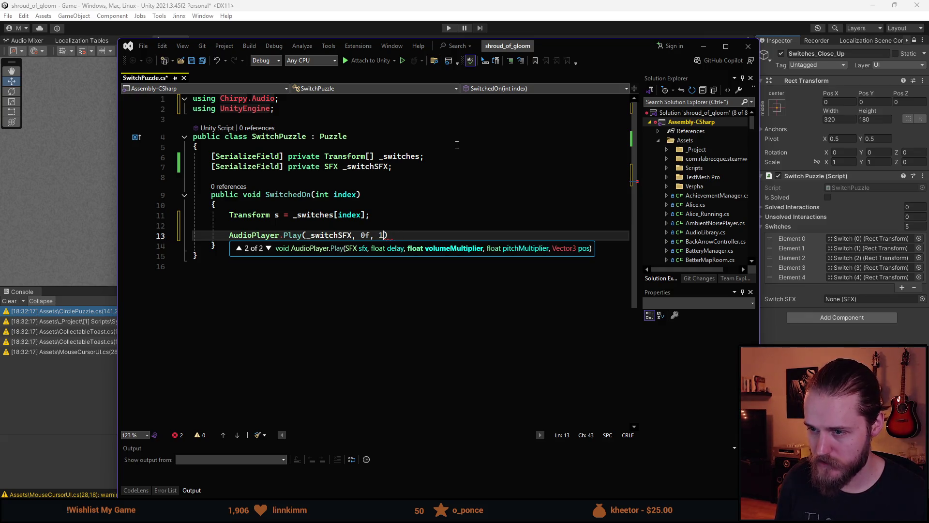
text(,)
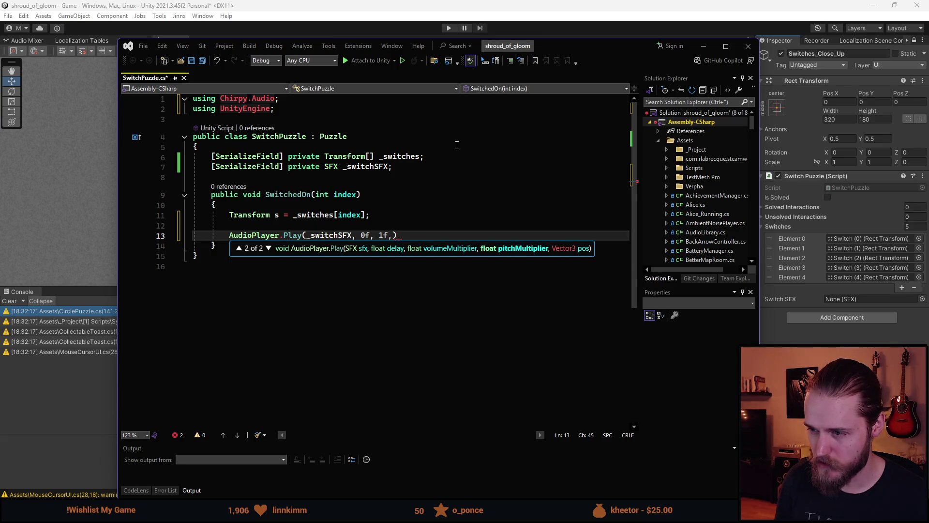
text( 1f)
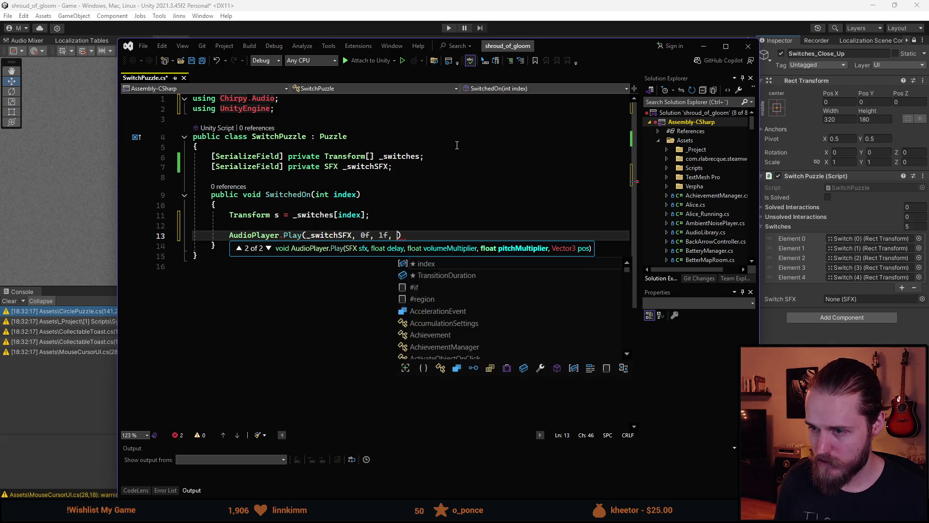
text(, )
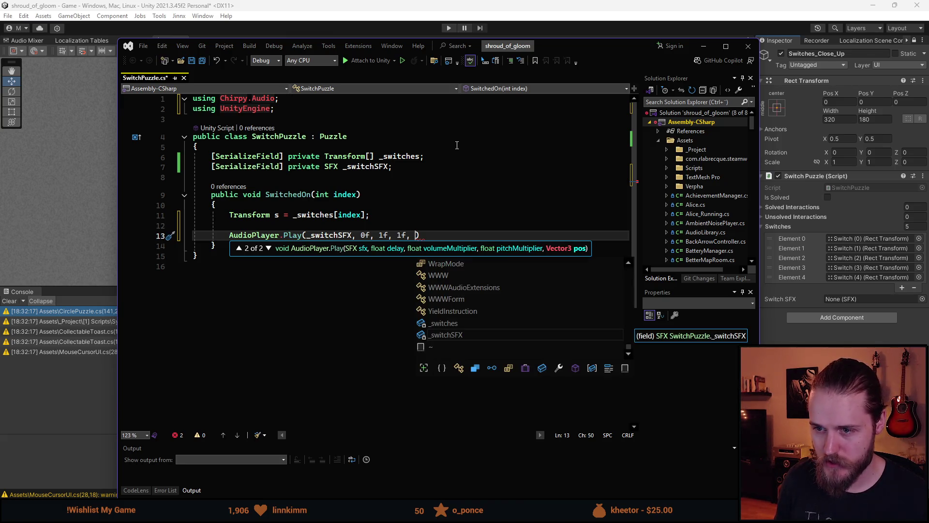
text(s.)
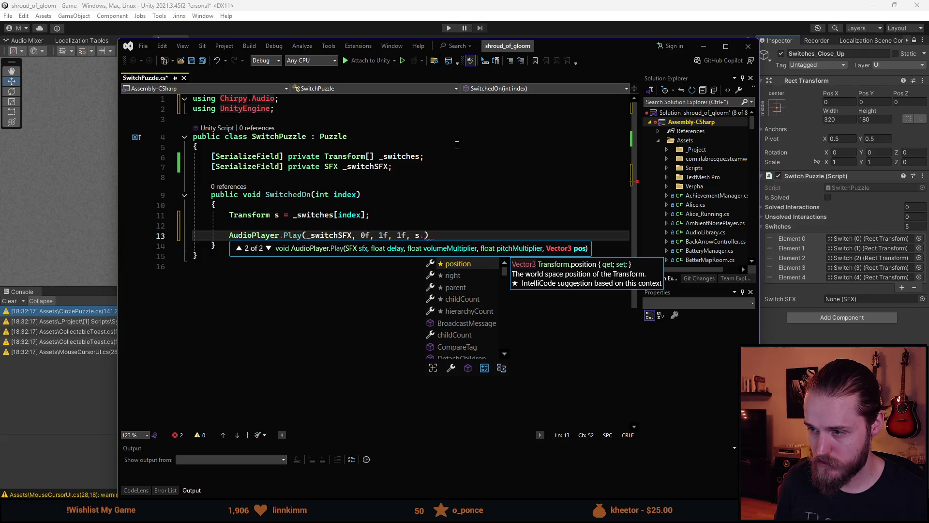
key(Tab)
text();)
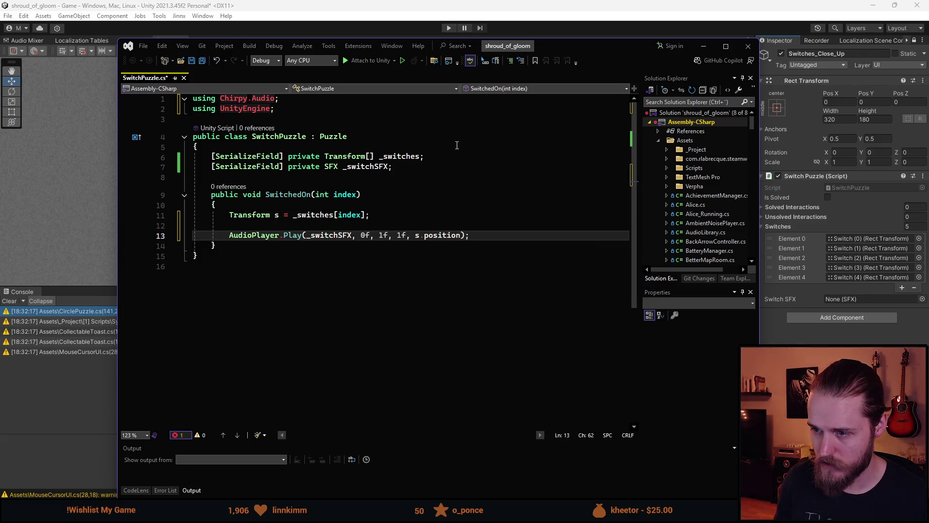
key(Up)
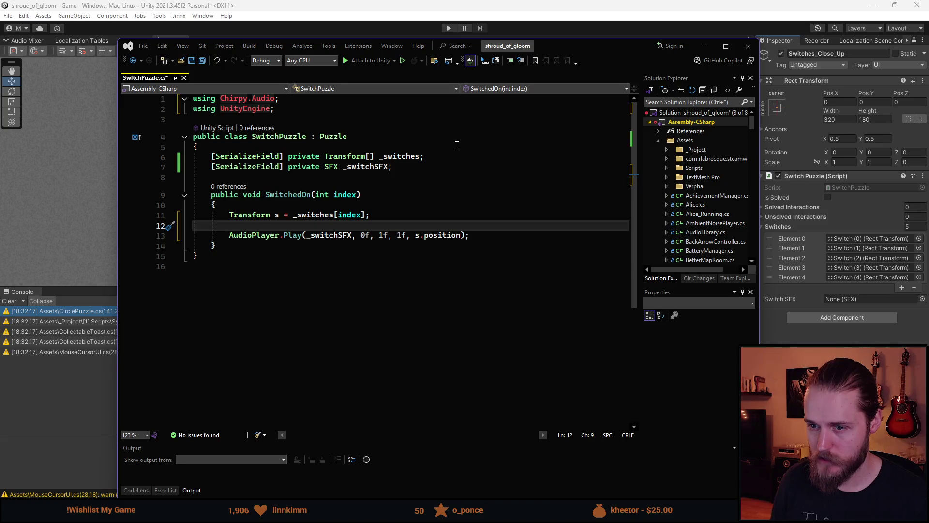
click(481, 239)
key(Return)
key(Return)
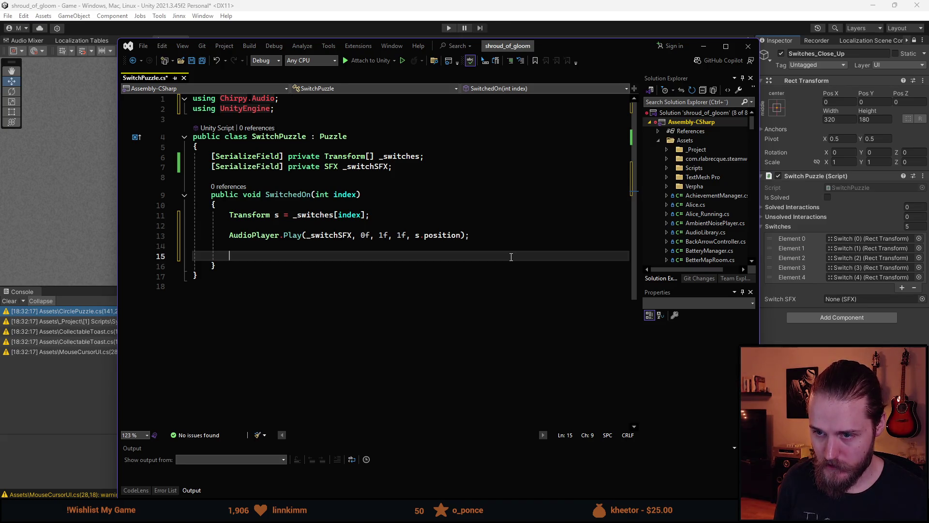
Step: Remove the stray blank line and add bool isSwitchedOn = s.localScale.y < 0f;
key(Up)
key(Up)
key(Up)
key(Home)
key(BackSpace)
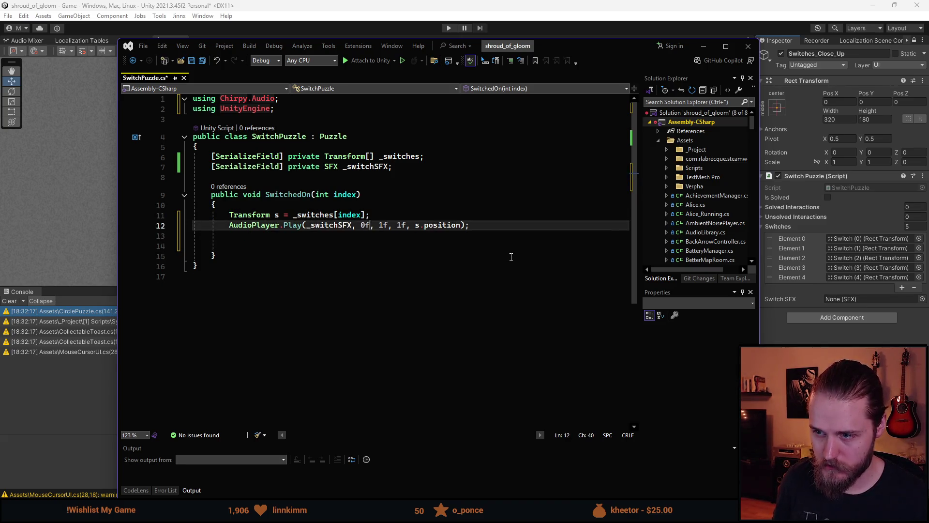
key(Down)
key(Down)
key(Down)
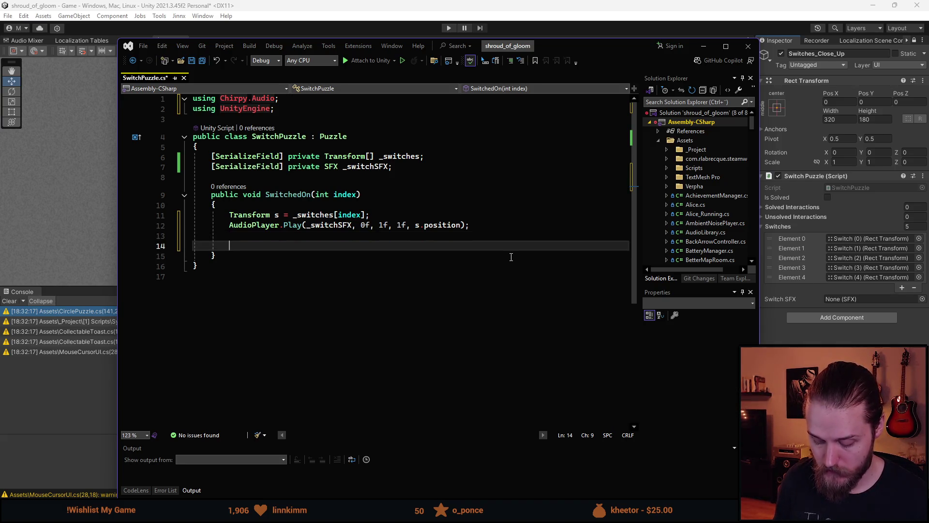
text(t)
key(BackSpace)
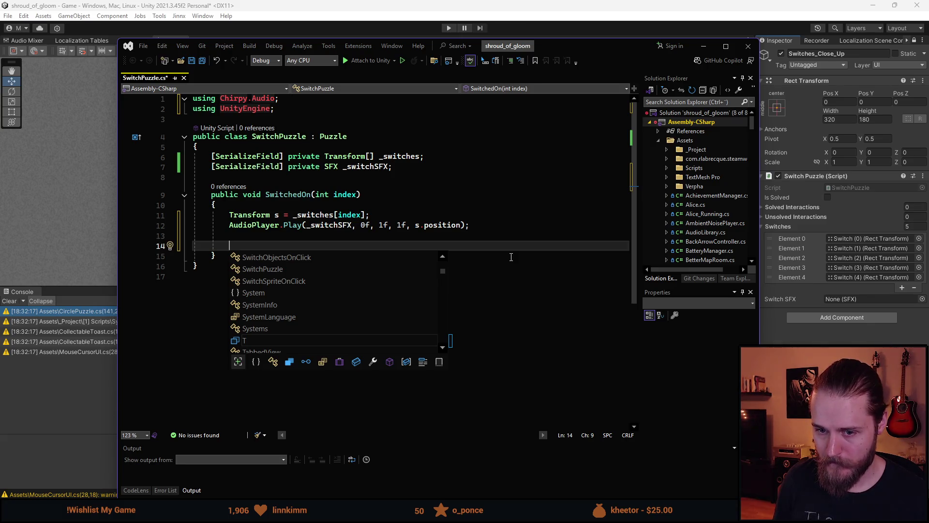
text(bool)
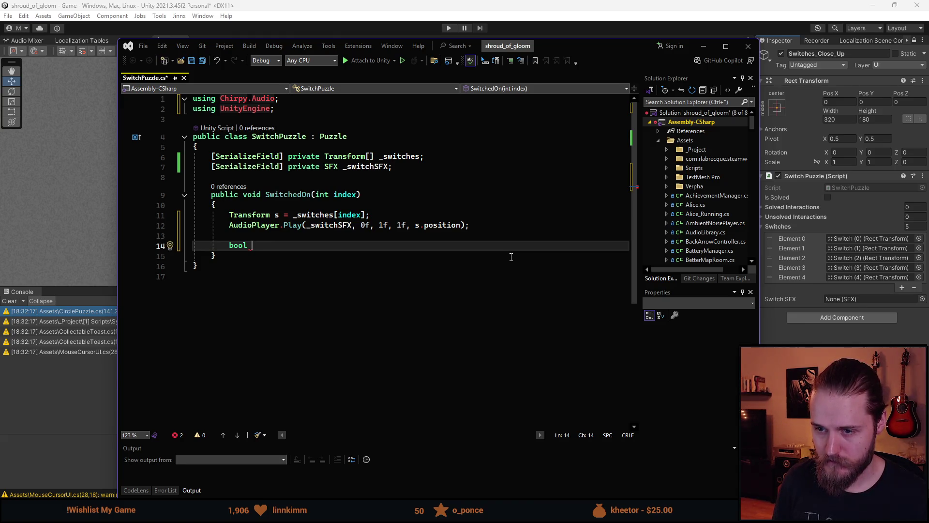
text(is)
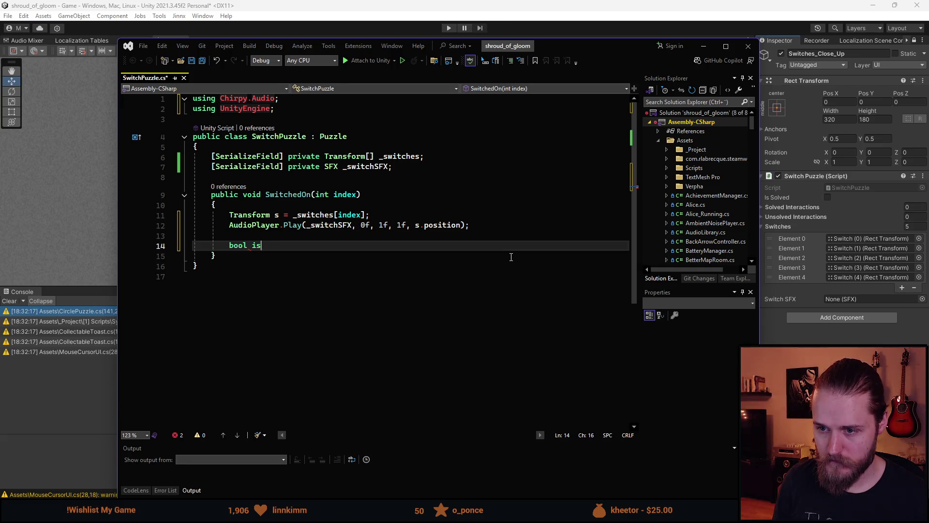
text(SwitchedOn =)
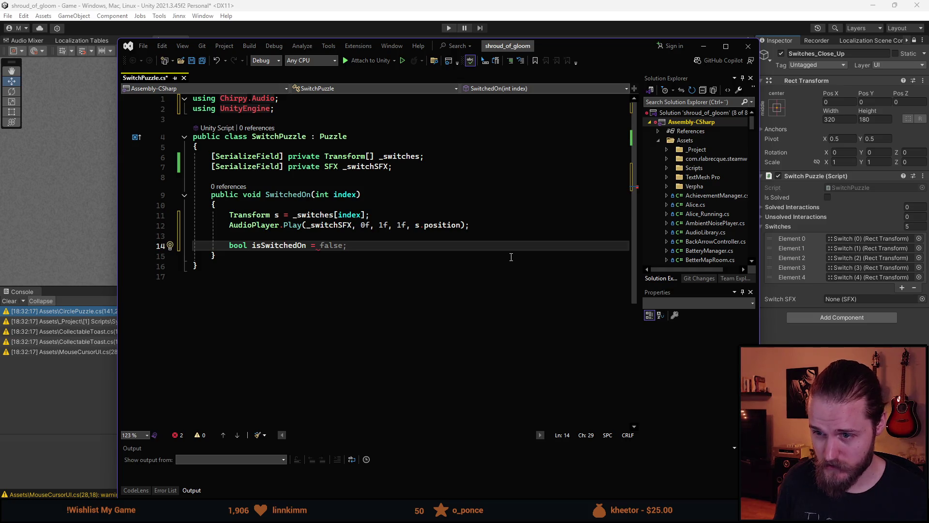
text((s.)
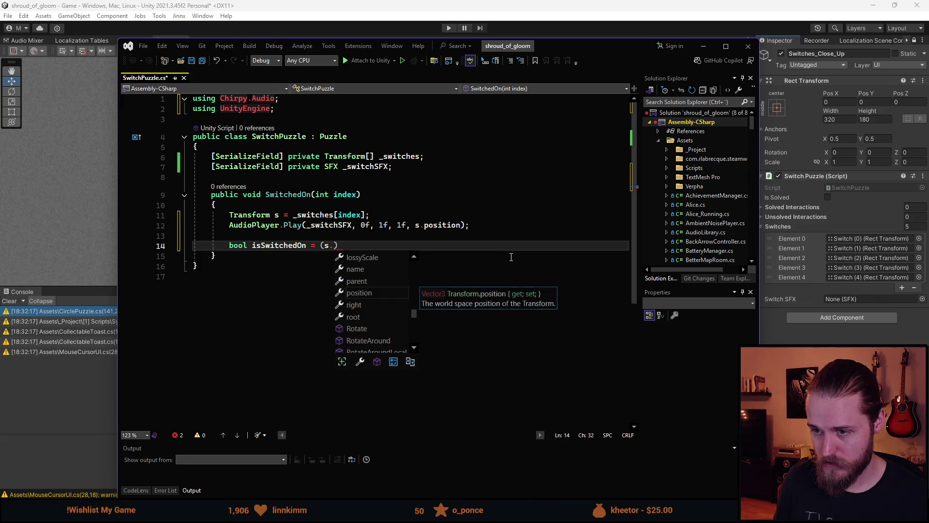
key(BackSpace)
key(BackSpace)
key(BackSpace)
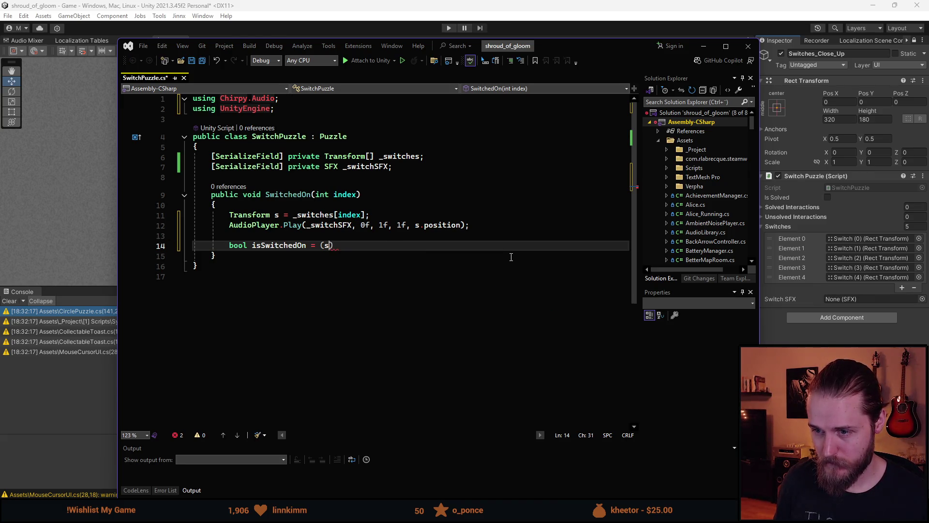
text(s.)
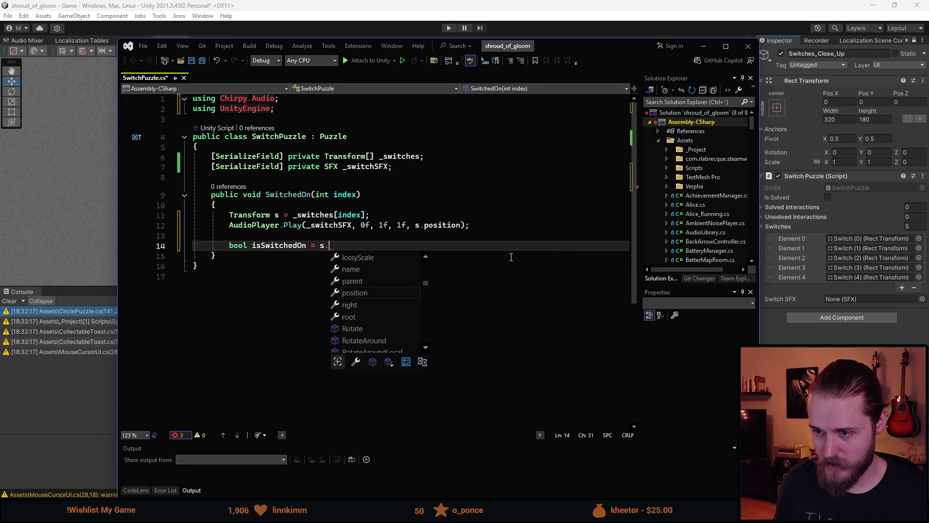
text(öp)
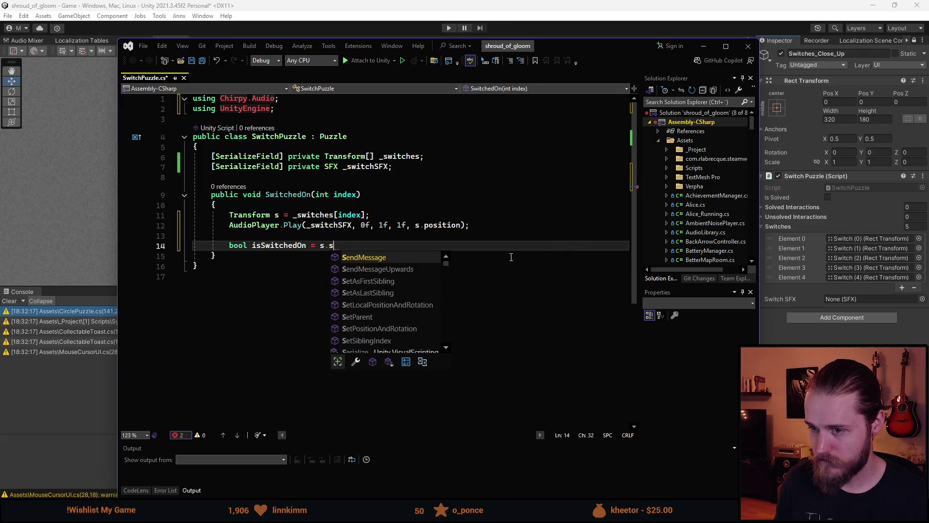
key(BackSpace)
key(BackSpace)
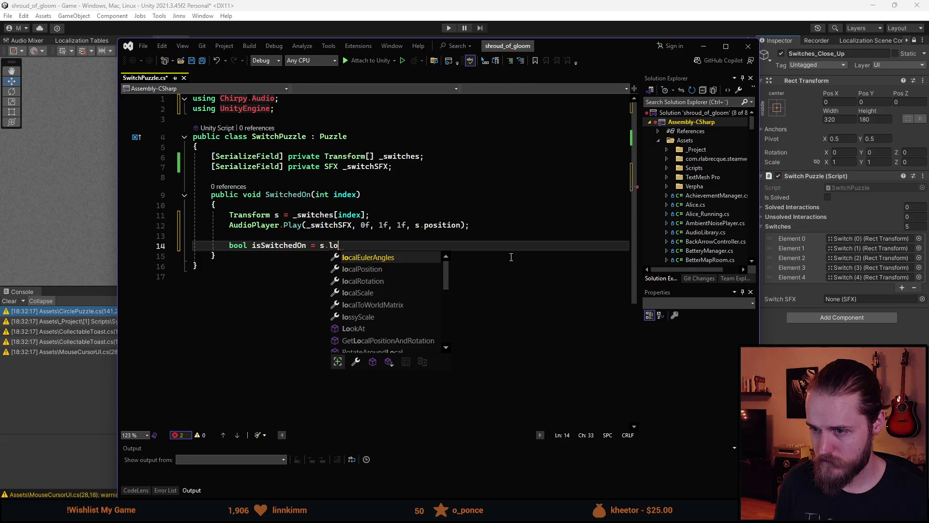
text(loca)
key(Tab)
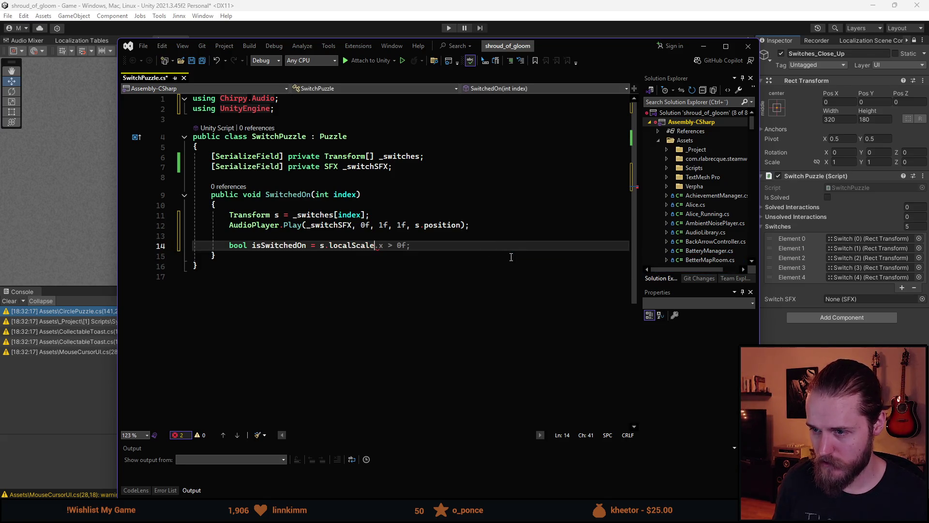
text(.y)
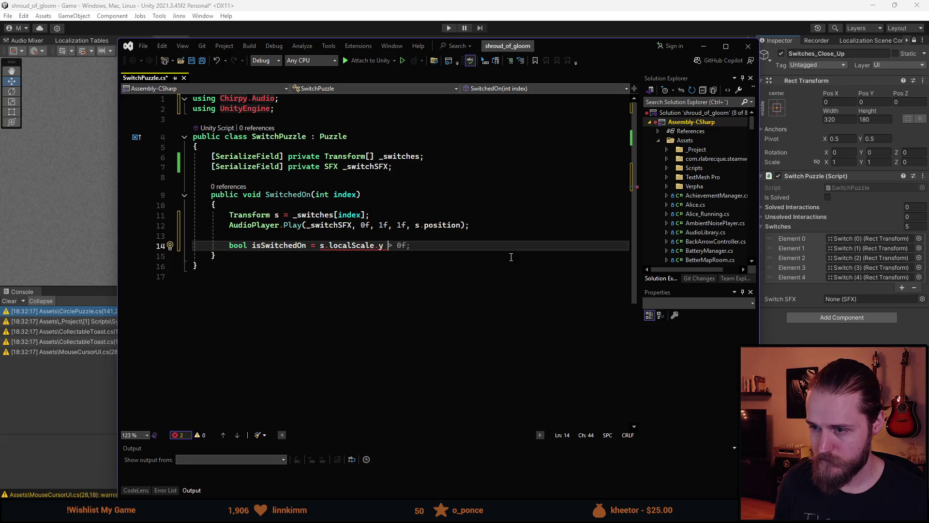
text( < 0f;)
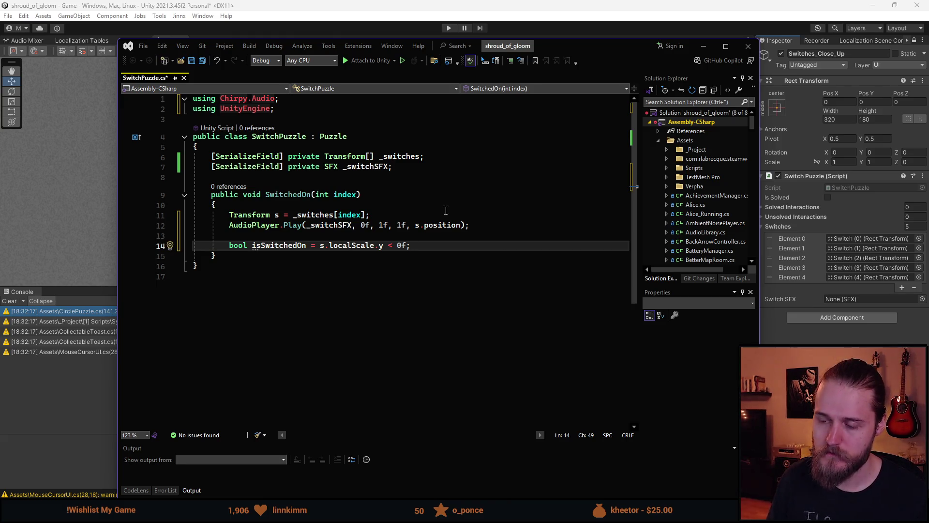
Step: Add an s.localScale assignment line, trimming it to assign the whole localScale
key(Return)
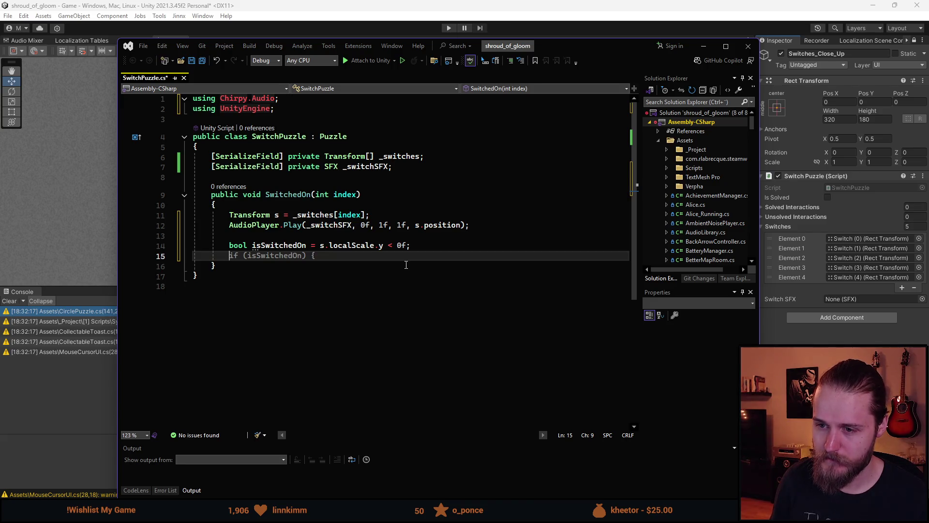
key(Return)
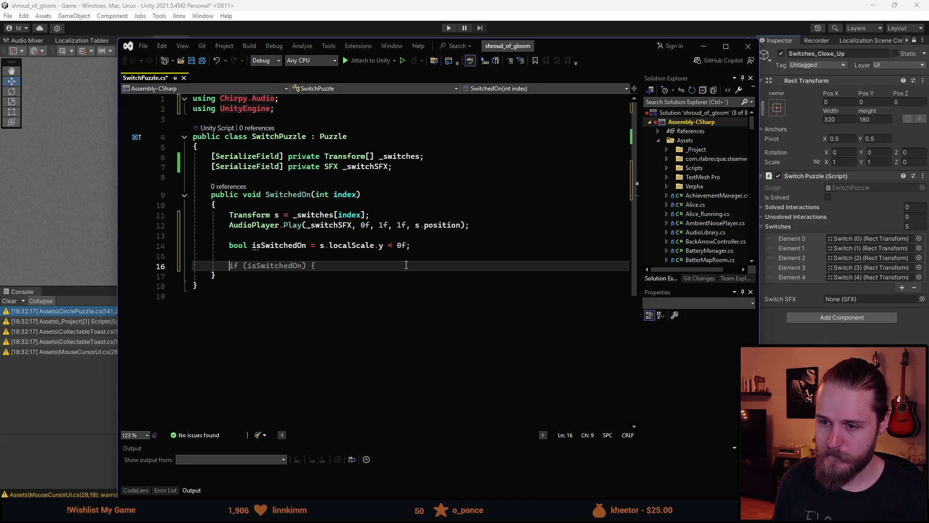
text(s.loca)
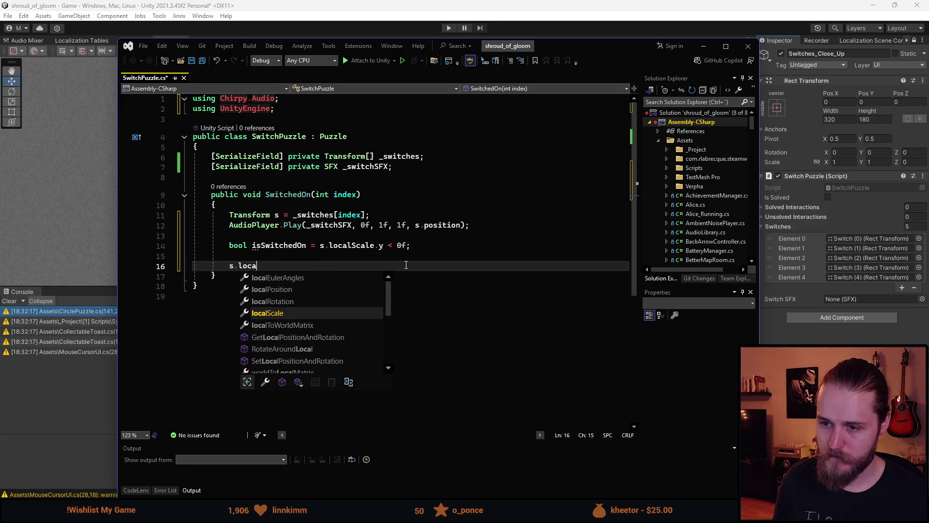
text(lScale.y = 0f;)
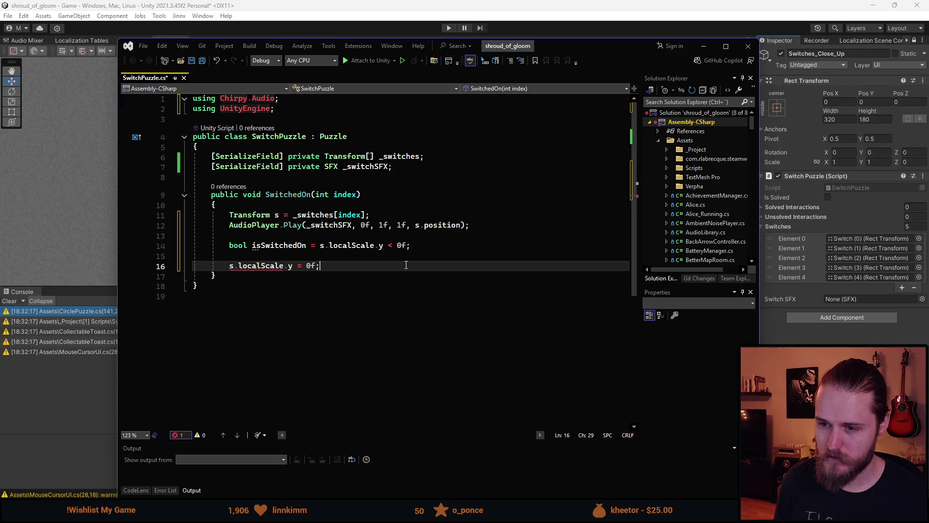
mouse_move(254, 265)
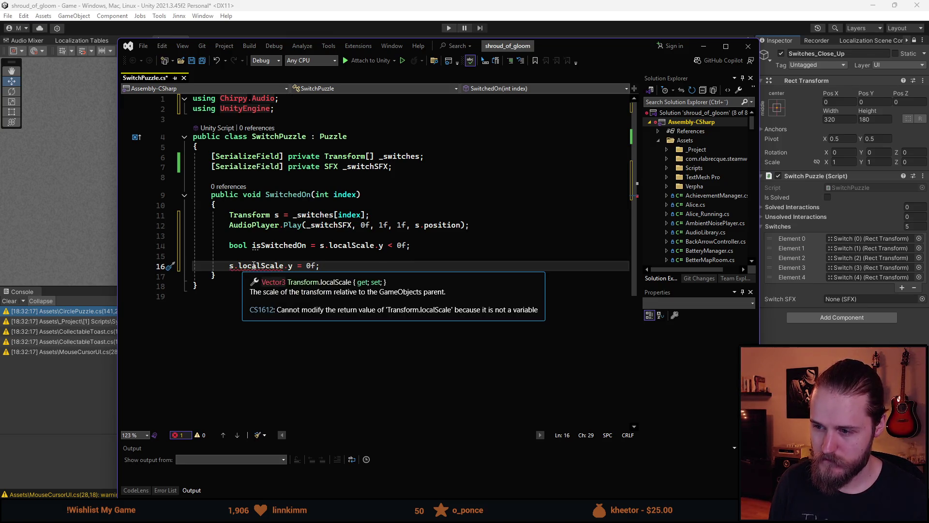
click(292, 266)
key(BackSpace)
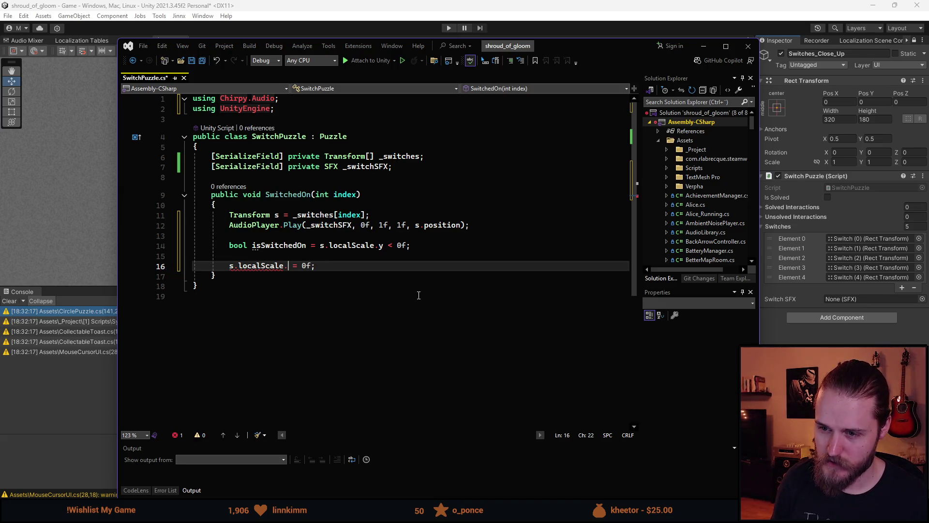
key(BackSpace)
key(Right)
key(Right)
key(Right)
key(Right)
key(Right)
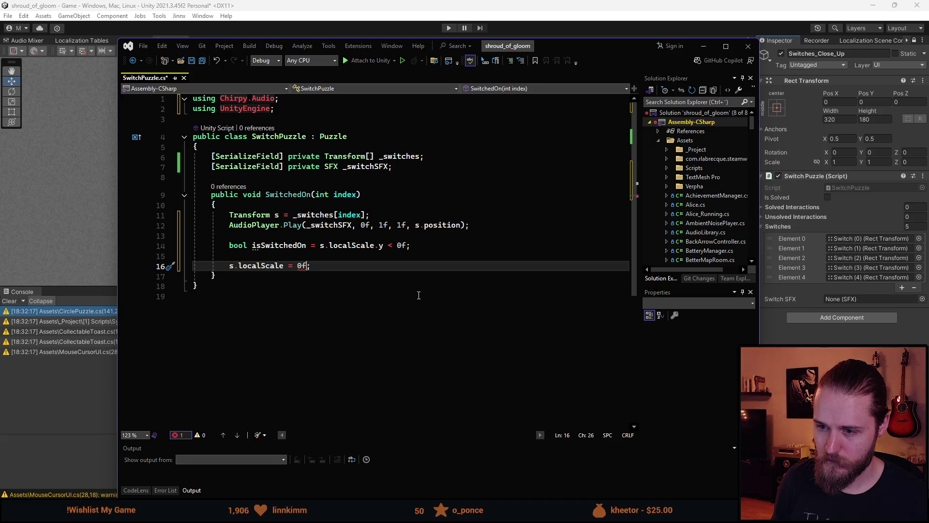
key(BackSpace)
key(BackSpace)
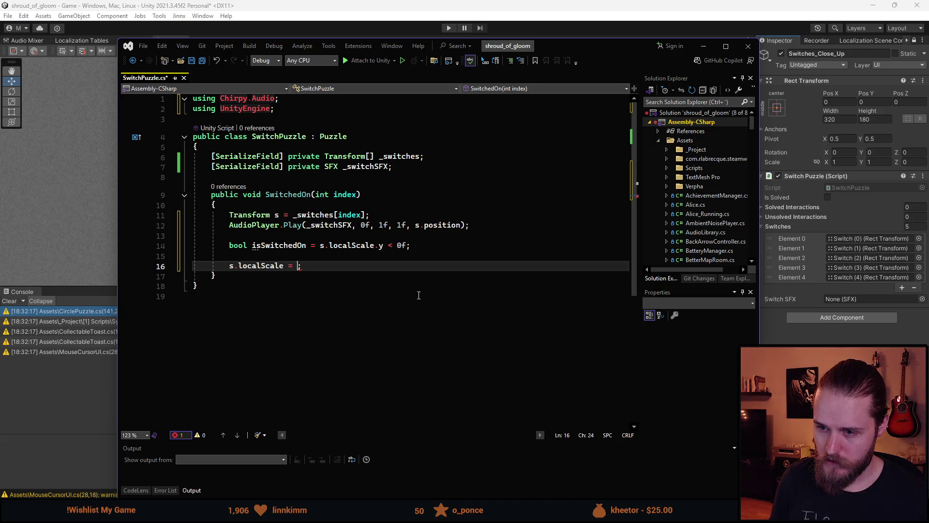
Step: Start the ternary (isSwitchedOn) ? on the scale line and delete the UIElements using line
text((isS)
key(Tab)
text())
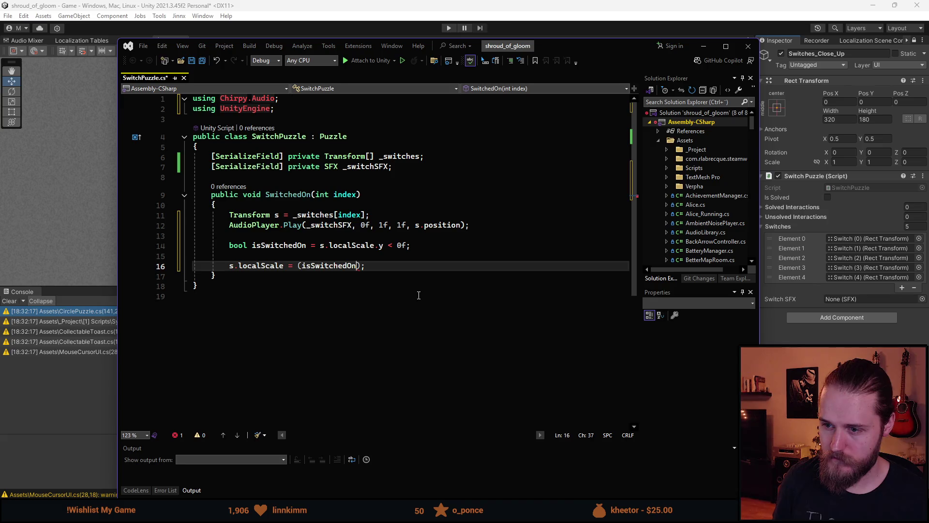
text( ?)
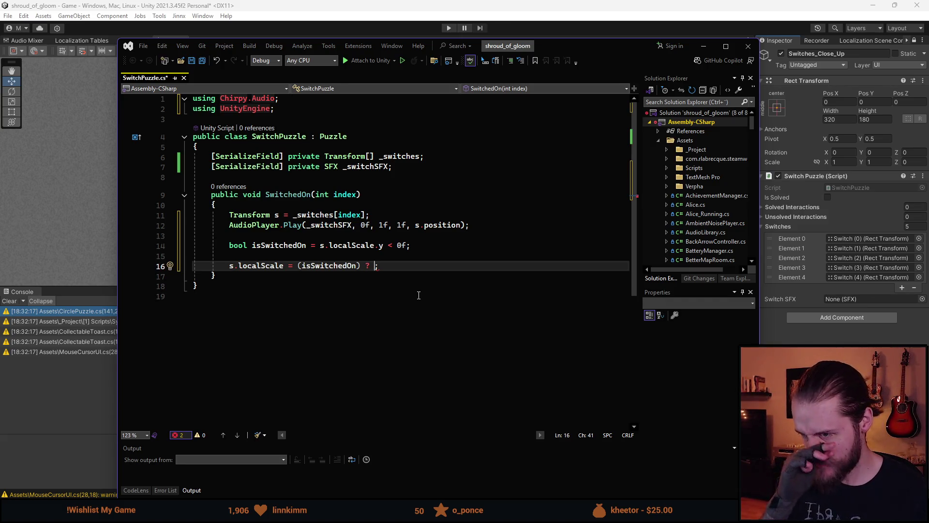
key(Tab)
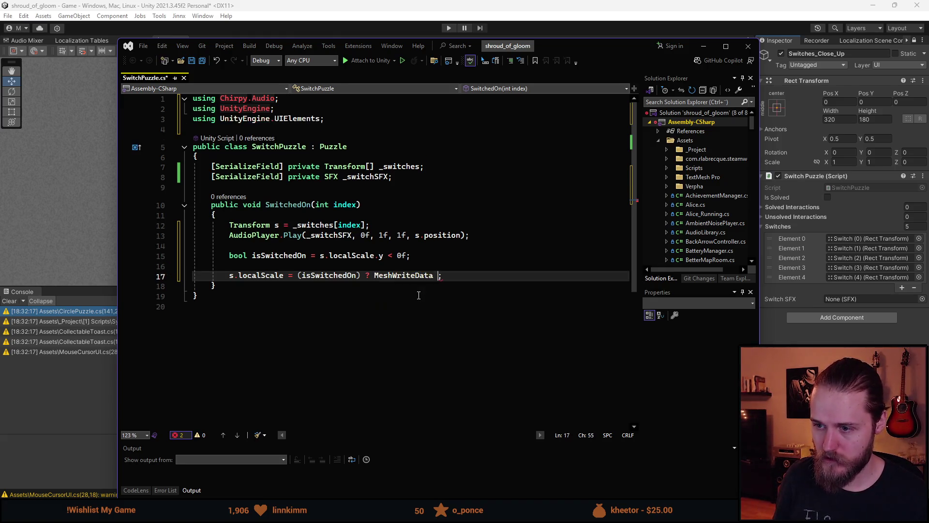
key(ctrl+z)
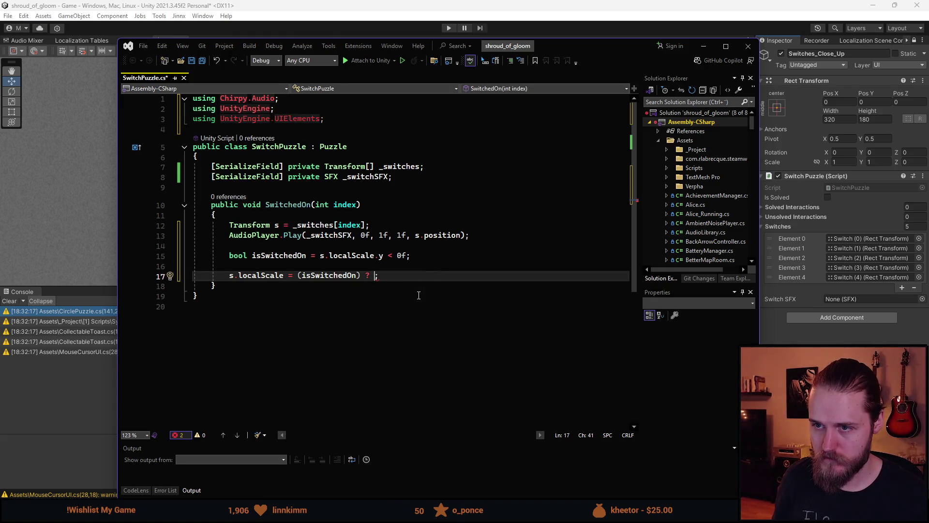
key(Tab)
key(ctrl+minus)
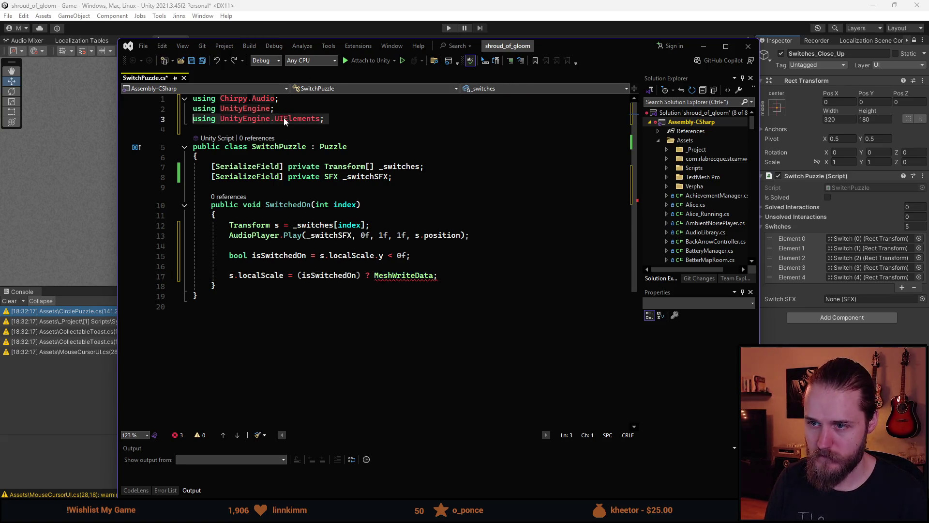
key(ctrl+l)
click(424, 168)
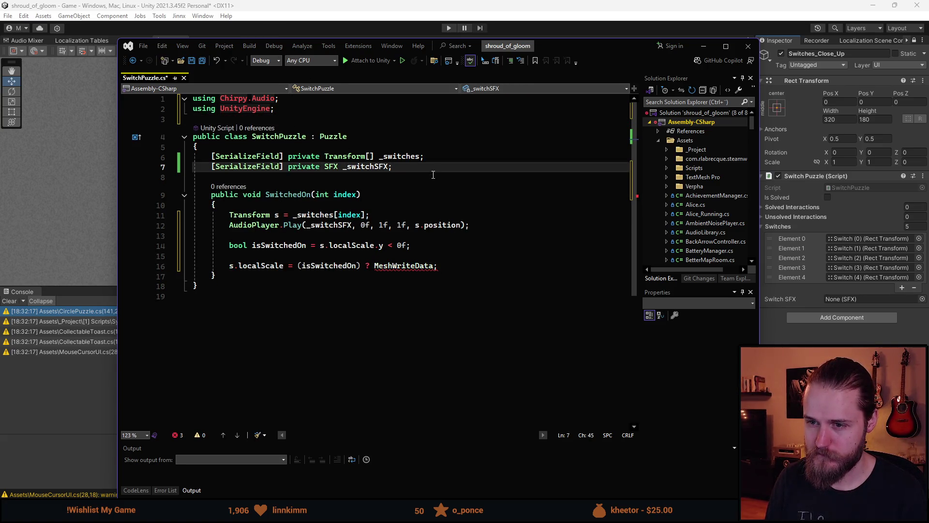
Step: Add fields private Vector2 _onScale = Vector2.one and _offScale = new Vector2(1f, -1f), then save
key(Return)
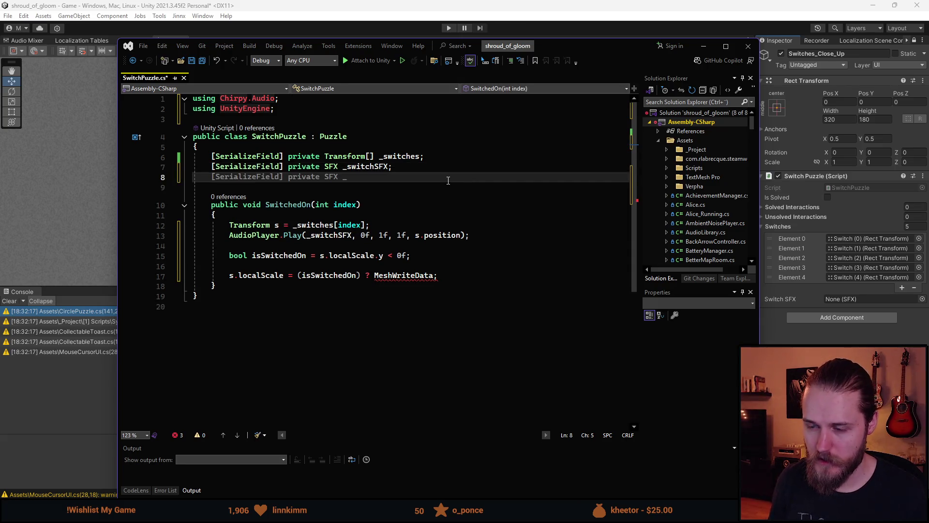
text(priva)
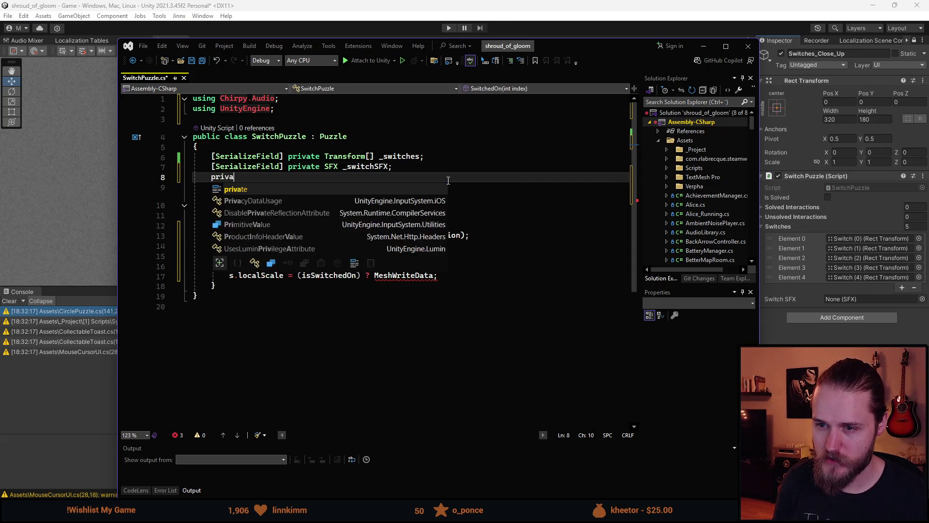
text(te Vector2)
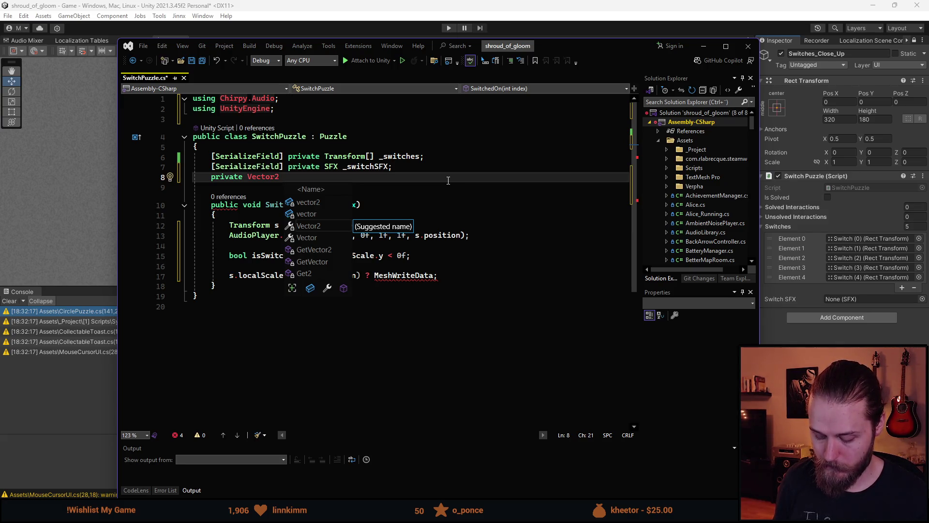
text(_onScale = )
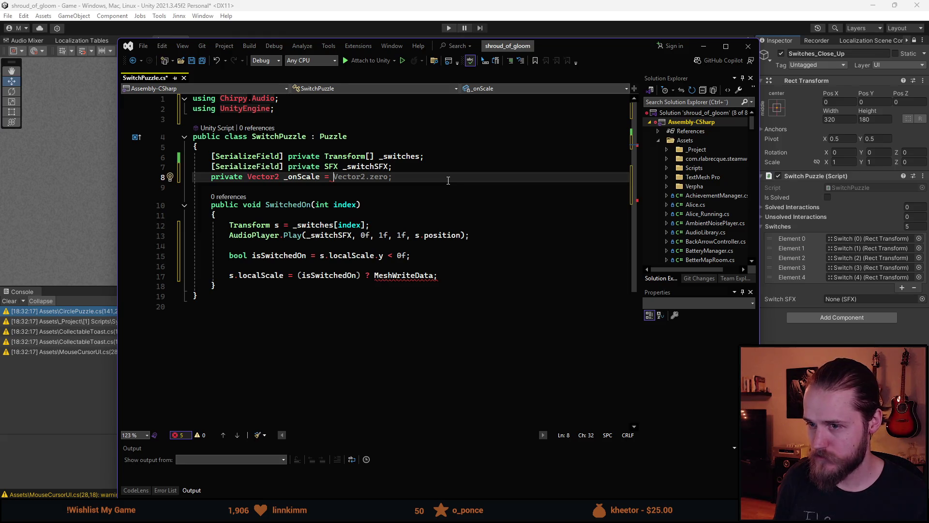
text(Vector2.one)
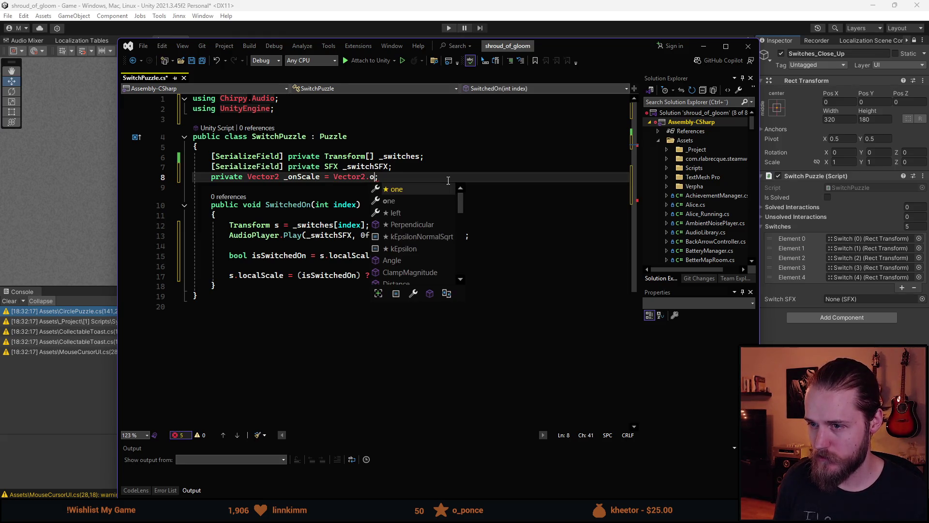
text(;)
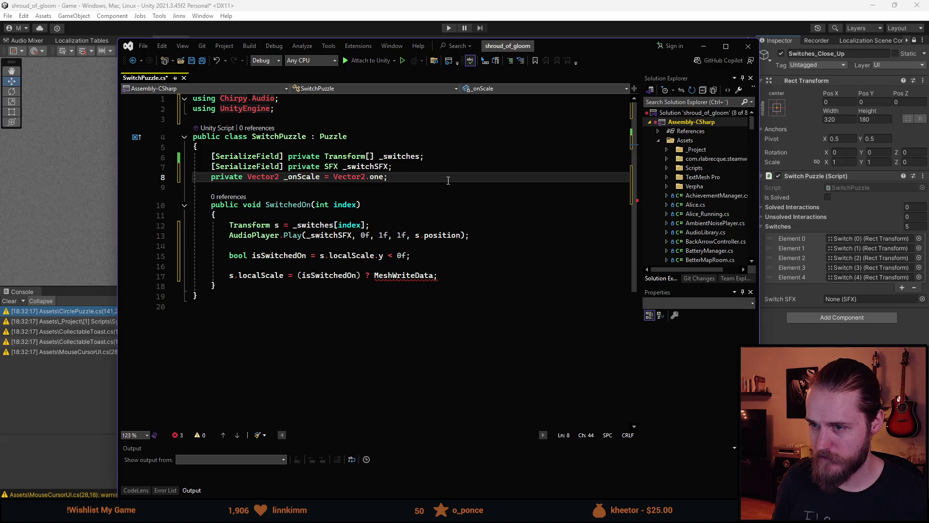
key(ctrl+d)
key(Left)
key(ctrl+BackSpace)
key(ctrl+BackSpace)
key(ctrl+BackSpace)
key(ctrl+Left)
key(ctrl+Left)
key(ctrl+shift+Right)
text(_offScale)
key(ctrl+Right)
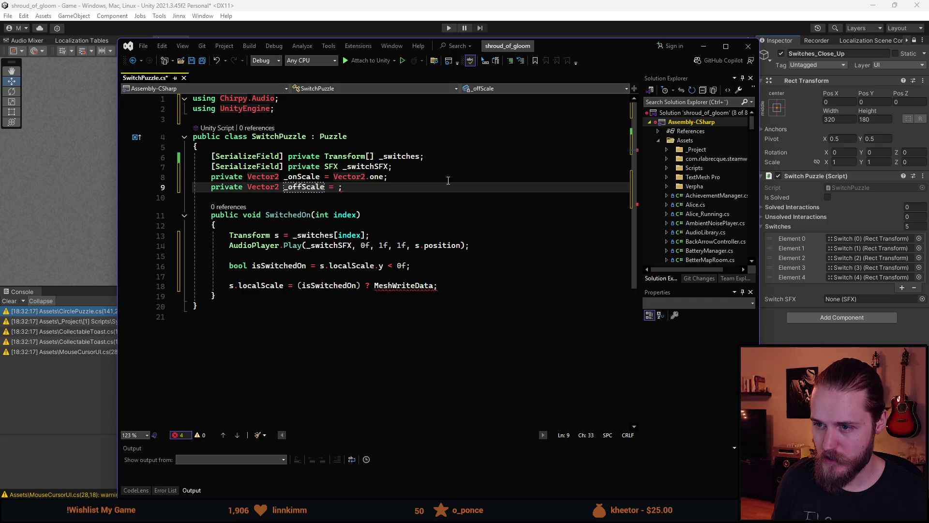
text(new Vector2)
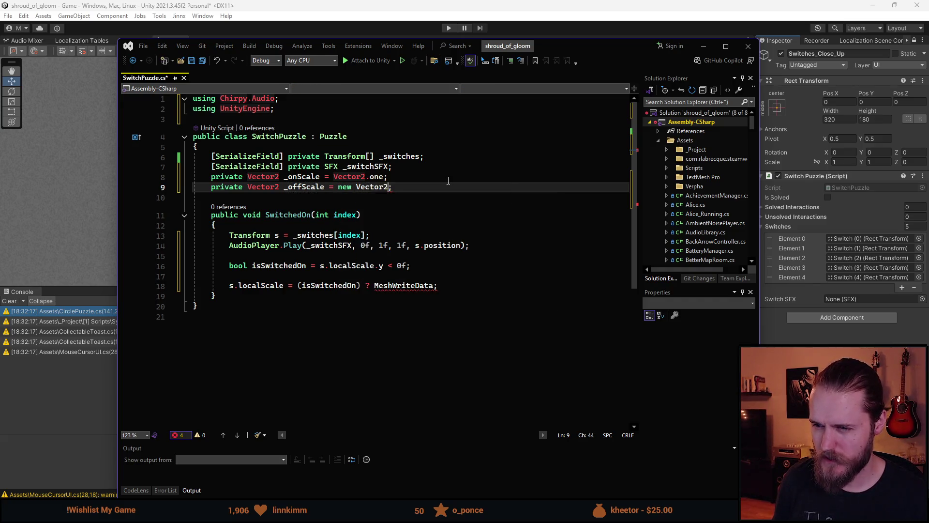
text(()
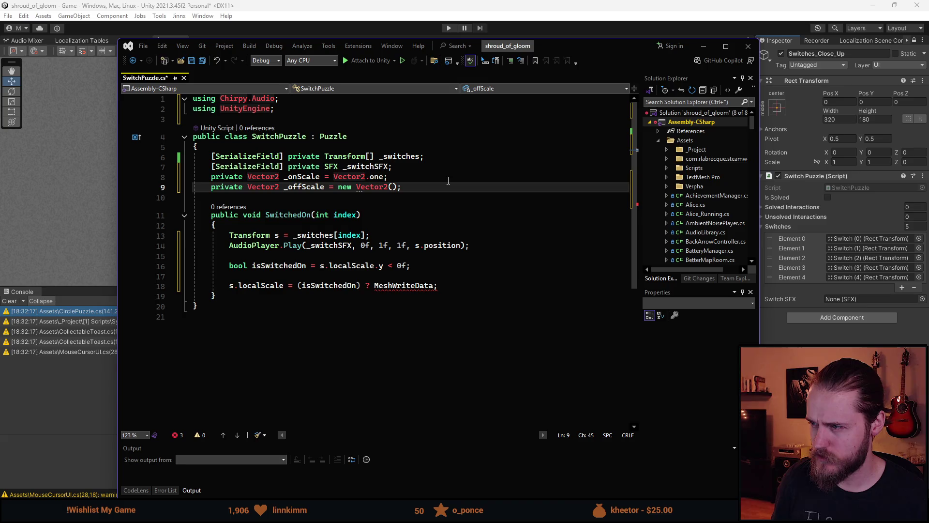
text(1f, -1f)
key(ctrl+s)
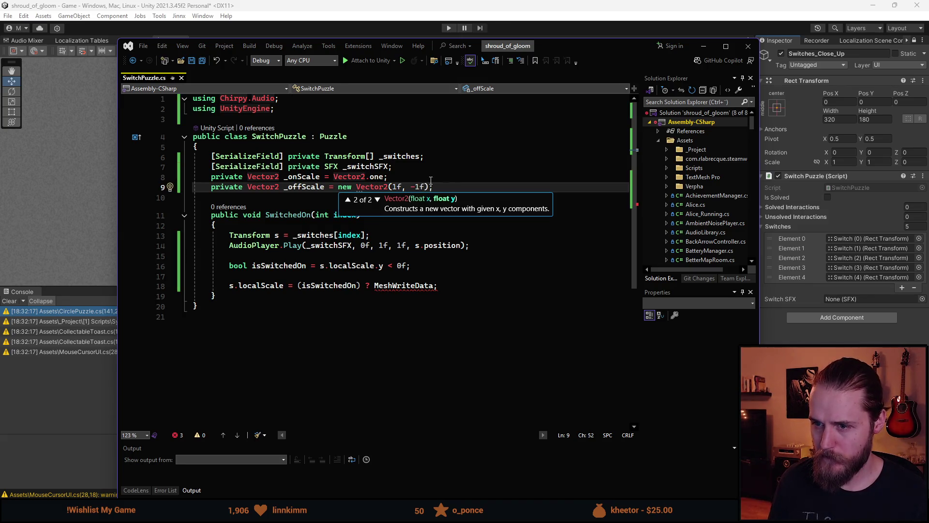
Step: Replace MeshWriteData so the ternary reads (isSwitchedOn) ? _onScale : _offScale, and save
click(395, 368)
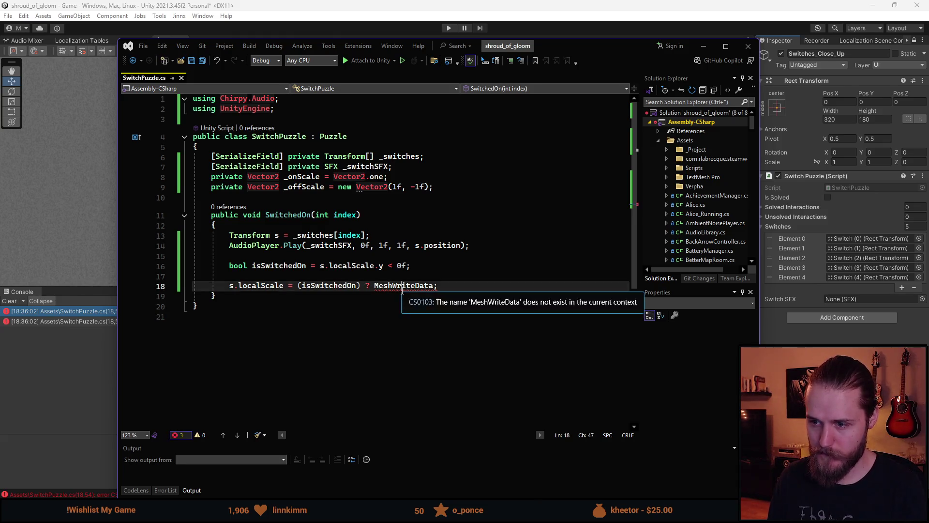
double_click(405, 285)
key(BackSpace)
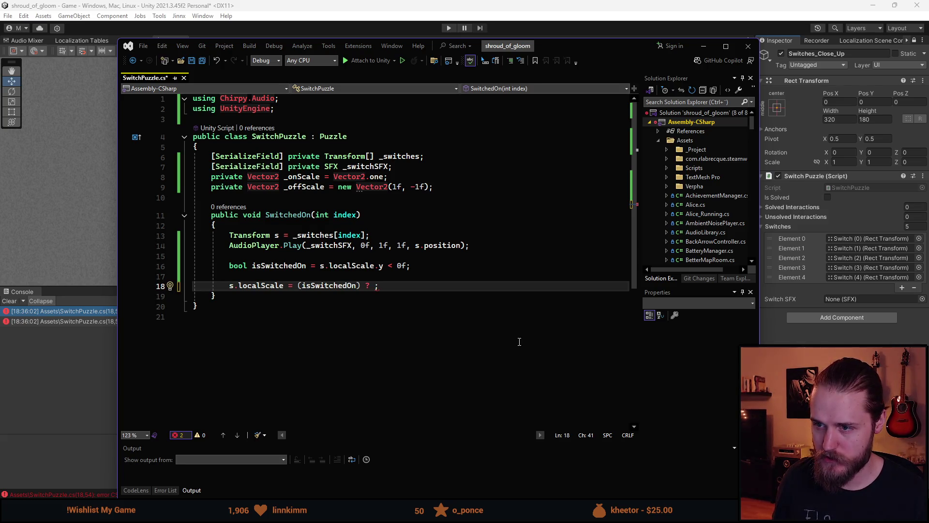
text(_on)
key(Tab)
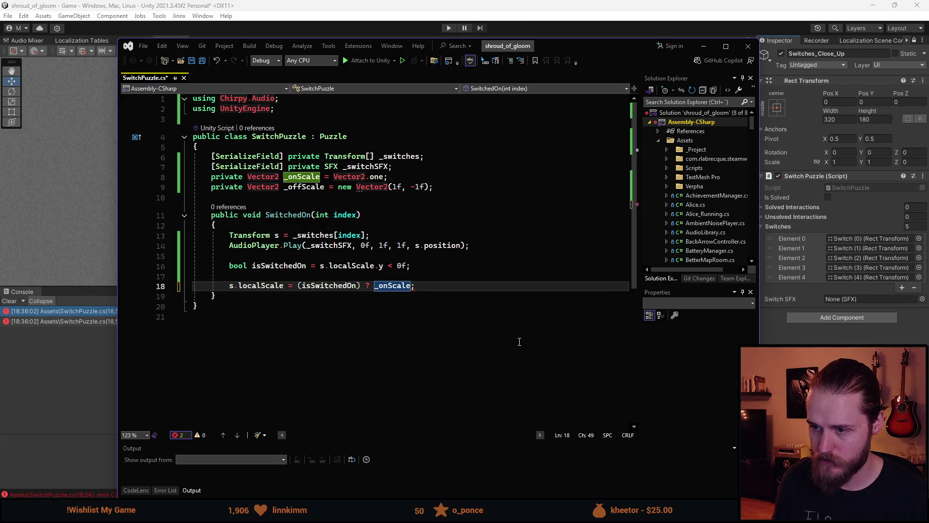
text(: _off)
key(Tab)
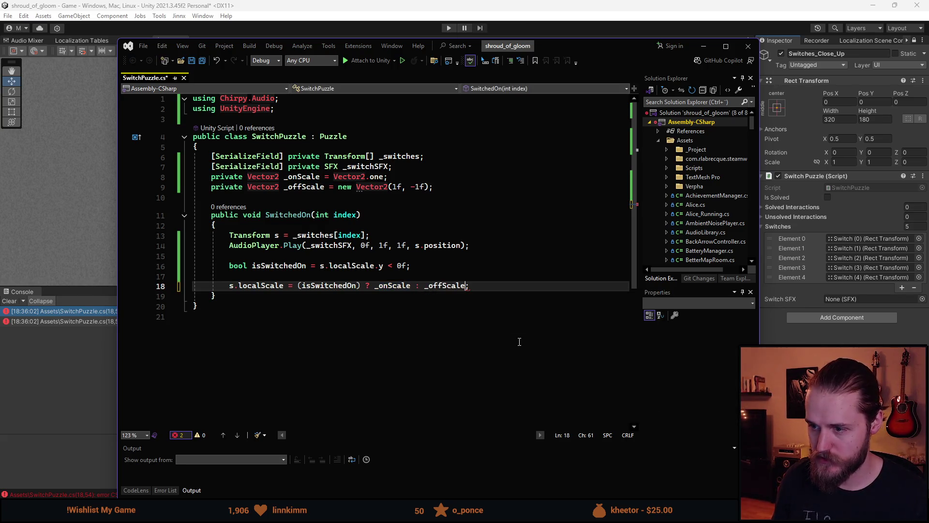
key(ctrl+s)
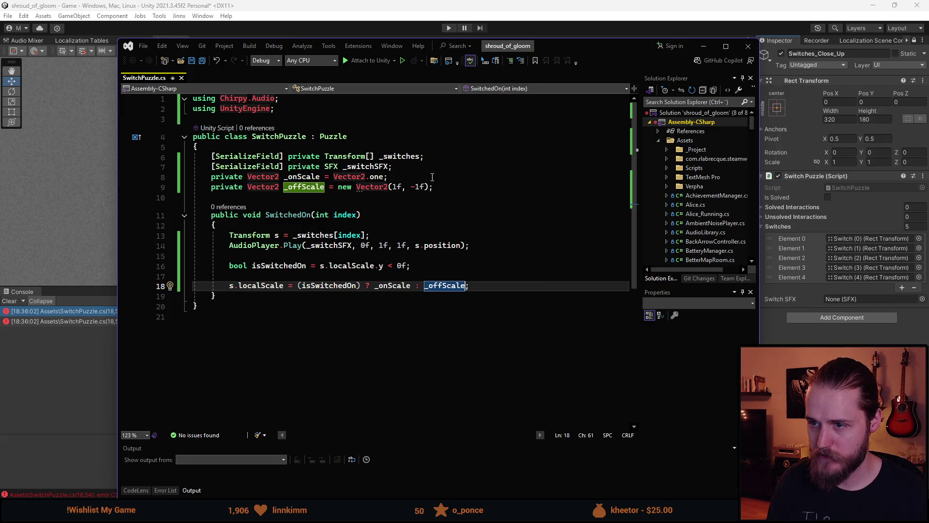
click(442, 170)
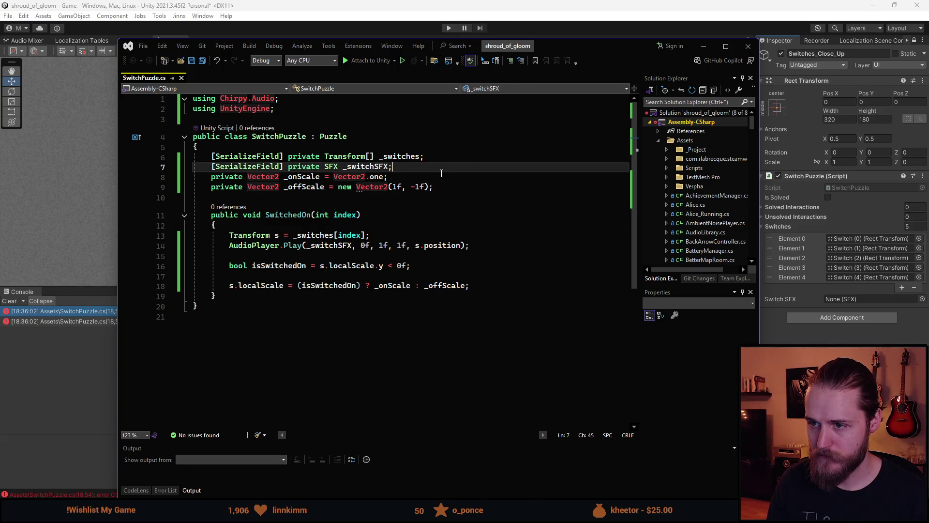
Step: Duplicate the _switches field as a new serialized _lights array and save
key(Up)
key(ctrl+d)
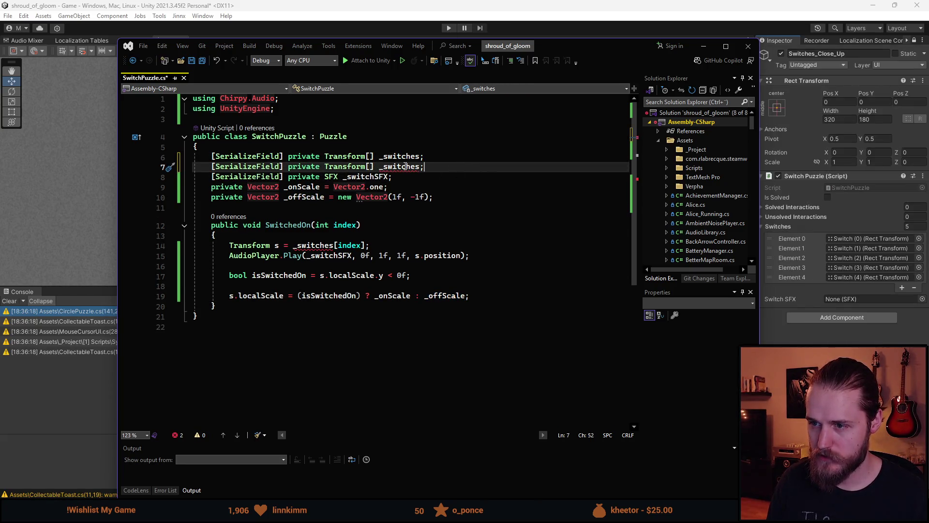
double_click(405, 166)
text(_lights)
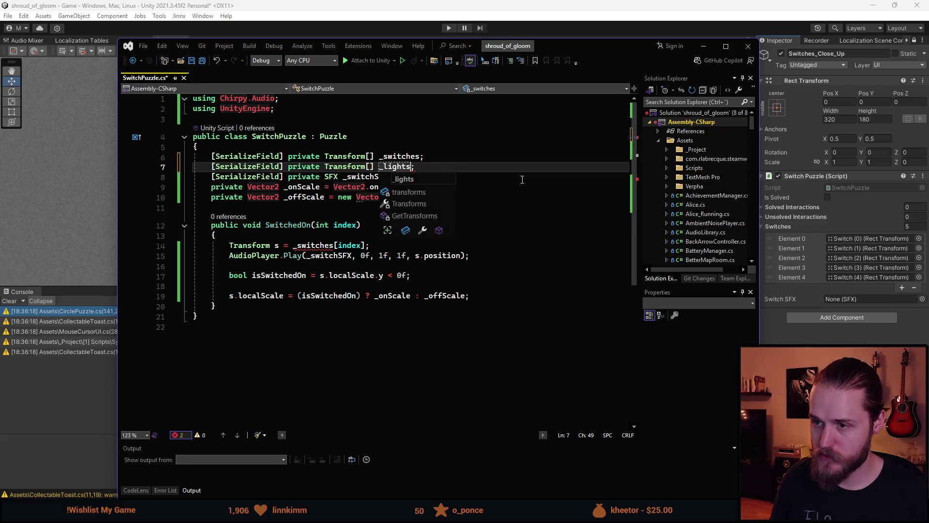
key(ctrl+s)
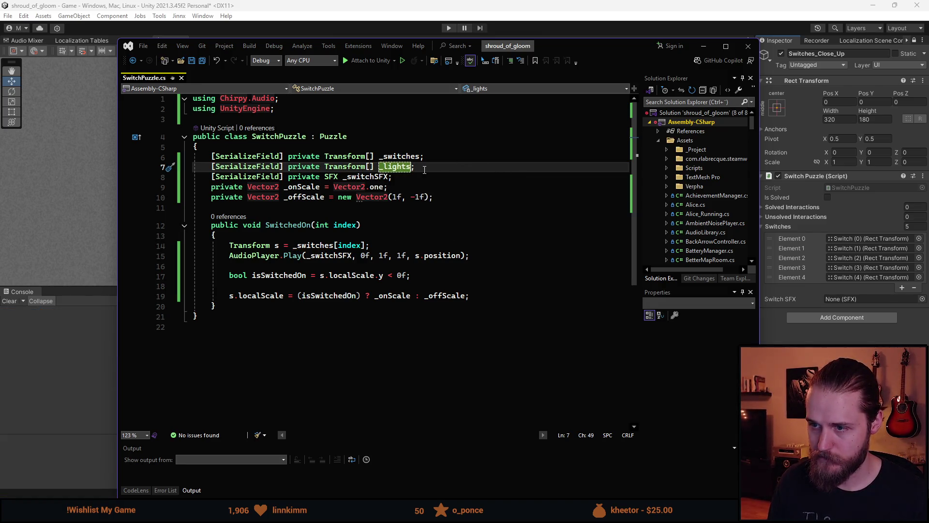
click(426, 167)
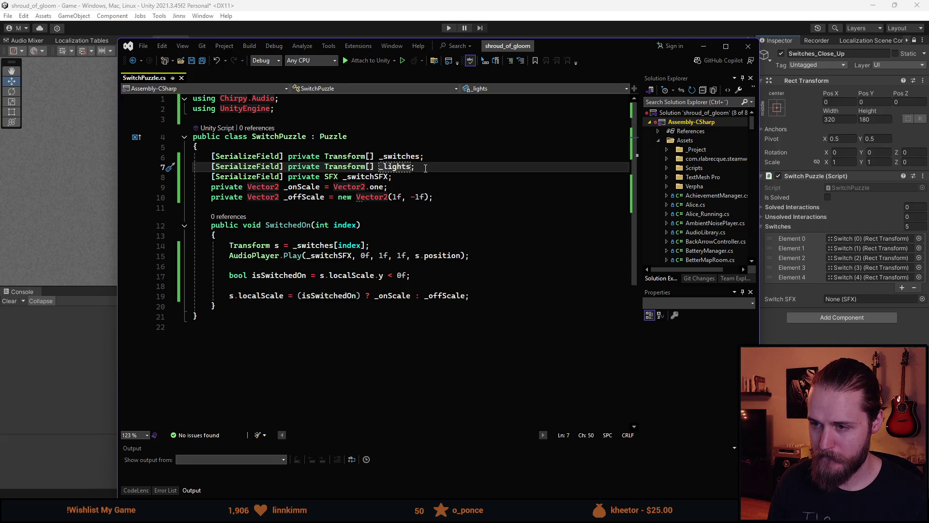
Step: Begin a _lights[index] line below the scale assignment and change _lights to GameObject[]
click(484, 300)
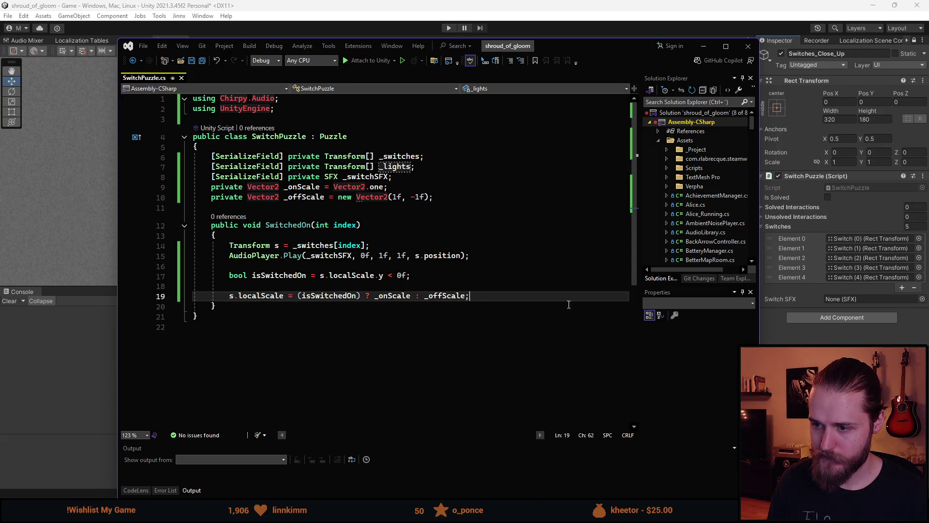
key(Return)
key(Return)
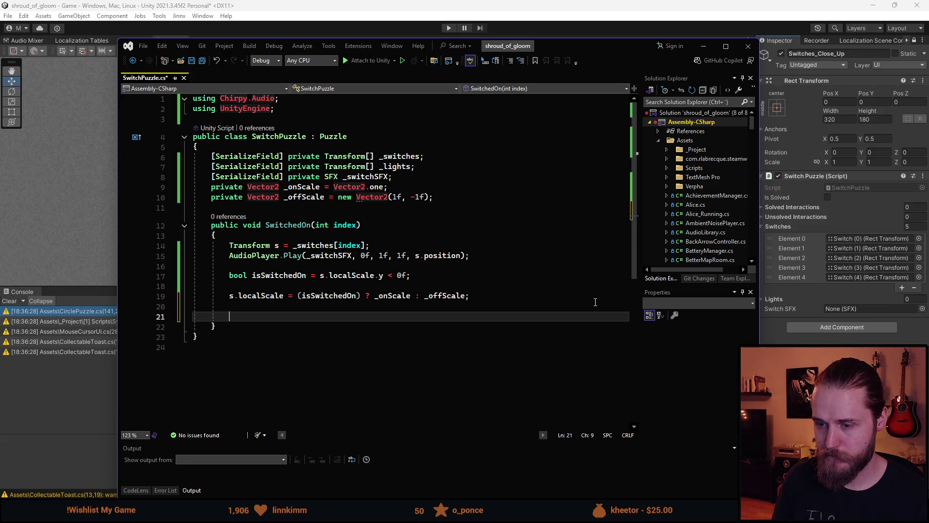
text(if ()
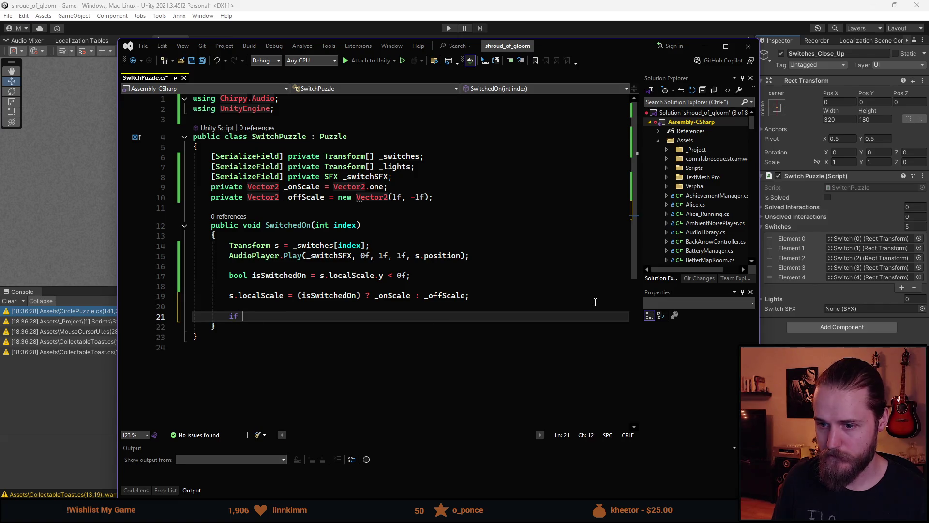
key(BackSpace)
key(BackSpace)
key(BackSpace)
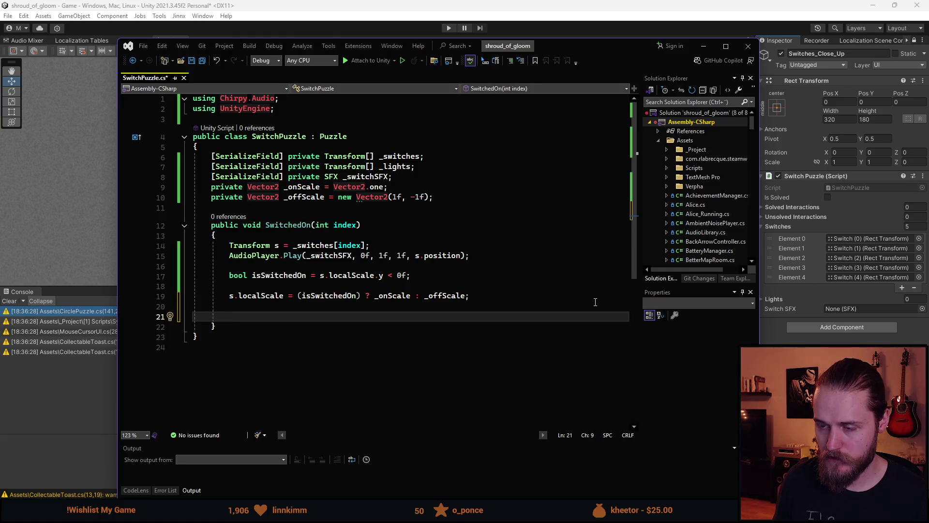
text(_lights[index] = s;)
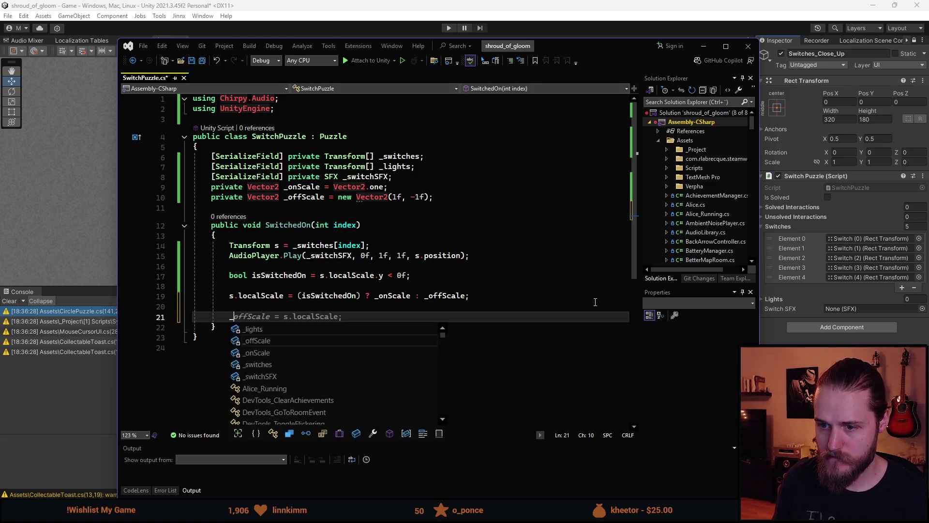
key(BackSpace)
key(BackSpace)
key(BackSpace)
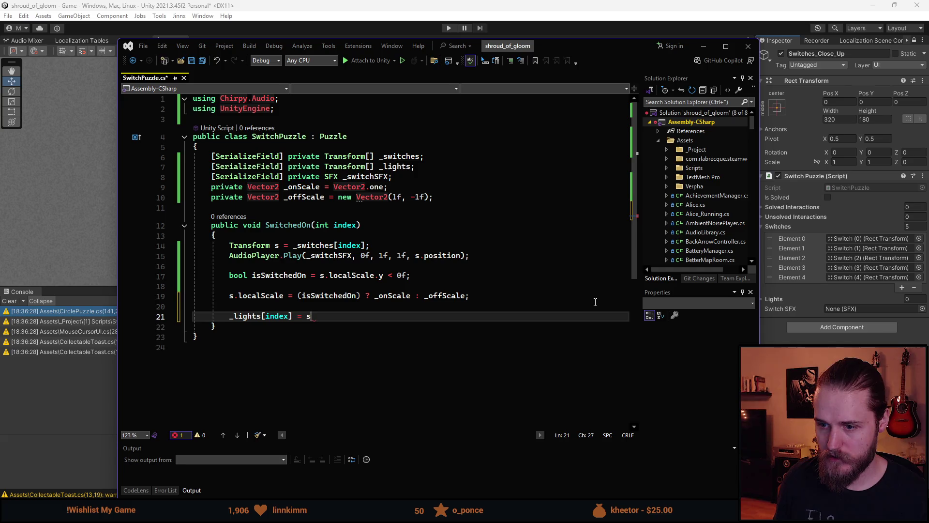
text(.)
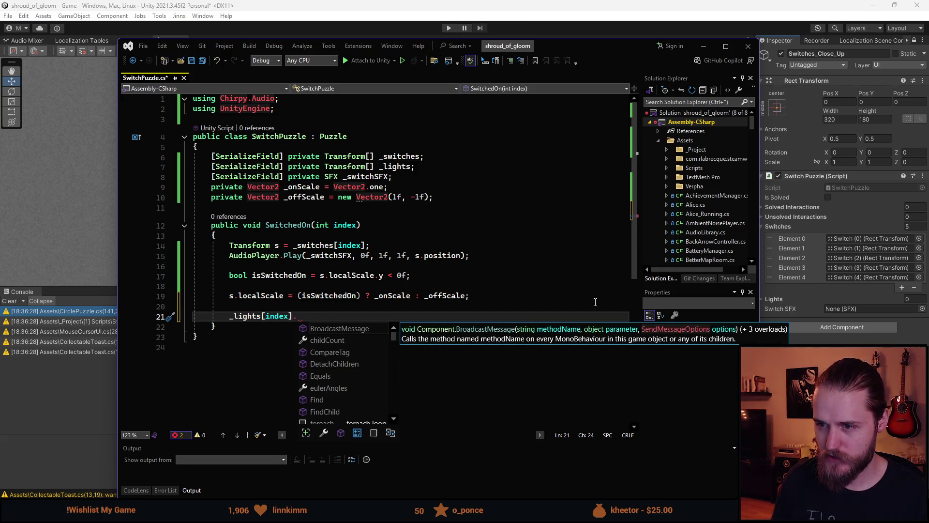
double_click(345, 166)
text(Ga)
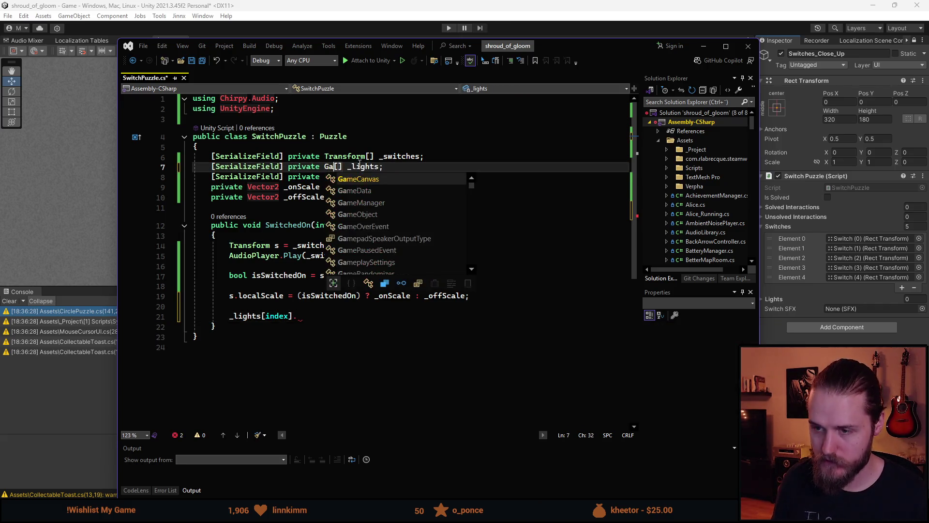
text(meObj)
key(Tab)
key(ctrl+s)
Step: Complete line 21 as _lights[index].SetActive(isSwitchedOn); and save the script
click(310, 316)
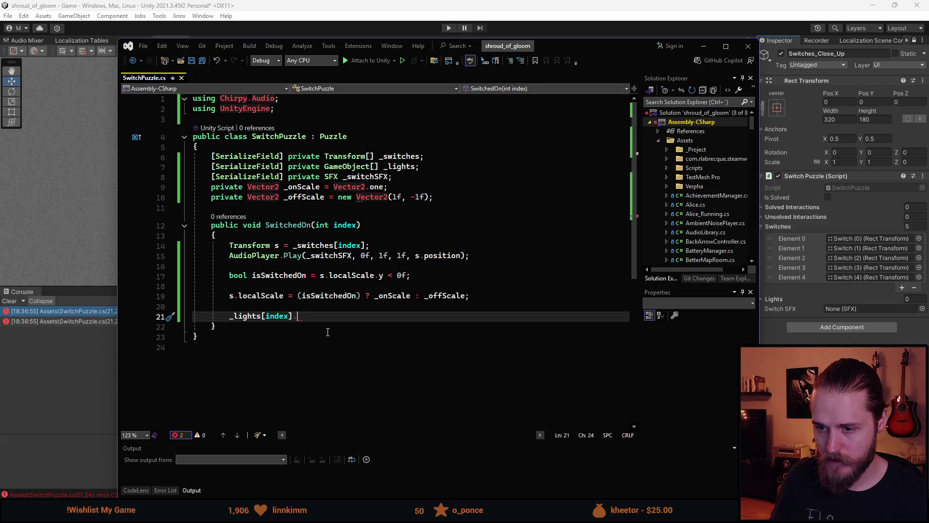
key(BackSpace)
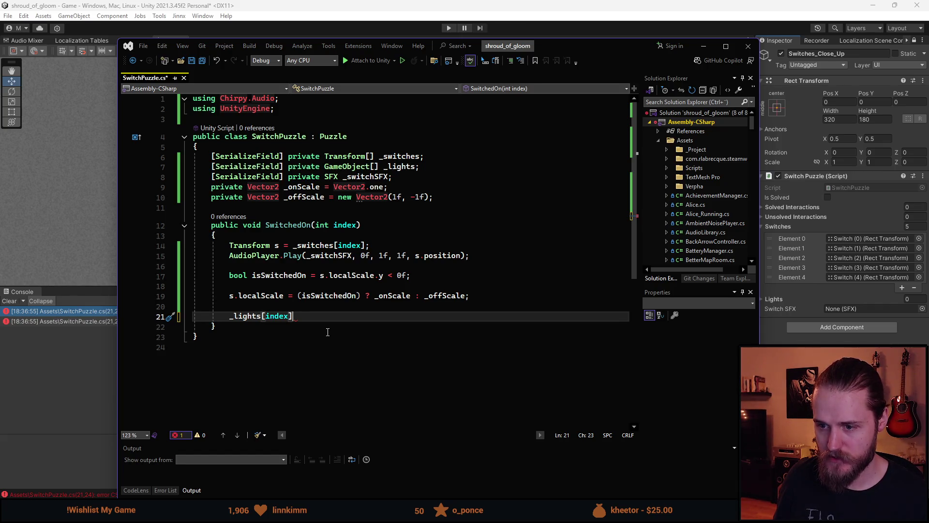
text(.)
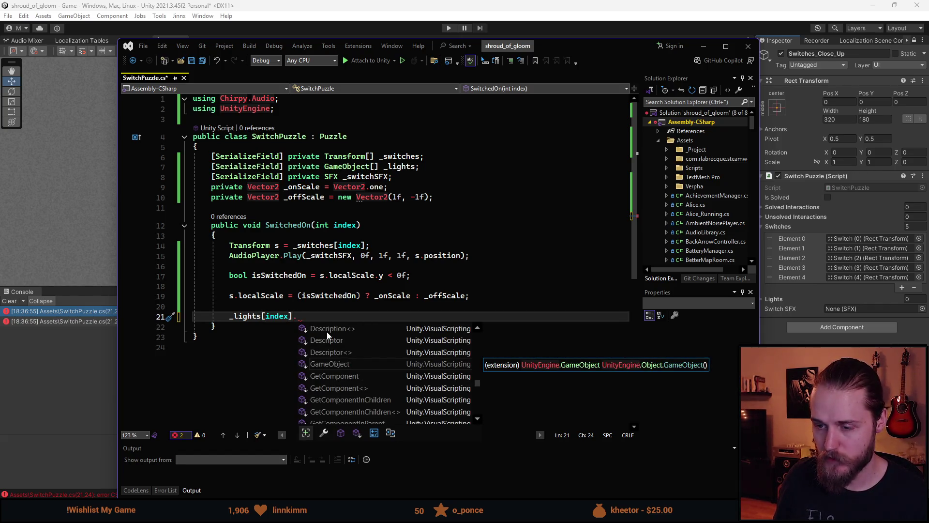
text(SetActive(isSwitchedOn);)
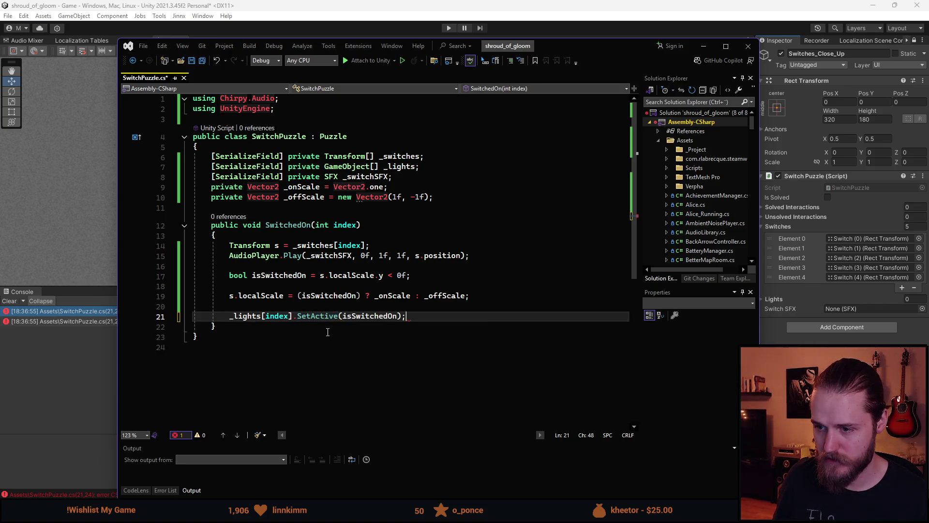
key(ctrl+s)
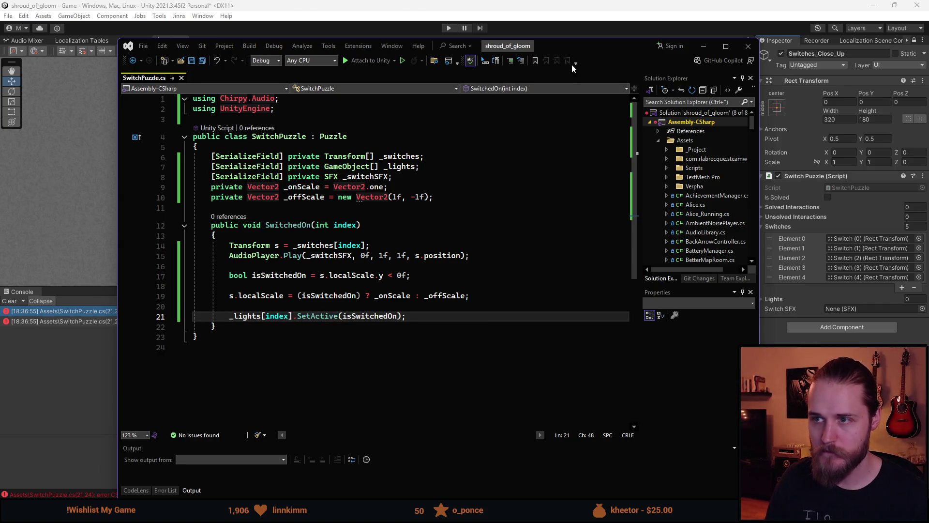
key(alt+Tab)
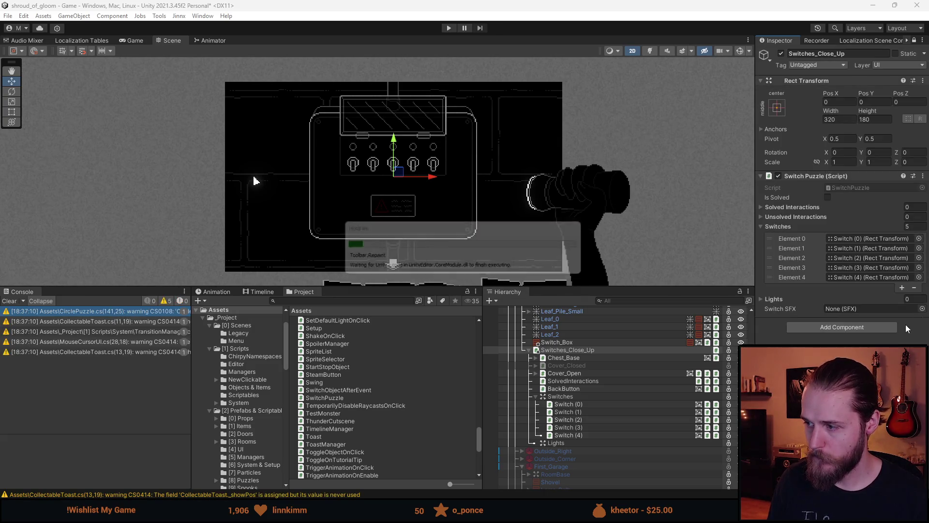
Step: Choose SFX_Button_Loud_In_02 as Switch SFX after comparing the button sounds
click(922, 310)
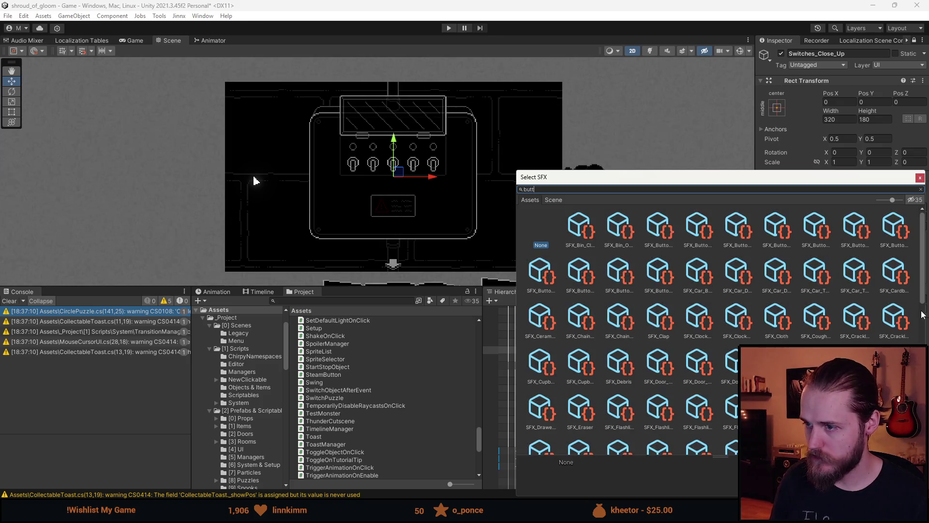
text(o)
click(579, 276)
key(Left)
key(Left)
key(Left)
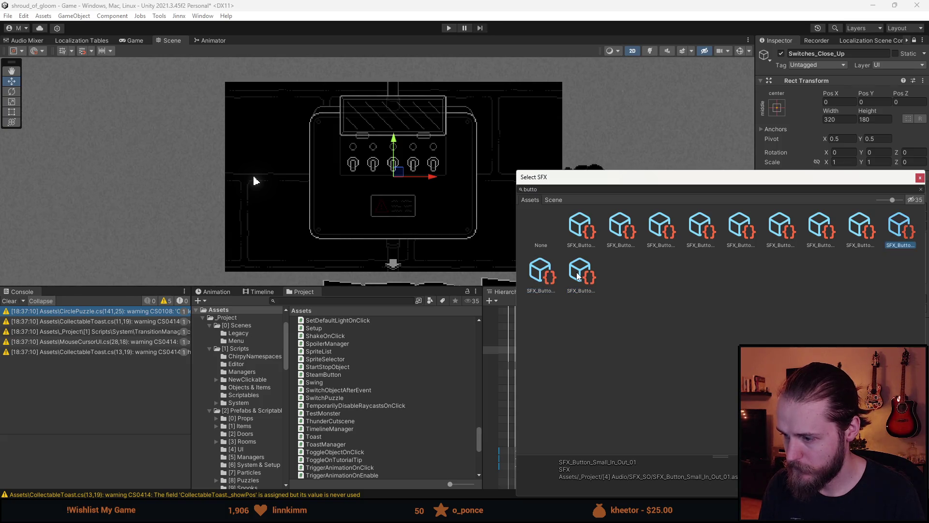
key(Left)
key(Left)
key(Left)
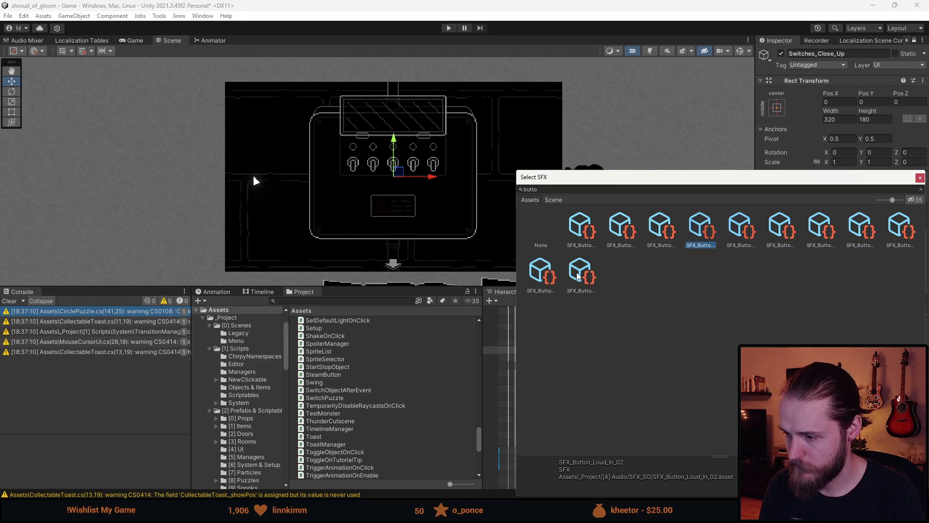
key(Left)
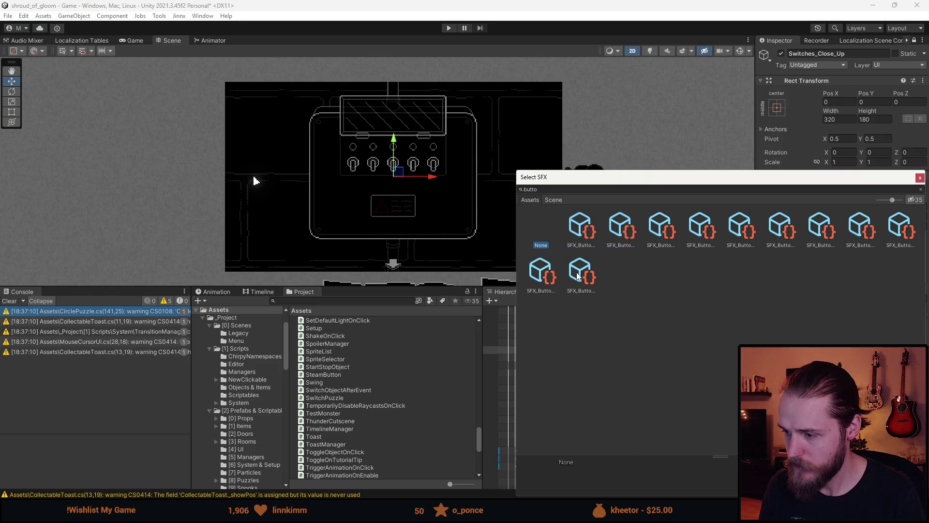
key(Right)
key(Right)
key(Right)
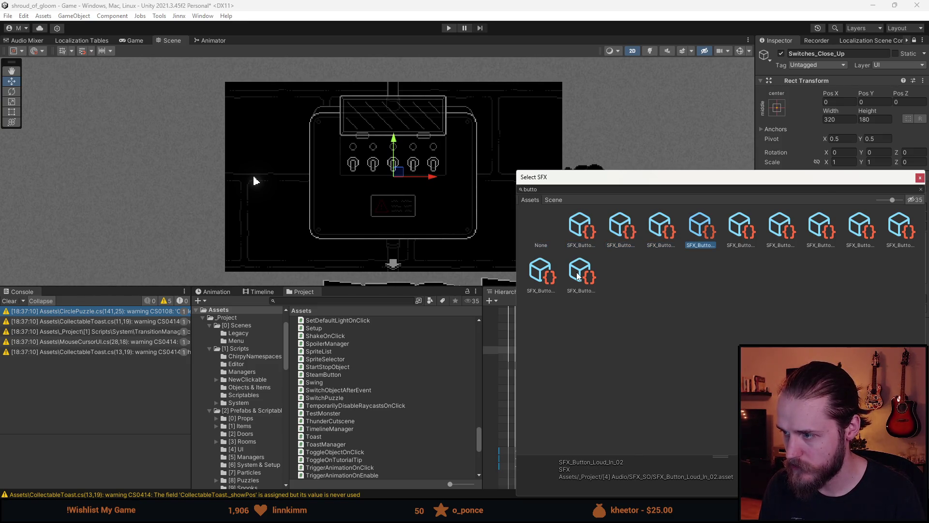
key(Return)
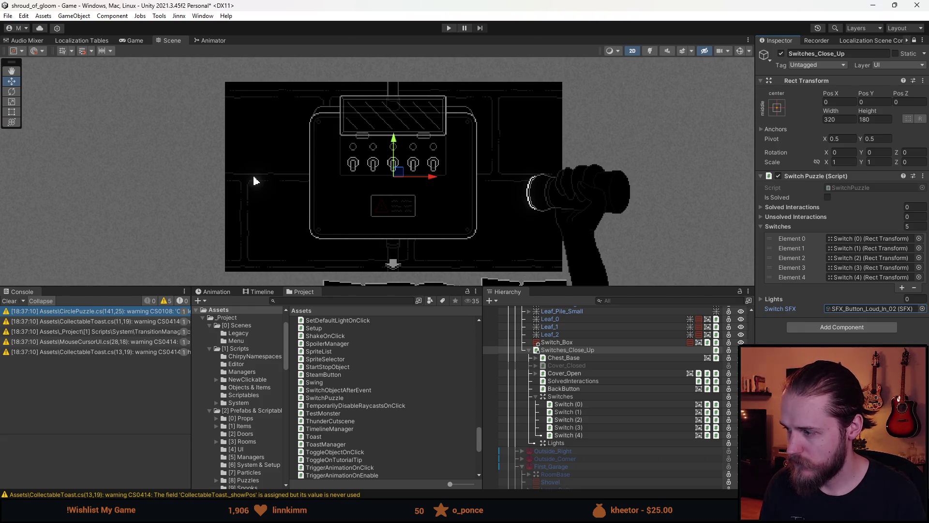
Step: Search the Switch SFX picker for 'button' and reconfirm SFX_Button_Loud_In_02
click(922, 308)
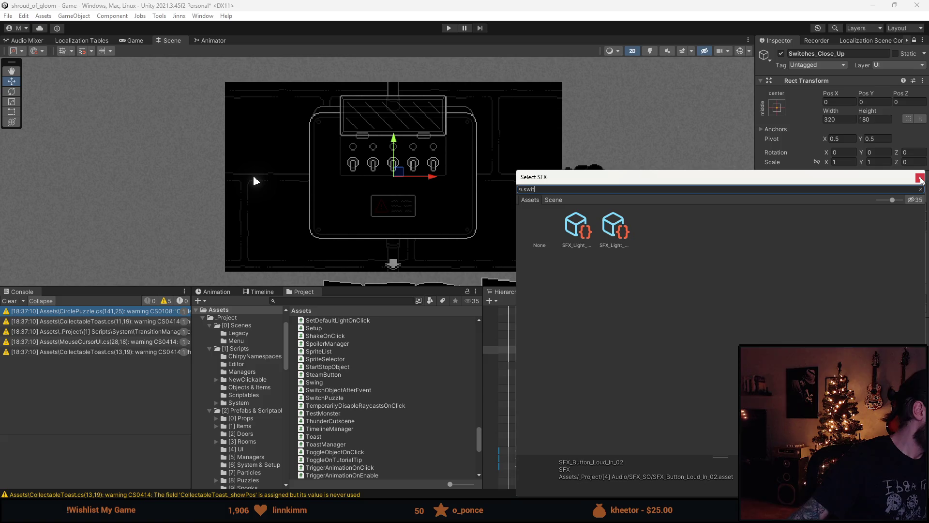
key(ctrl+a)
text(button)
click(661, 237)
double_click(695, 236)
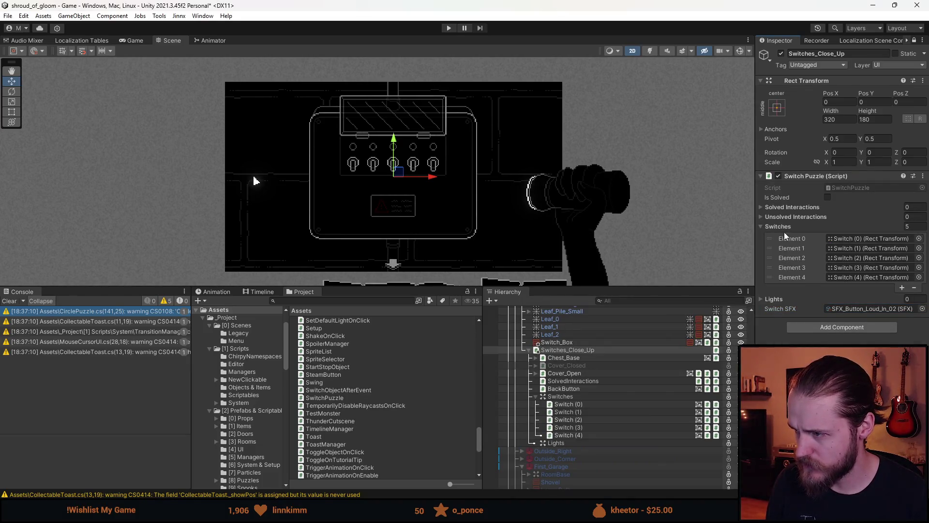
Step: Create a UI Image under Lights named Light (0)
right_click(555, 443)
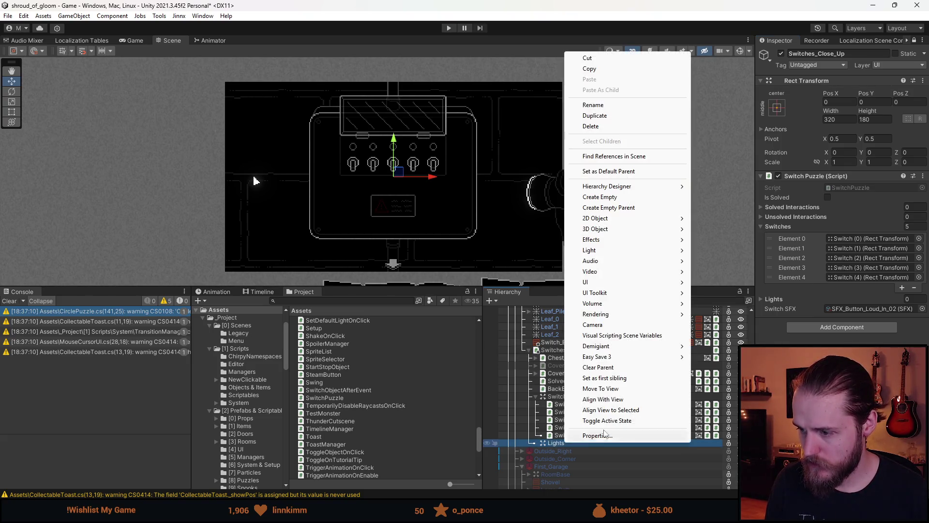
mouse_move(596, 284)
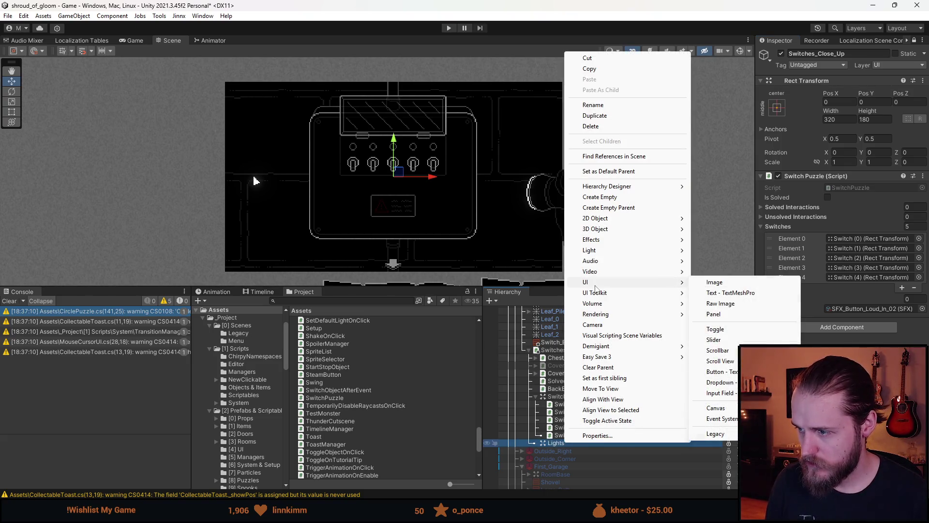
click(717, 283)
text(Light (0))
key(Return)
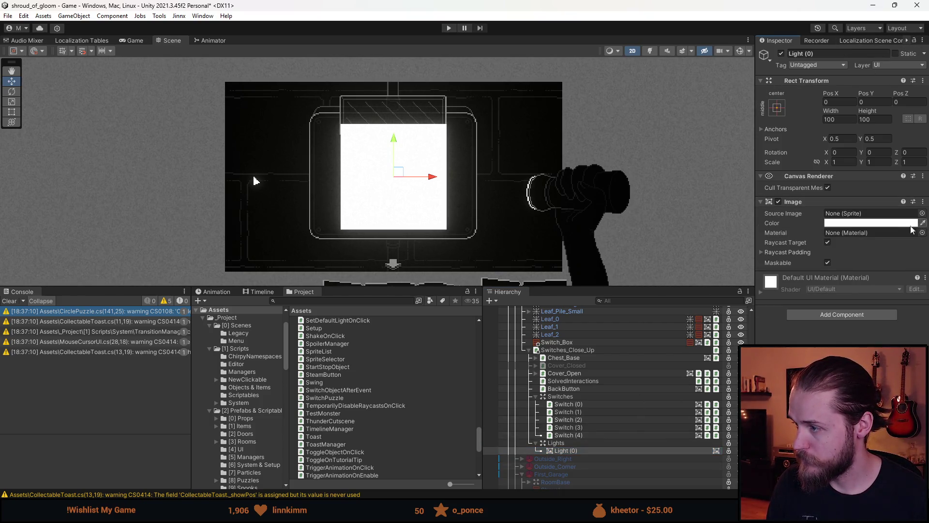
Step: Copy Switch (4)'s grey Image colour and paste it into Light (0)'s Color
click(625, 434)
click(916, 223)
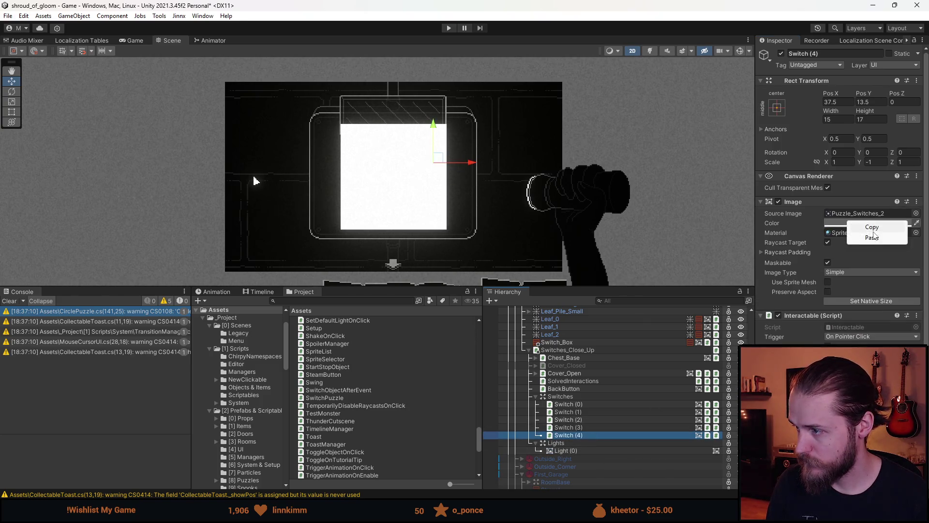
click(639, 406)
click(577, 449)
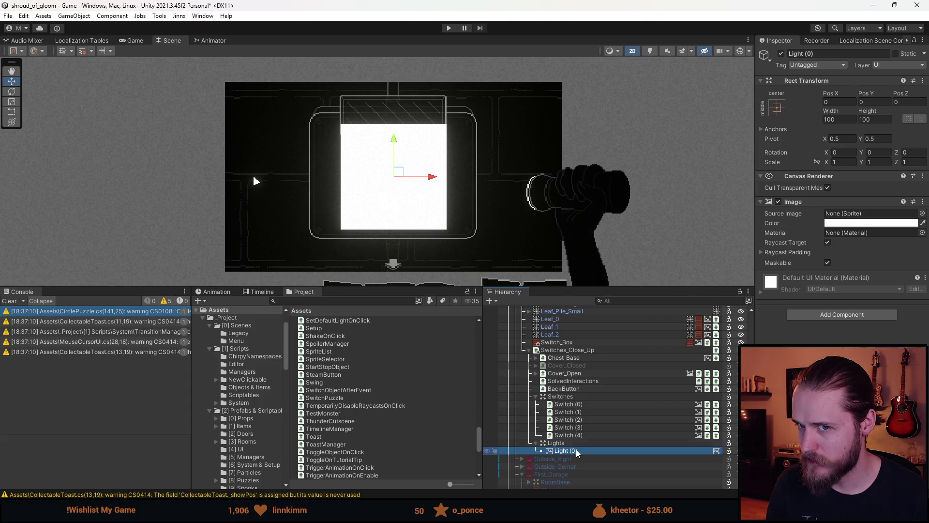
right_click(867, 226)
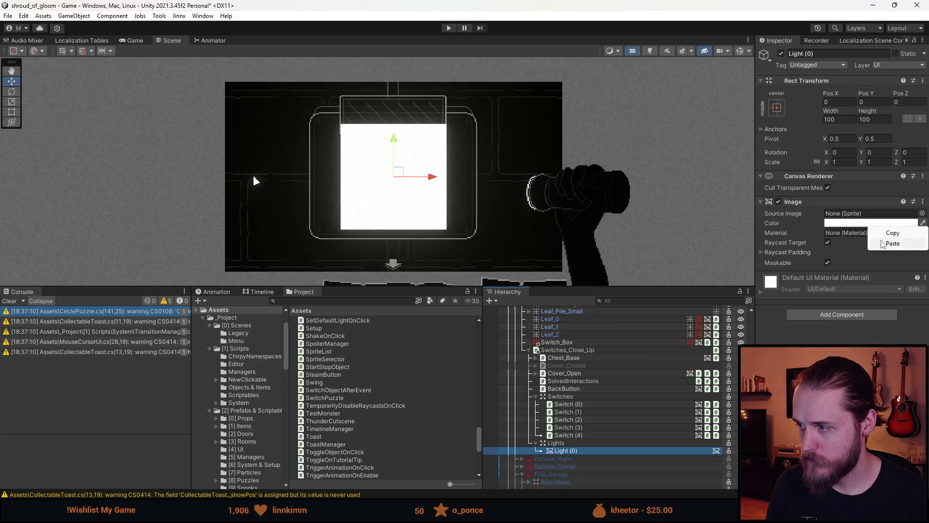
click(883, 243)
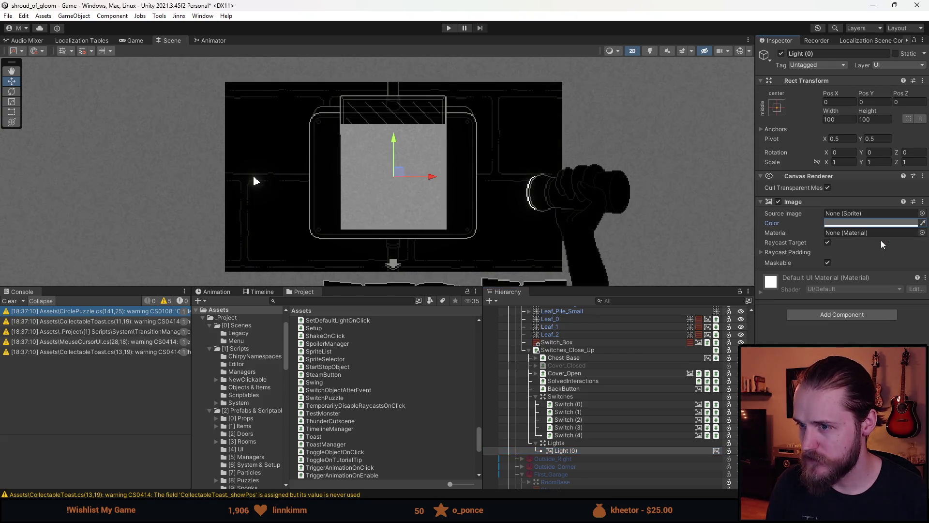
click(922, 214)
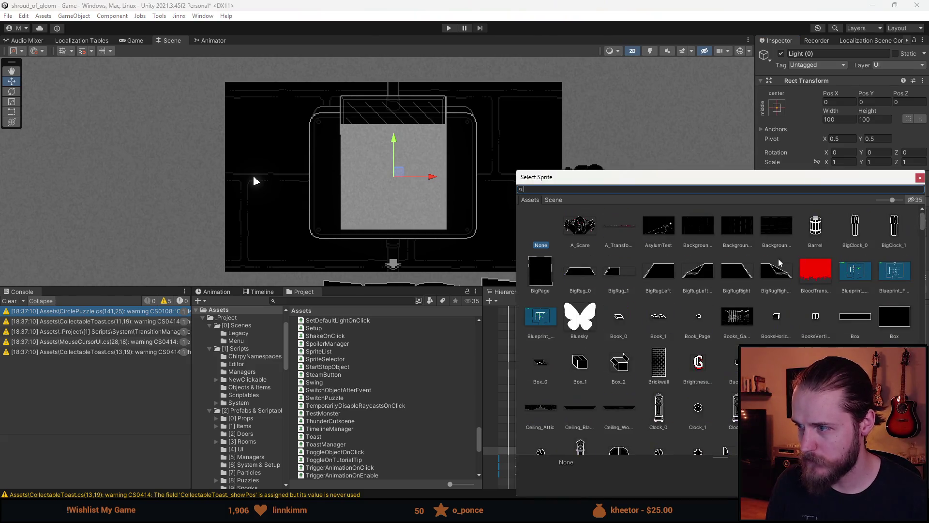
Step: Give Light (0) the Puzzle_Switches_1 sprite at its native 7×7 size
text(switch)
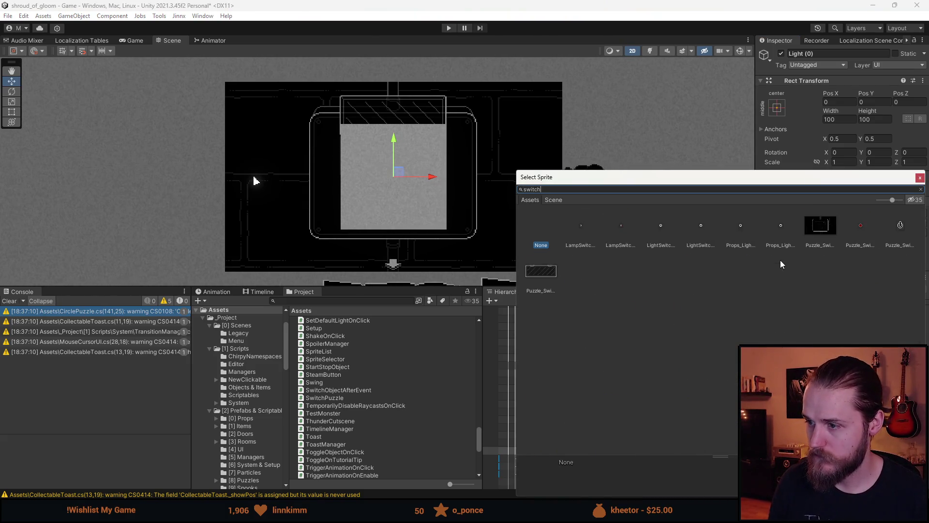
click(861, 237)
double_click(861, 235)
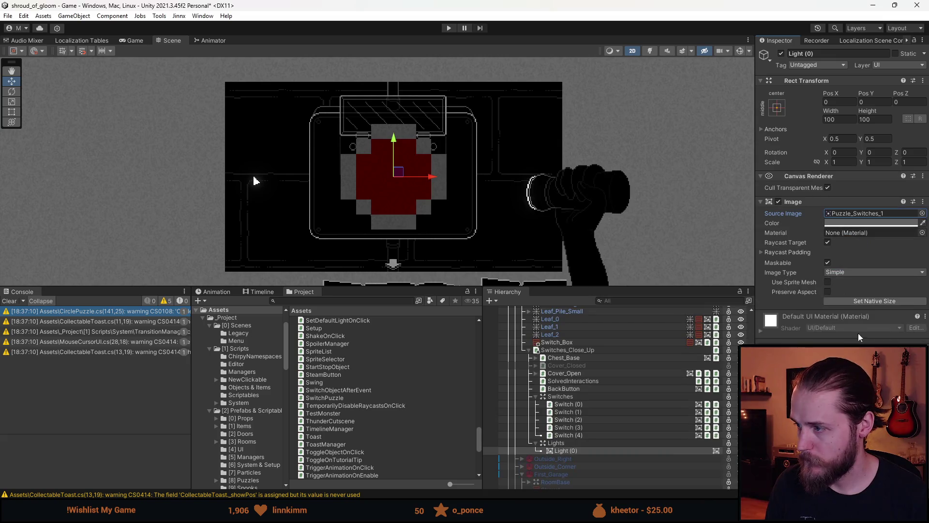
click(865, 301)
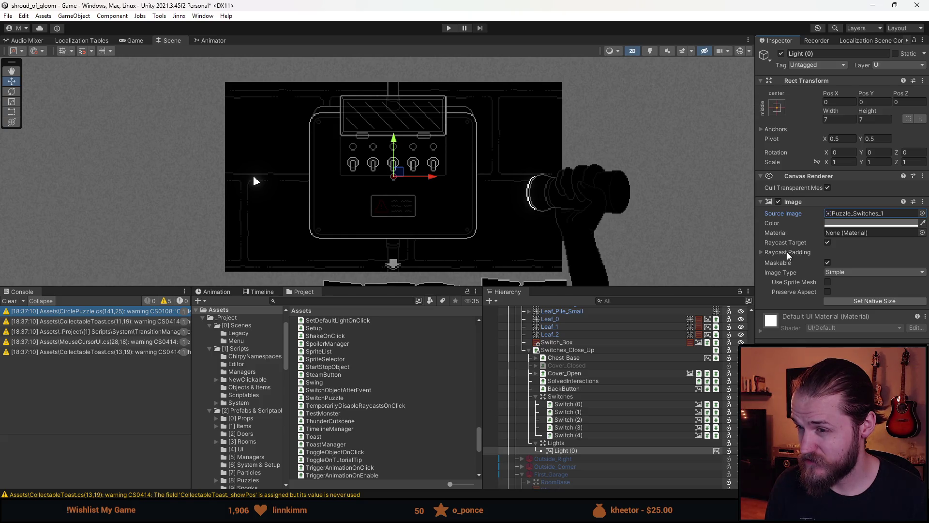
Step: Place Light (0) at -38.5, 28.5 over the first upper socket, then duplicate it
scroll(416, 172, up, 10)
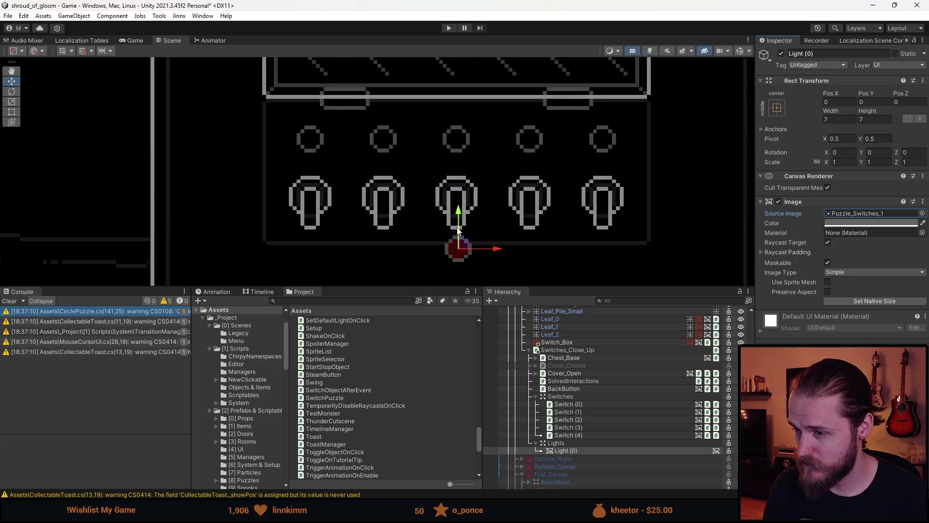
mouse_move(465, 254)
mouse_down()
mouse_move(301, 145)
mouse_move(270, 113)
mouse_move(278, 113)
mouse_up()
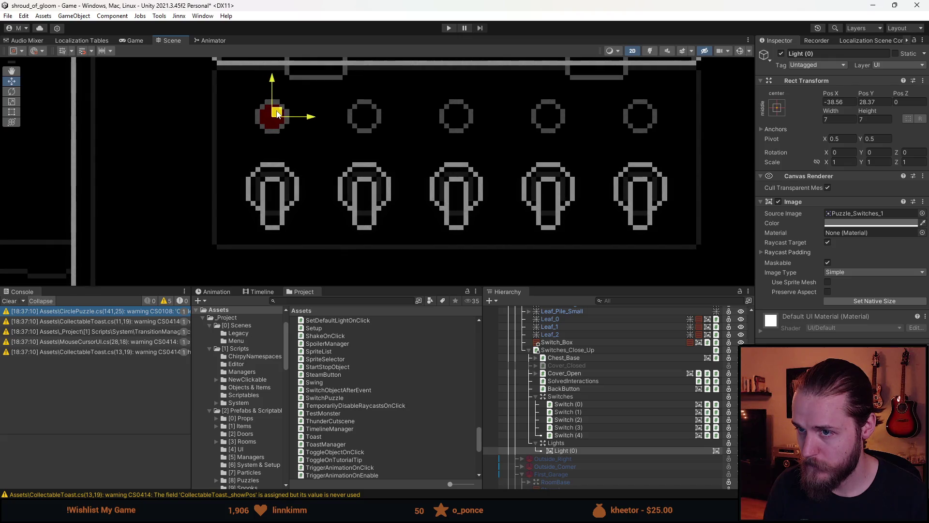
scroll(317, 160, down, 5)
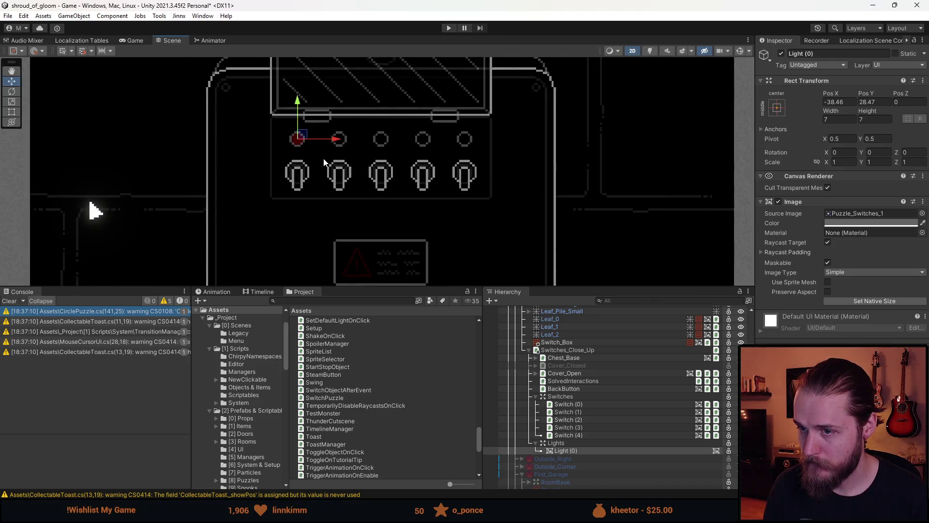
scroll(306, 137, up, 3)
scroll(306, 139, up, 6)
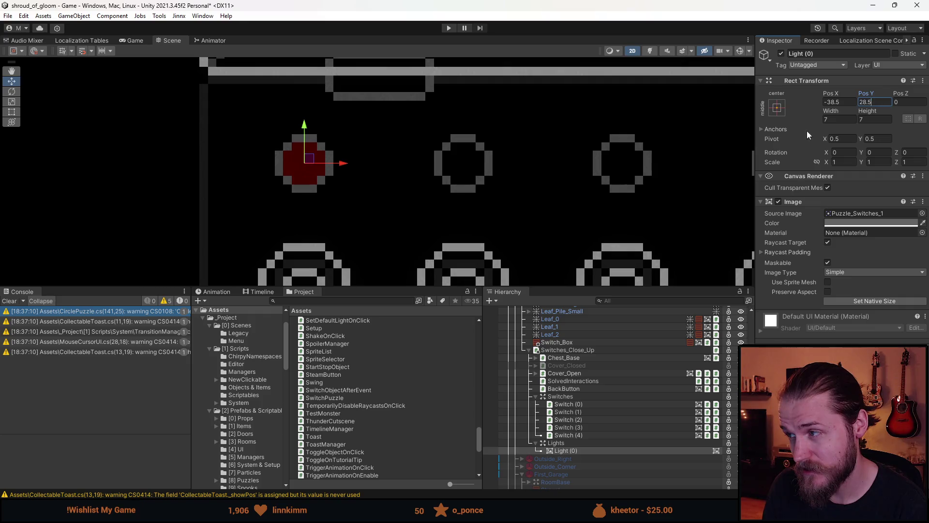
scroll(598, 166, down, 3)
scroll(590, 166, up, 4)
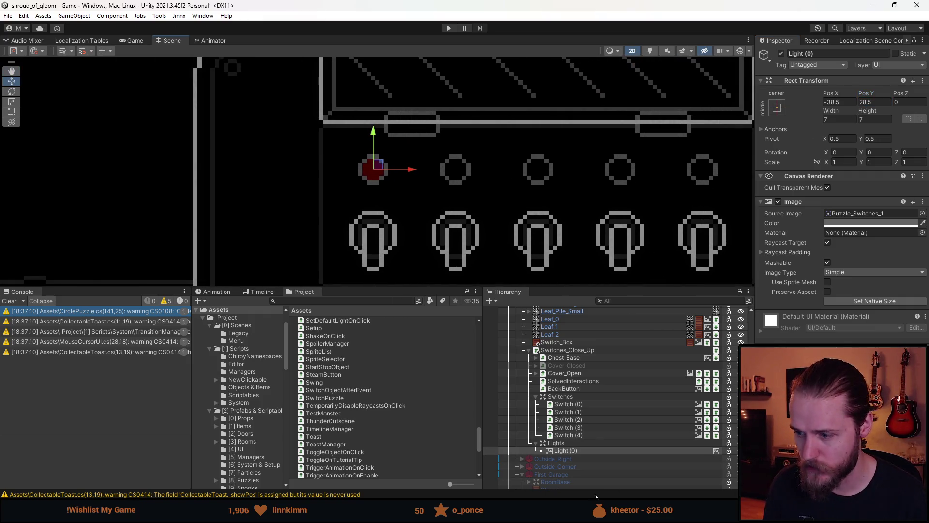
click(573, 451)
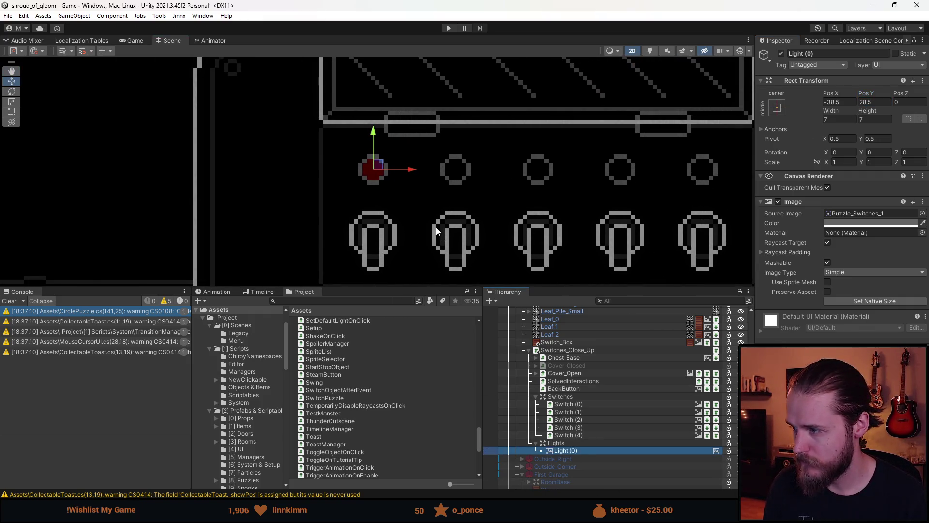
key(ctrl+d)
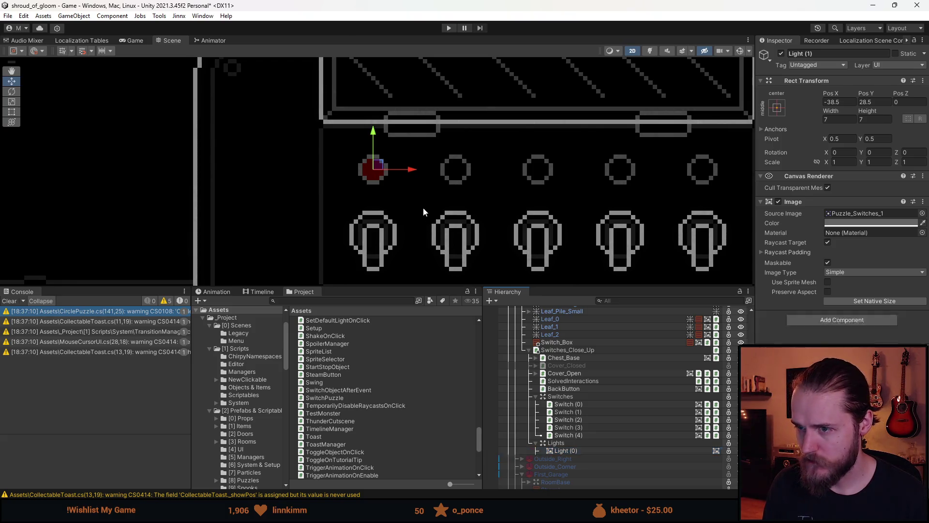
Step: Position Light (1) at -19.5 and Light (2) at -0.5, duplicating each to make the next
drag(415, 169, 496, 170)
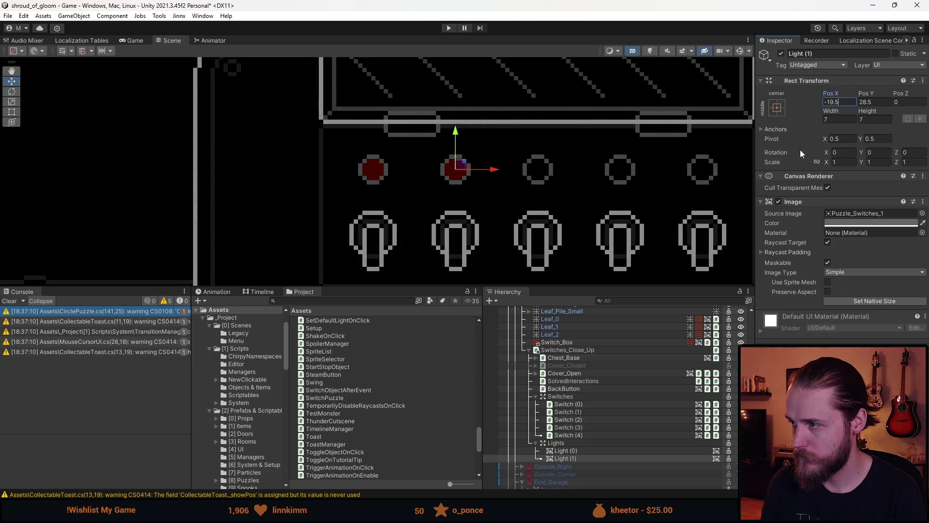
click(575, 456)
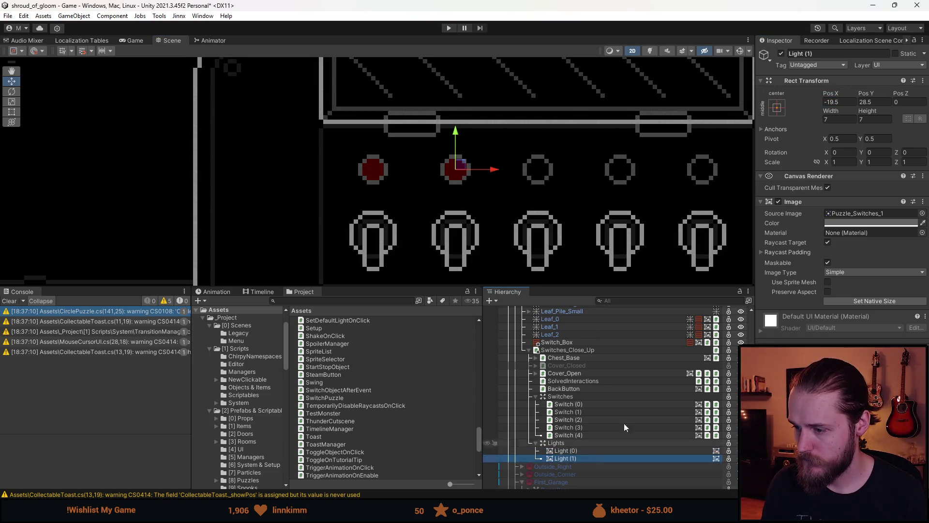
key(ctrl+d)
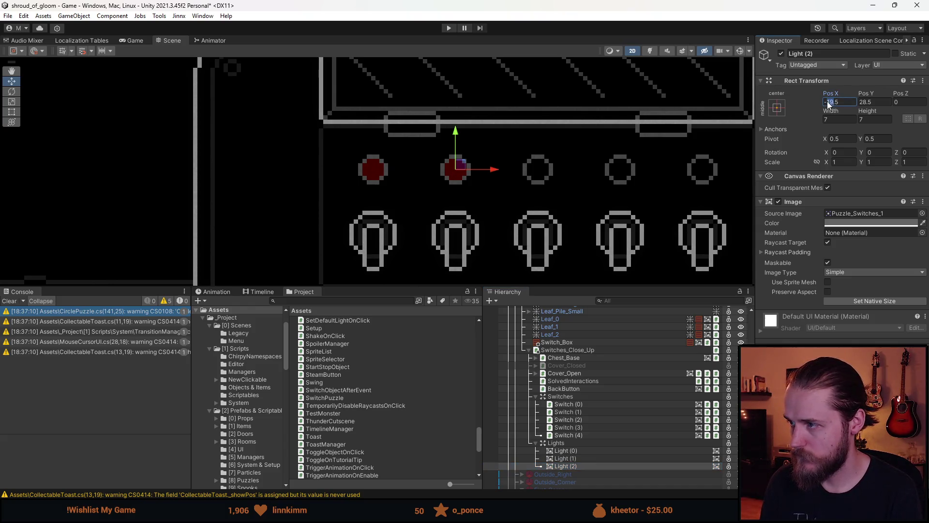
text(0)
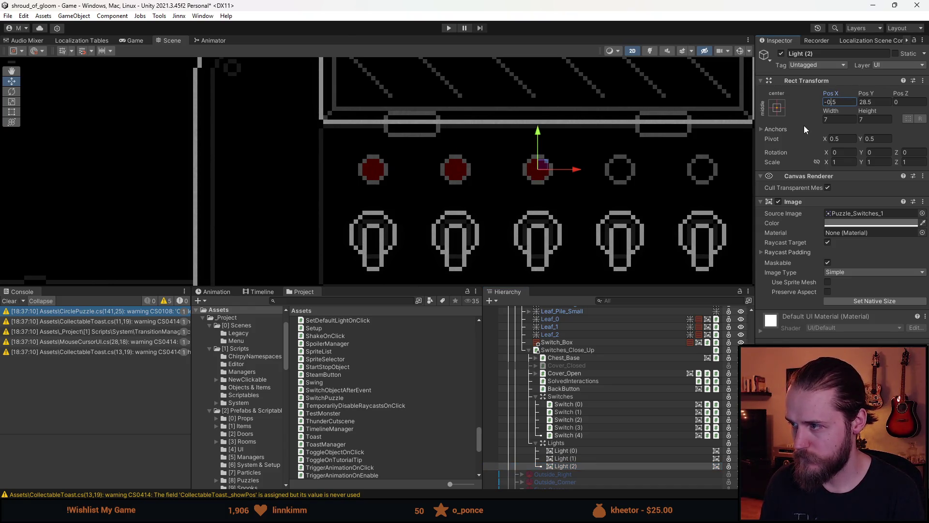
click(591, 466)
key(ctrl+d)
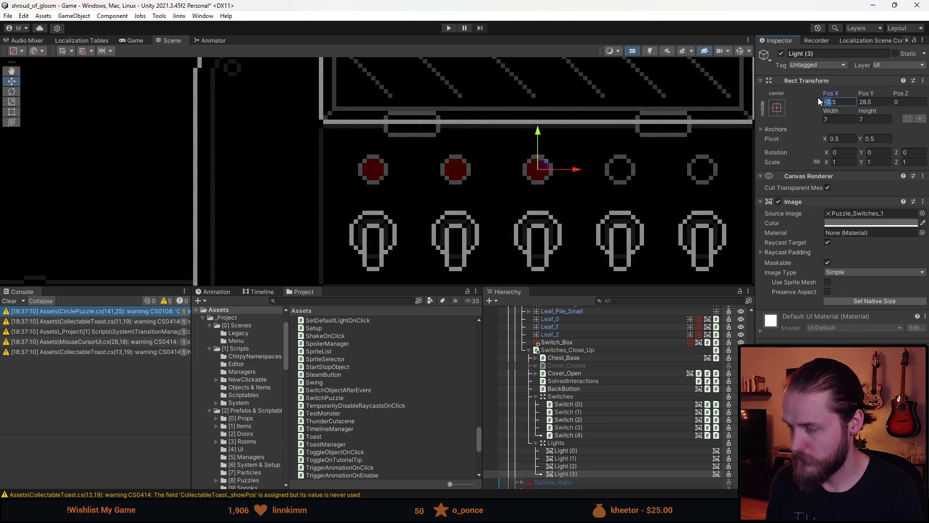
Step: Set Light (3) to 18.5 and place the duplicated Light (4) at 37.5 over the fifth switch
text(19)
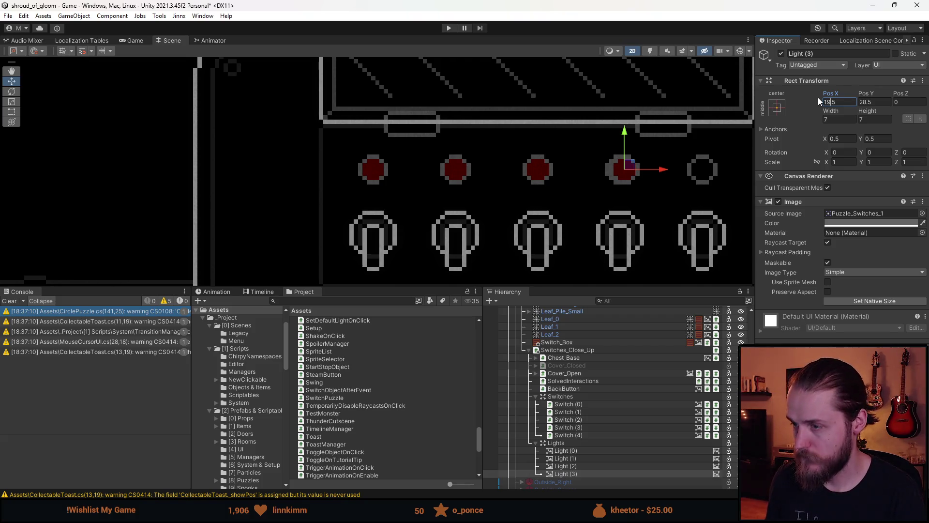
key(BackSpace)
text(8)
click(564, 473)
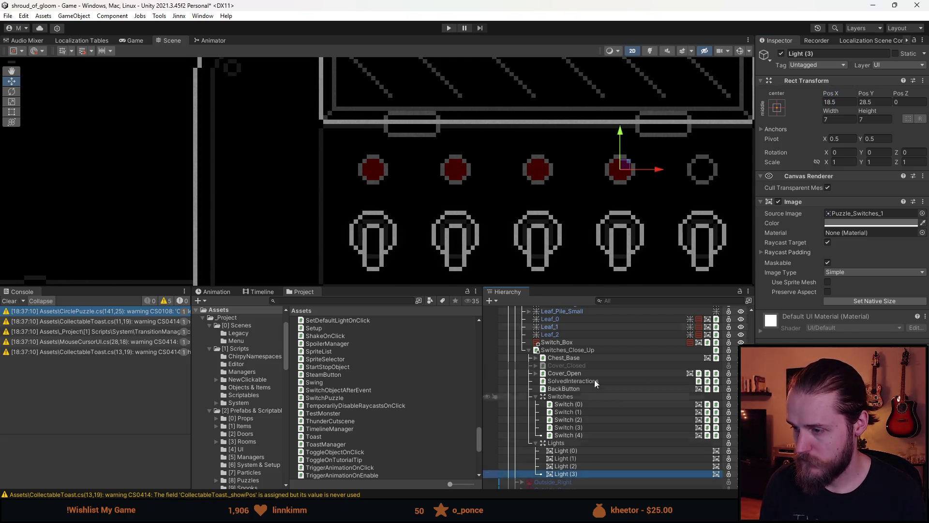
key(ctrl+d)
drag(460, 185, 541, 189)
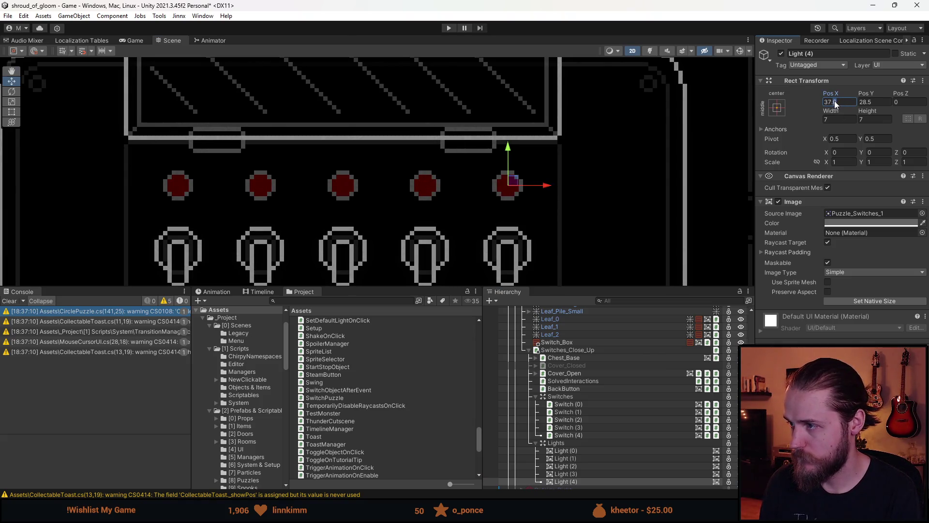
scroll(585, 203, down, 8)
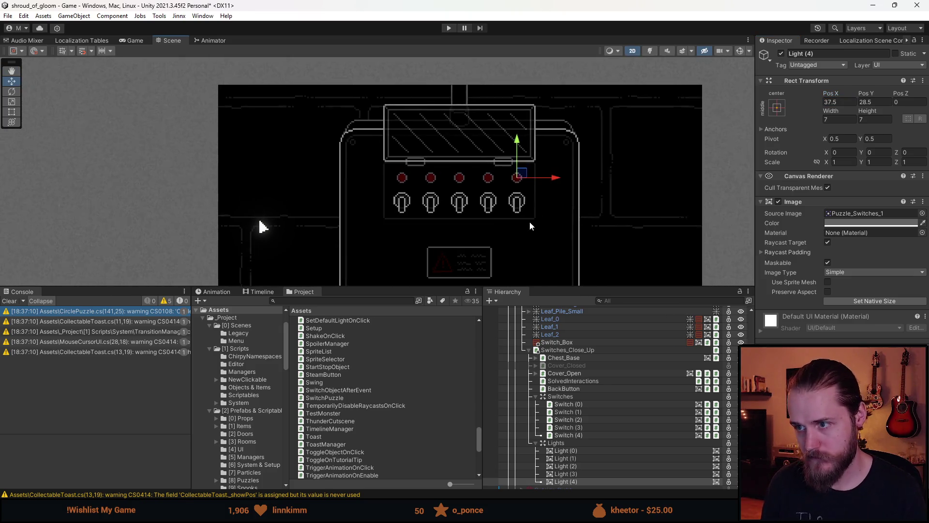
click(588, 451)
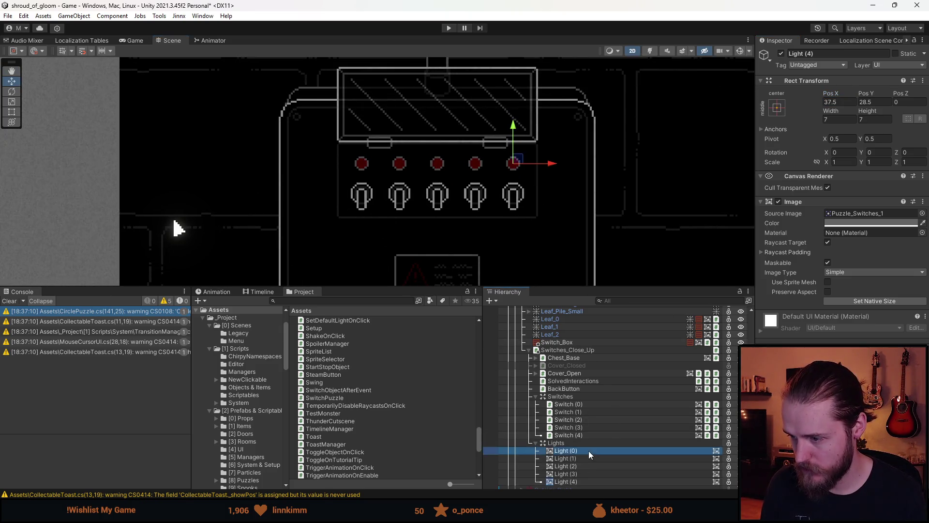
Step: Deactivate all five red lights, Light (0) through Light (4)
shift+click(587, 478)
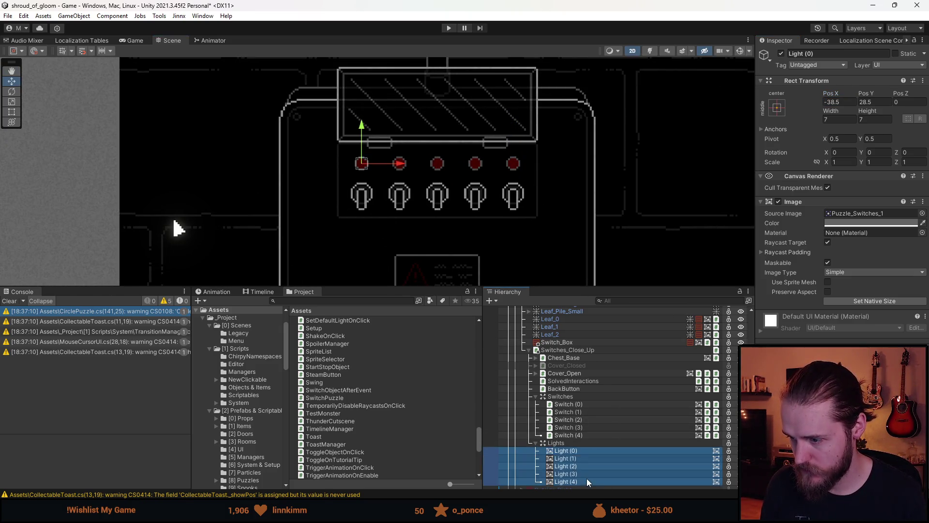
click(781, 53)
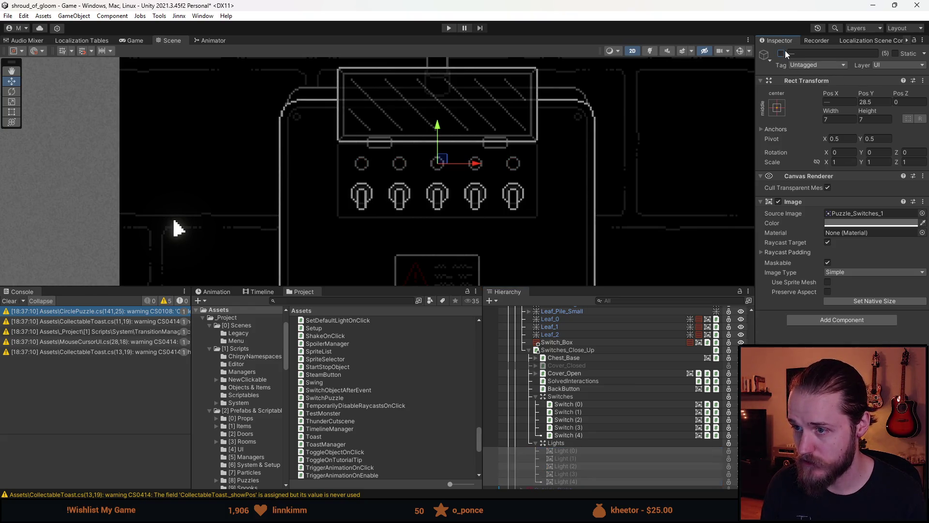
click(574, 443)
Step: Fill the SwitchPuzzle Lights list on Switches_Close_Up with Light (0)–Light (4)
click(584, 349)
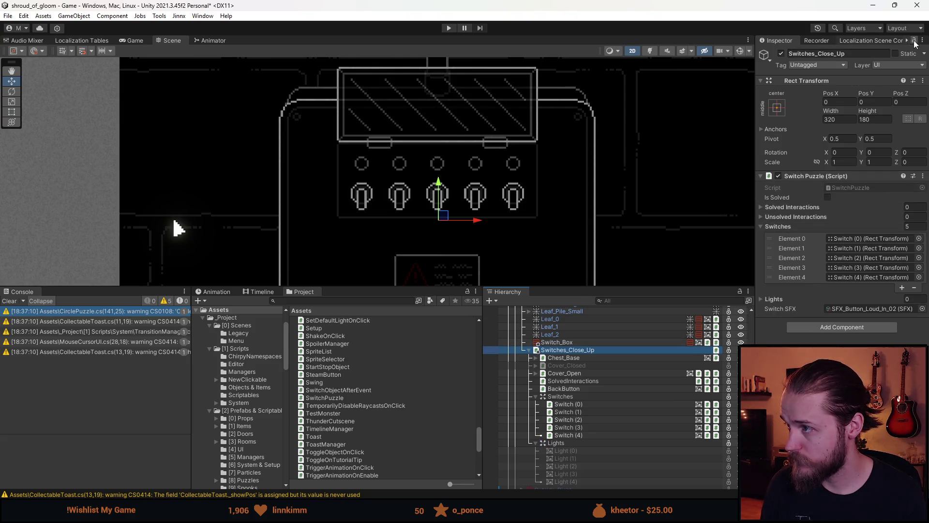
click(778, 300)
scroll(614, 345, down, 4)
click(585, 364)
shift+click(579, 387)
shift+click(579, 394)
drag(589, 374, 777, 302)
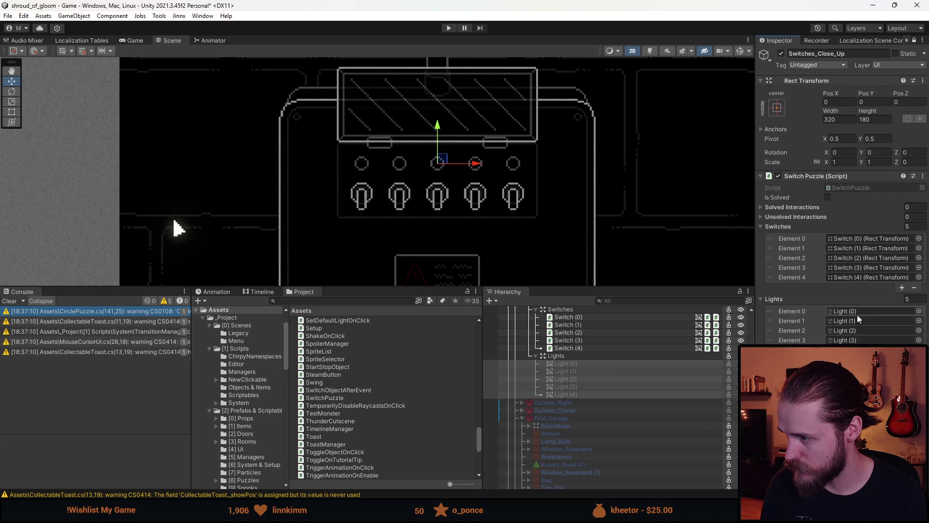
click(536, 356)
scroll(557, 370, up, 5)
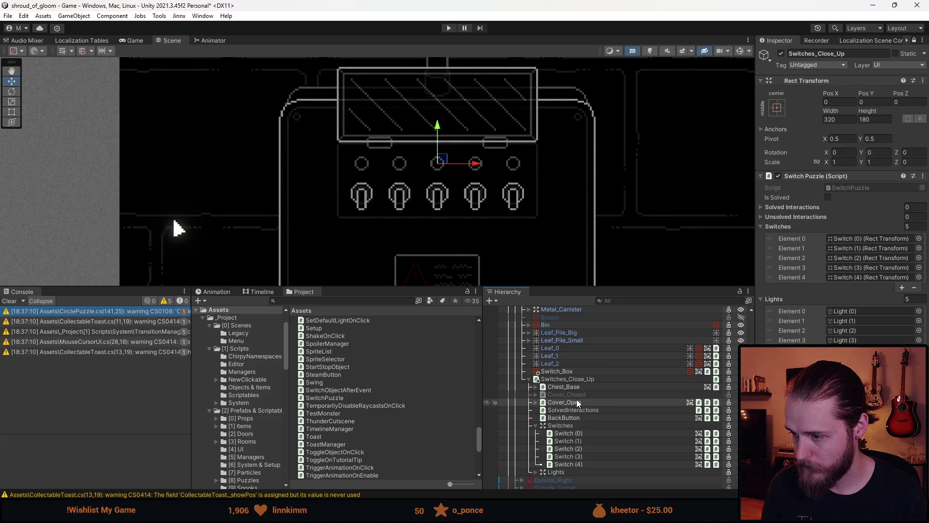
Step: Deactivate Cover_Open and activate Cover_Closed
click(573, 402)
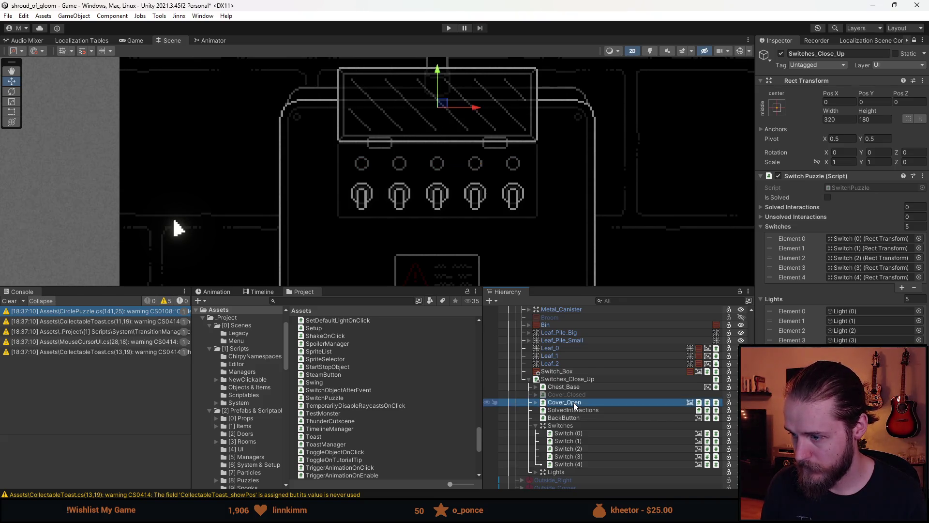
key(alt+shift+a)
click(582, 394)
key(alt+shift+a)
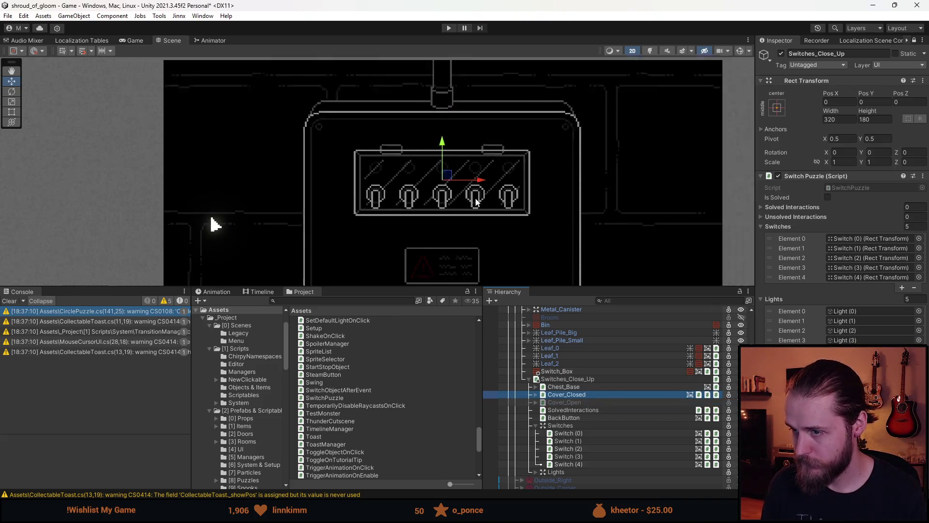
scroll(550, 227, down, 5)
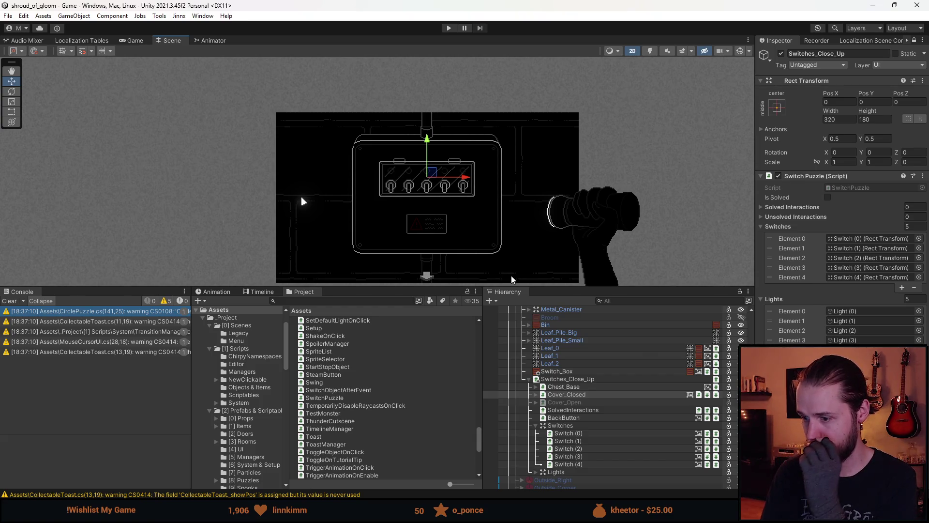
Step: Clear the Console warnings, deactivate Switches_Close_Up and enter Play mode
click(19, 301)
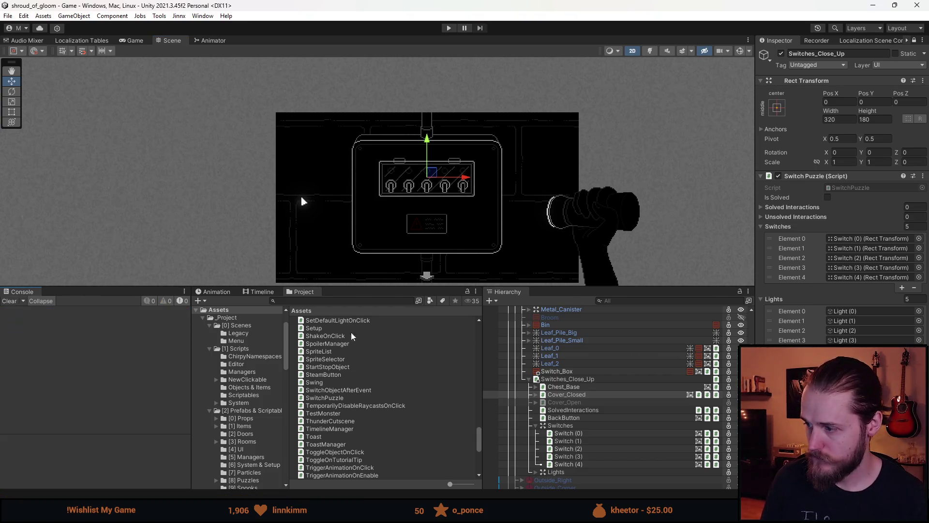
click(560, 380)
key(alt+shift+a)
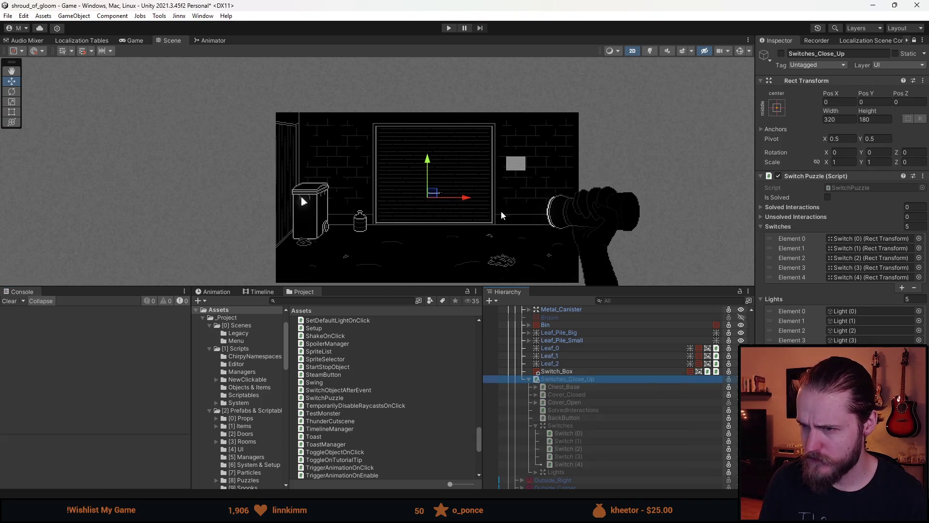
click(455, 27)
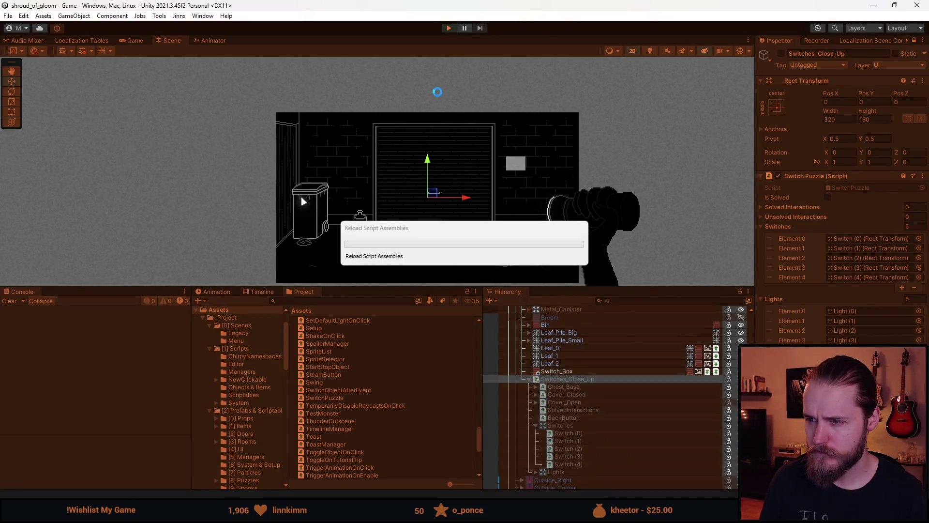
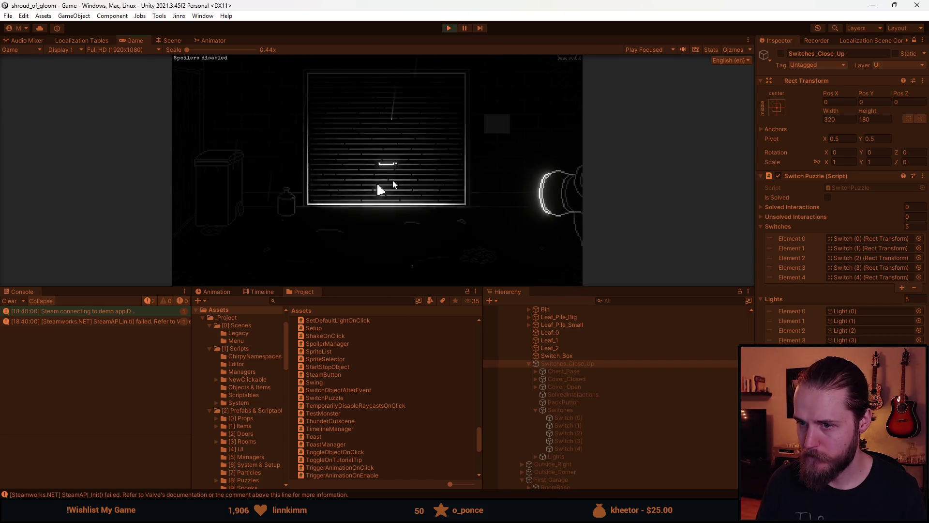
Step: Stop the running game and inspect BackButton's list of callable functions in the Inspector
drag(392, 287, 392, 441)
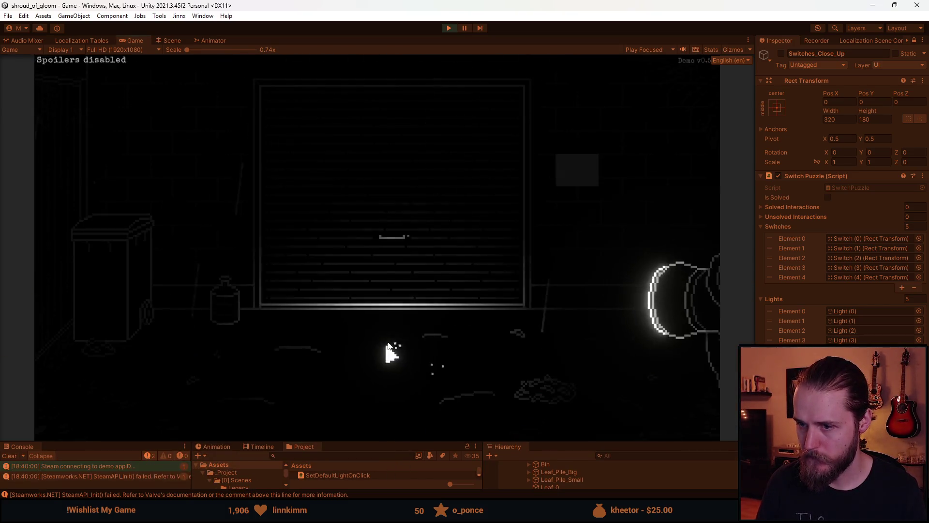
key(ctrl+1)
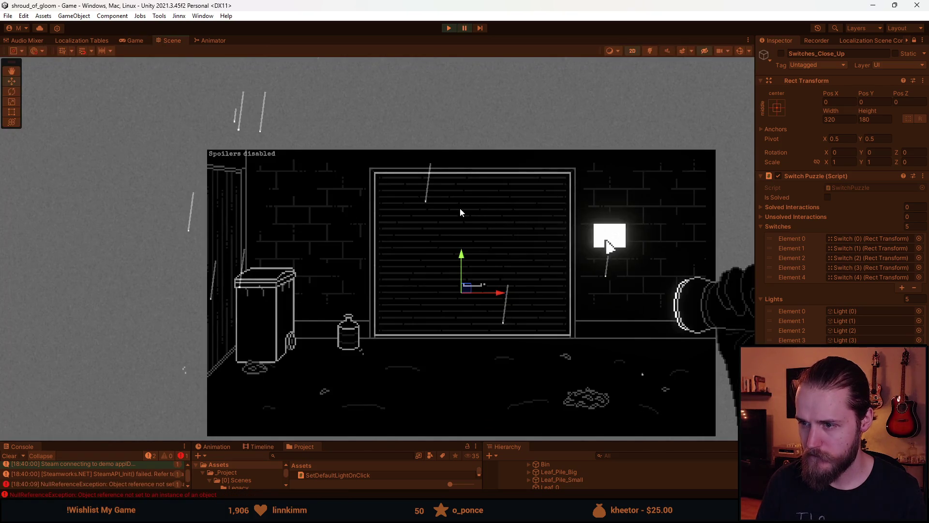
click(450, 29)
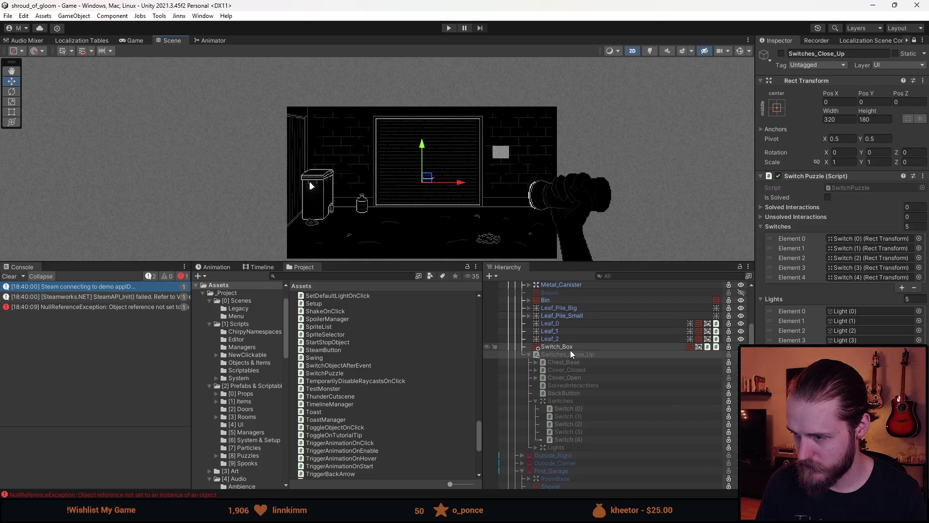
click(571, 348)
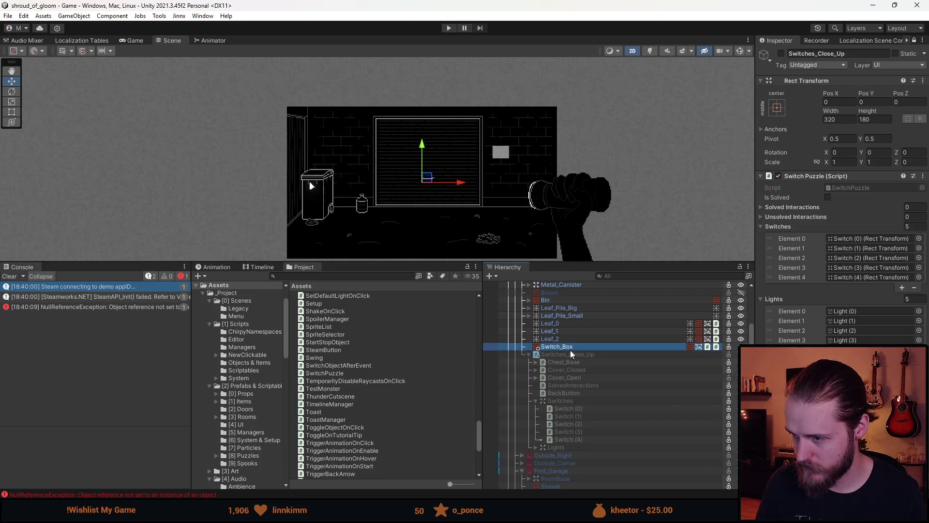
click(914, 40)
scroll(843, 145, down, 3)
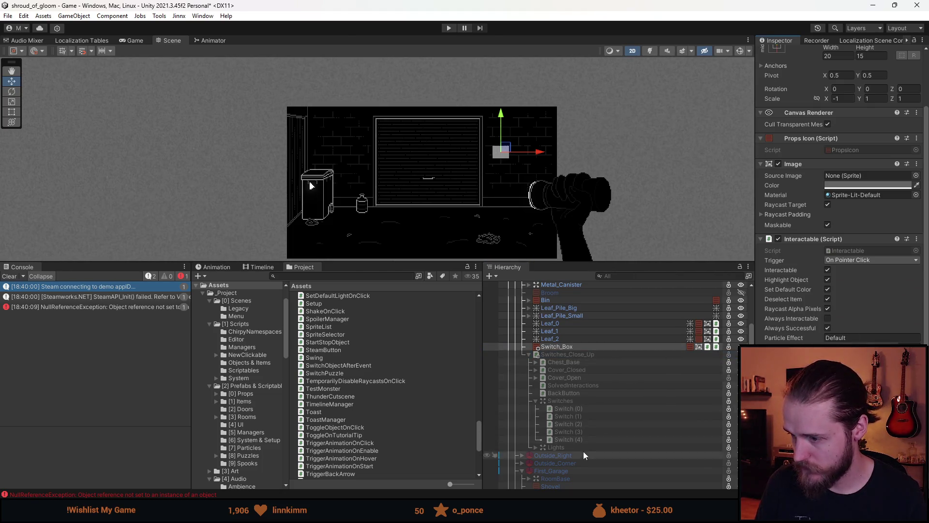
click(573, 395)
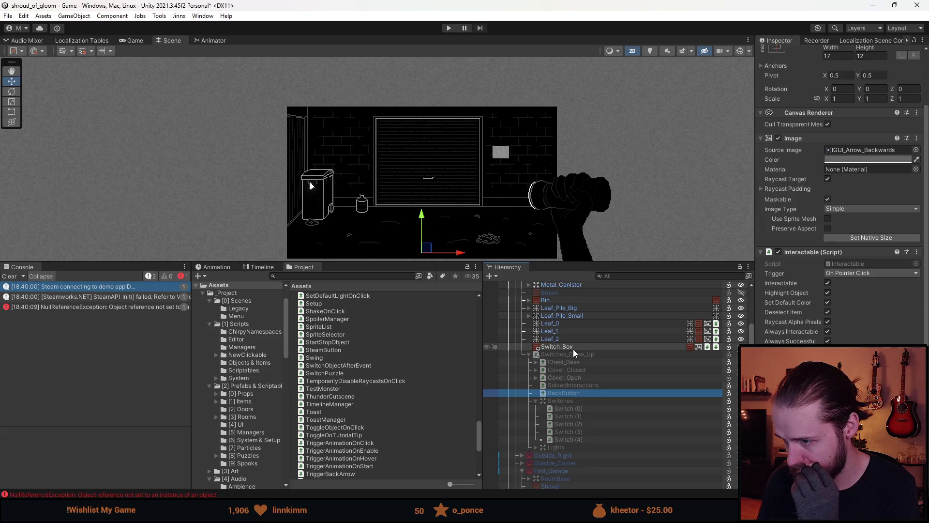
click(784, 493)
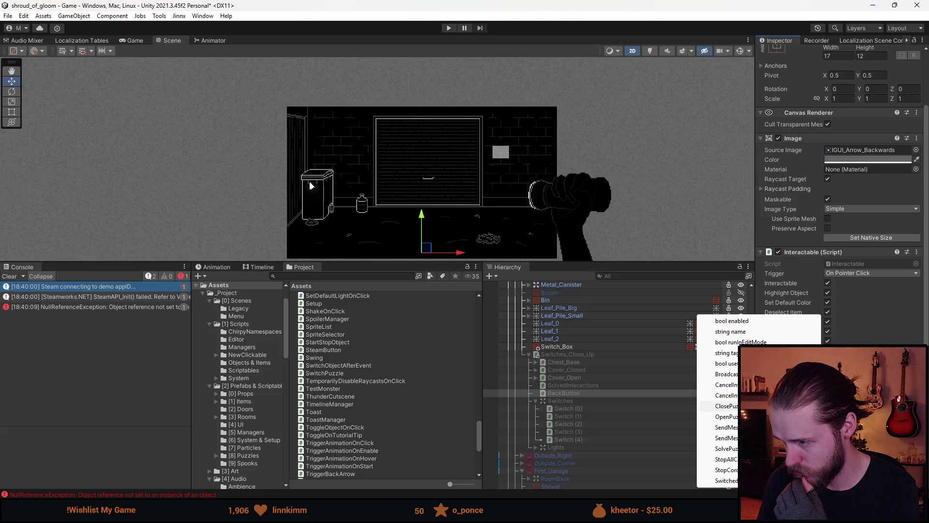
key(Escape)
Step: Move Lights above Switches and SolvedInteractions below BackButton, then select Switches_Close_Up
click(570, 346)
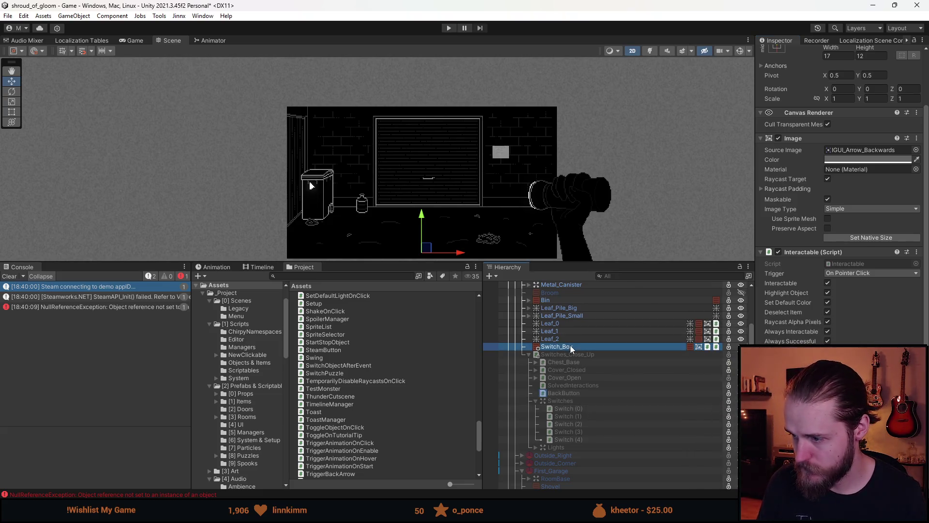
click(571, 447)
mouse_move(571, 447)
mouse_down()
mouse_move(579, 438)
mouse_move(554, 439)
mouse_move(548, 400)
mouse_move(546, 450)
mouse_up()
click(561, 393)
drag(563, 386, 565, 448)
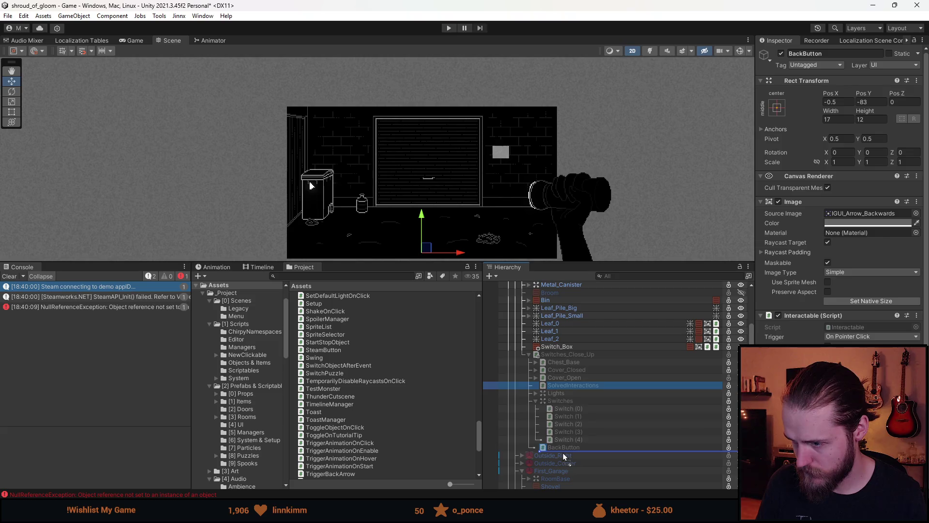
click(579, 355)
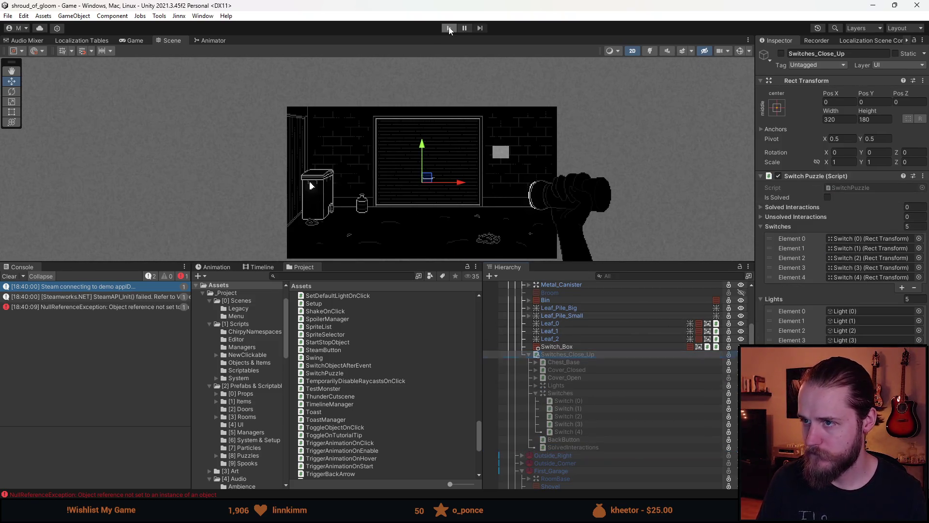
click(449, 28)
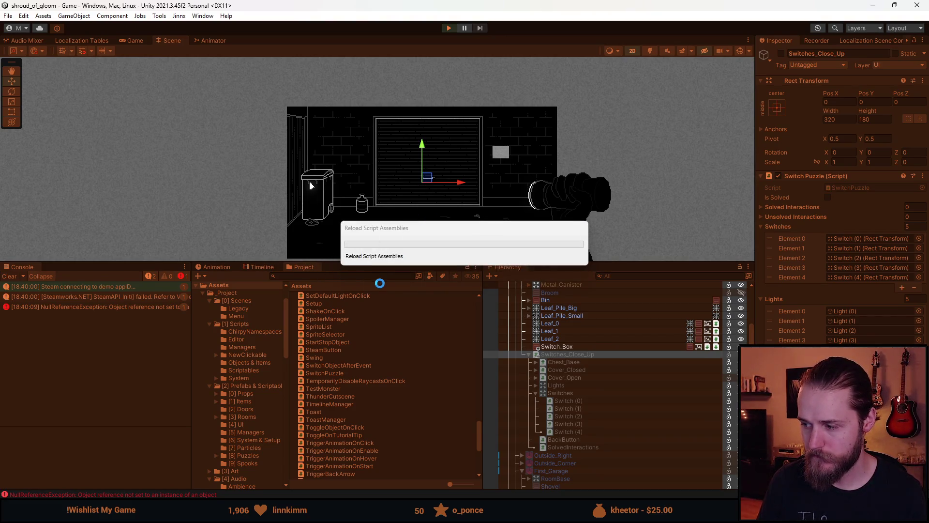
drag(347, 261, 347, 441)
click(581, 184)
click(376, 220)
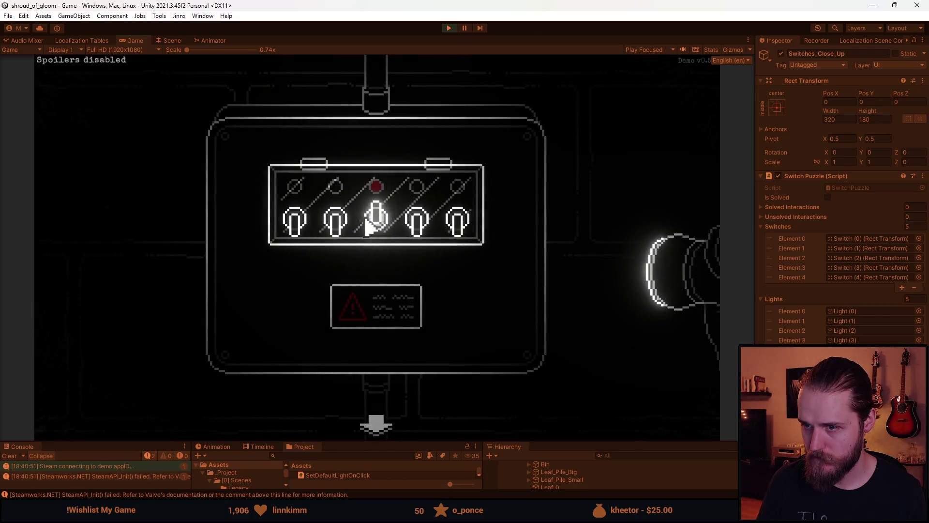
key(Escape)
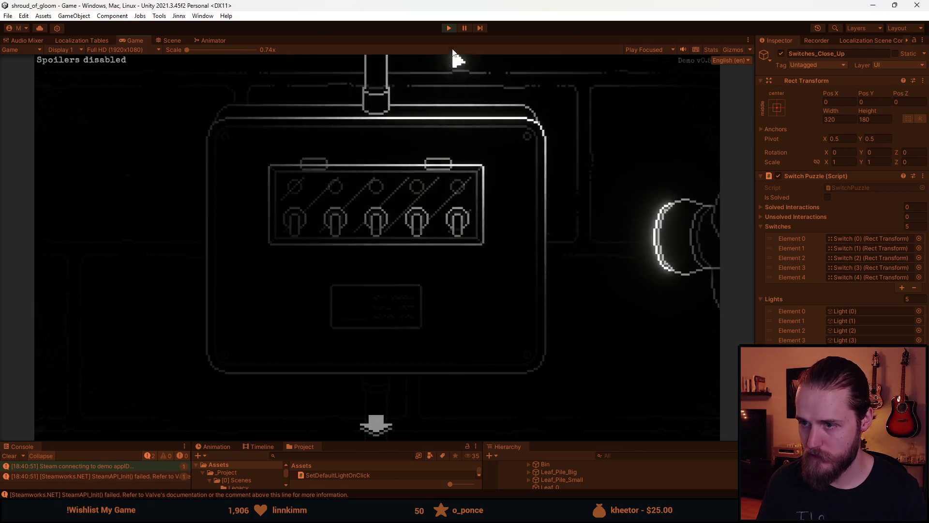
key(Escape)
key(ctrl+p)
scroll(597, 429, down, 2)
Step: Drag Cover_Open and Cover_Closed together below Switch (4), then start Play mode
click(577, 396)
ctrl+click(580, 388)
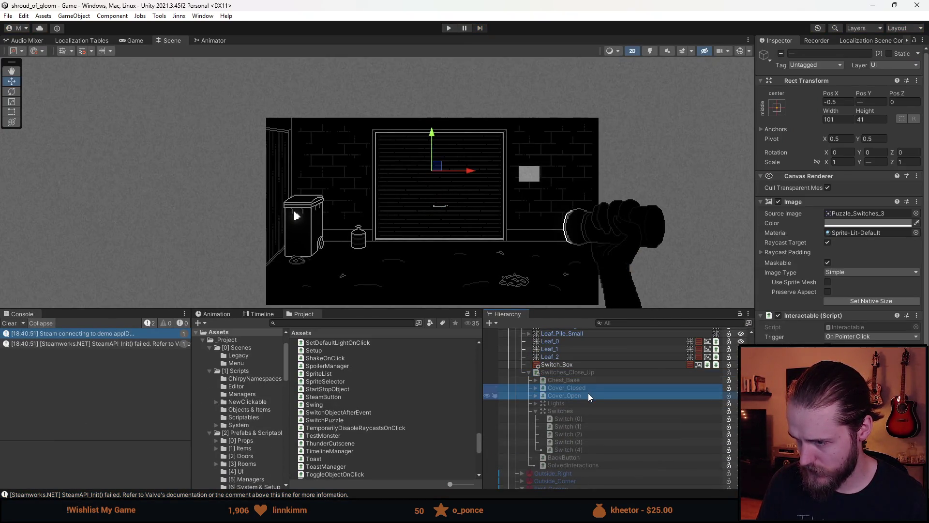
mouse_move(586, 388)
mouse_down()
mouse_move(578, 457)
mouse_move(545, 452)
mouse_up()
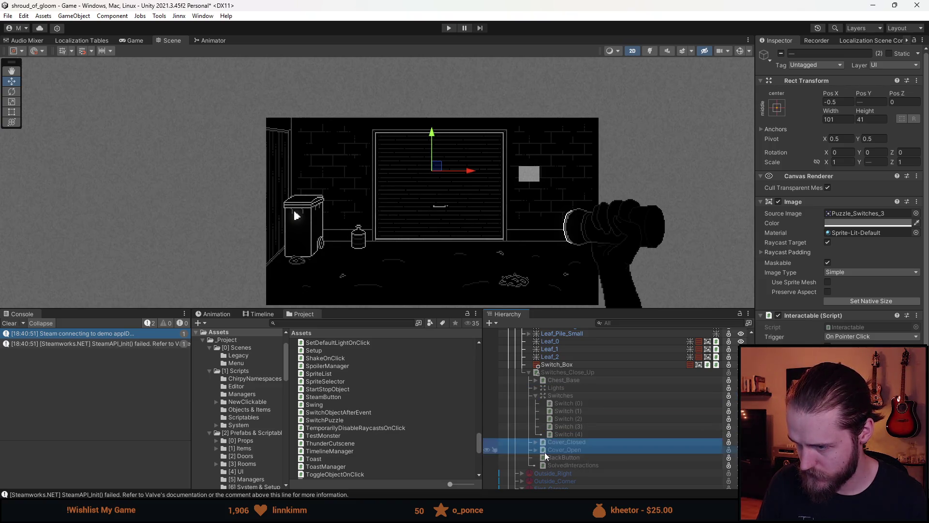
click(449, 28)
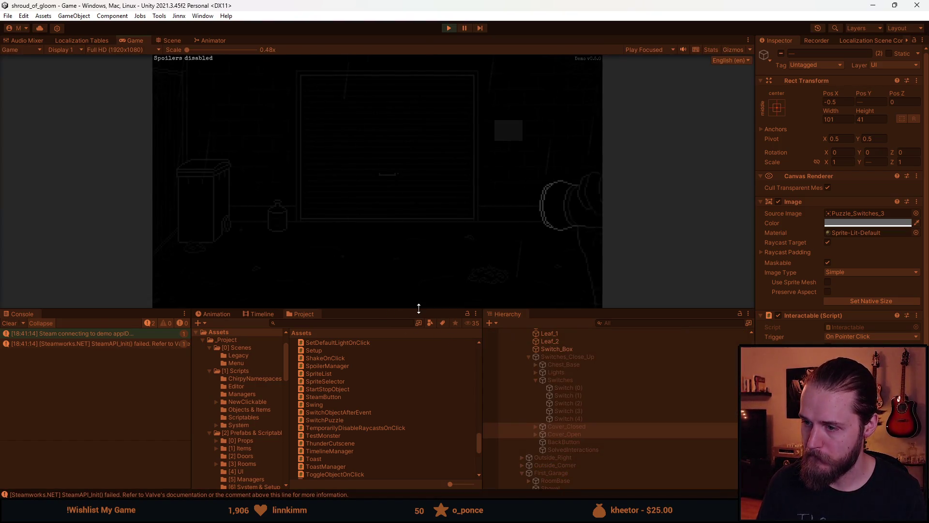
Step: Open the switch box close-up in the Game view and lift the glass cover
drag(419, 308, 401, 441)
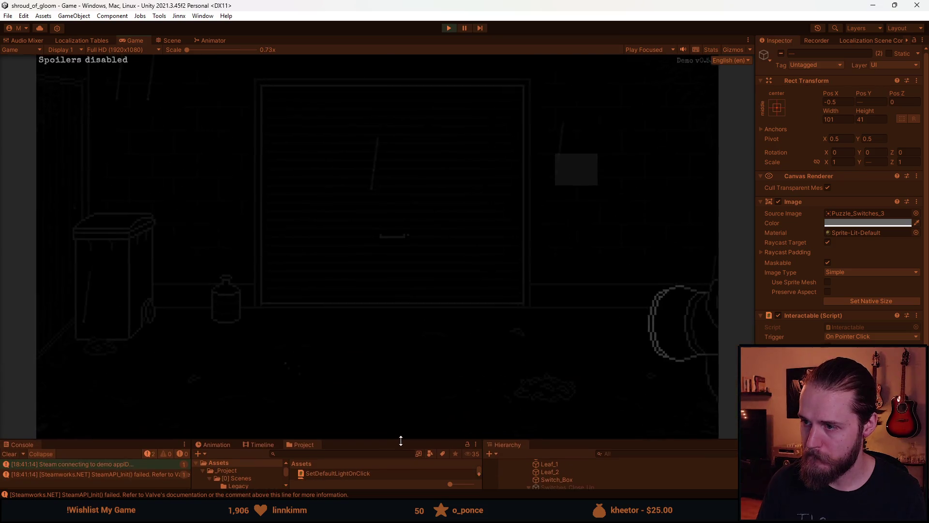
click(581, 183)
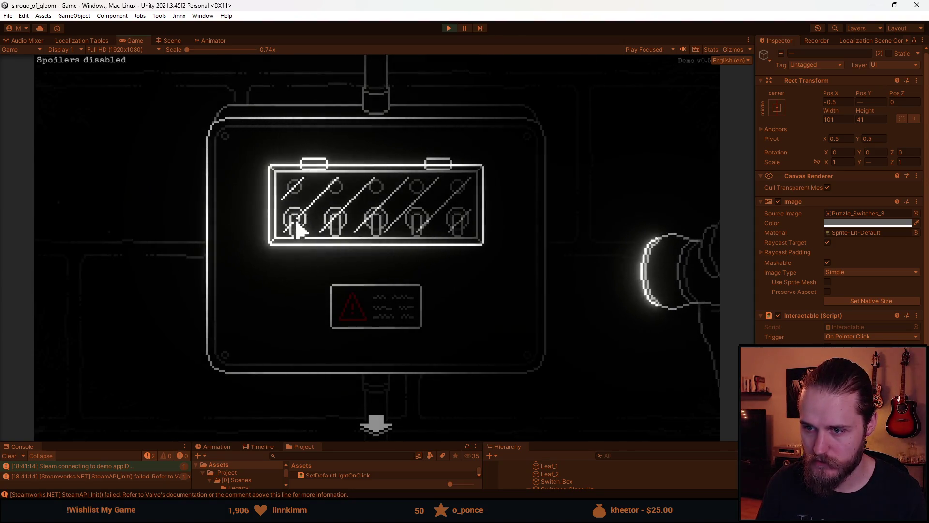
click(338, 228)
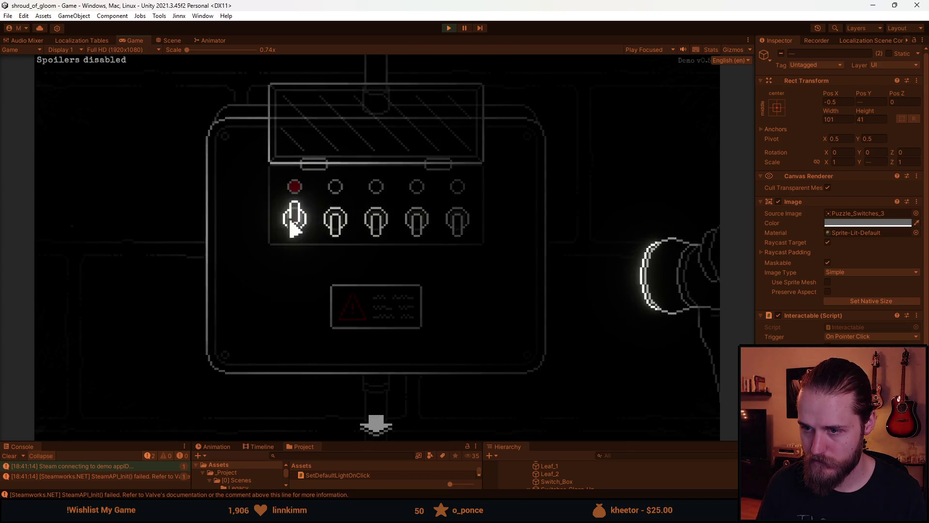
Step: Flip switches two to five on and off in several orders to test the lights
click(335, 232)
click(374, 220)
click(415, 220)
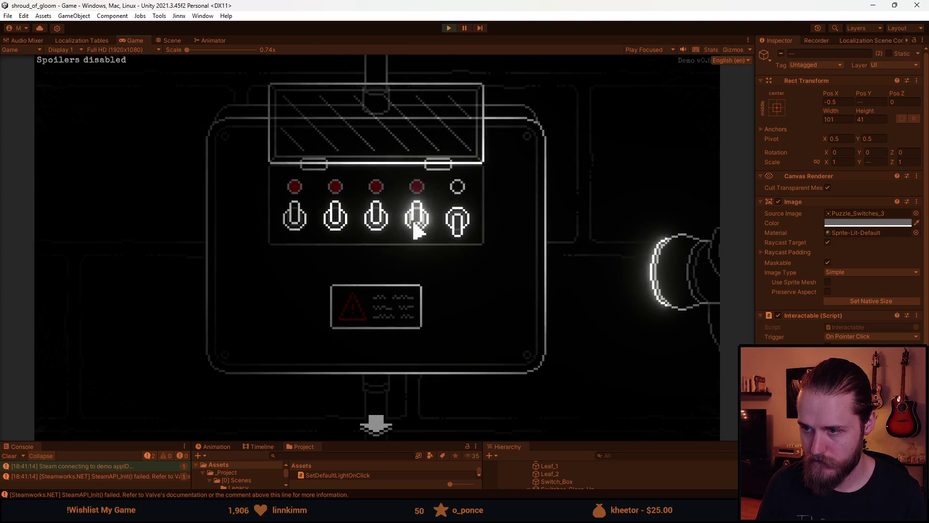
click(457, 225)
click(457, 222)
click(416, 222)
click(376, 222)
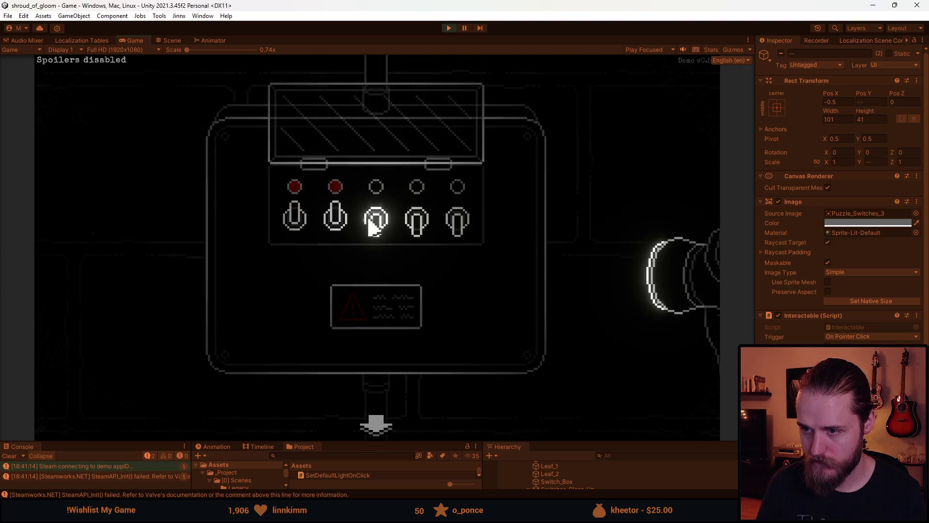
click(335, 223)
click(334, 223)
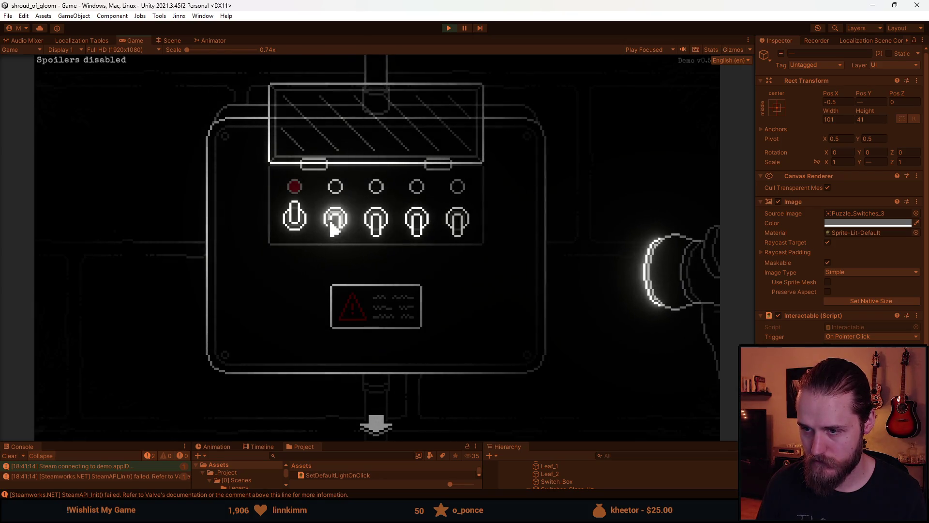
click(377, 227)
click(415, 222)
click(382, 224)
click(456, 219)
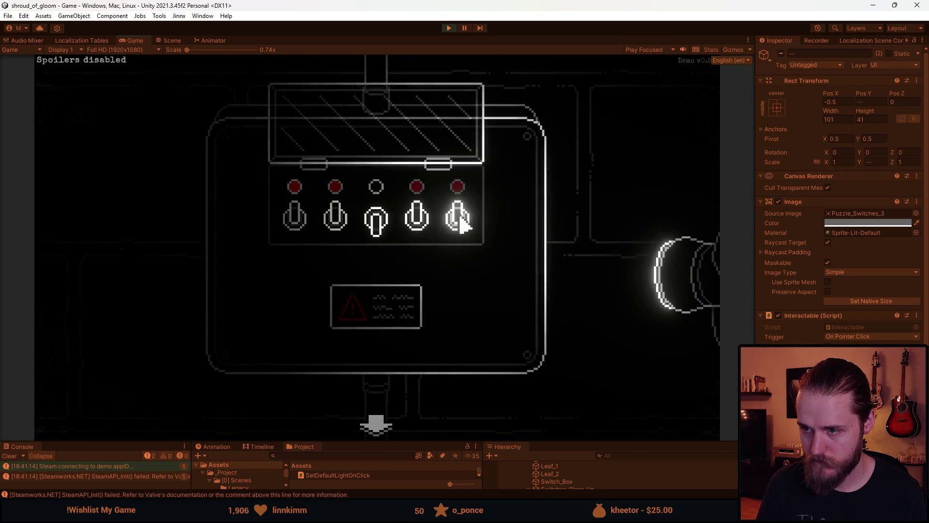
click(420, 223)
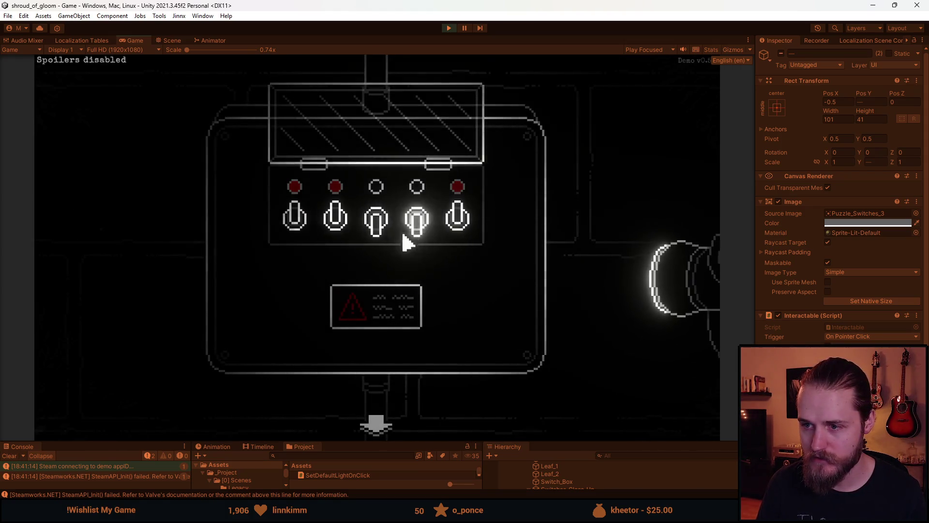
click(376, 237)
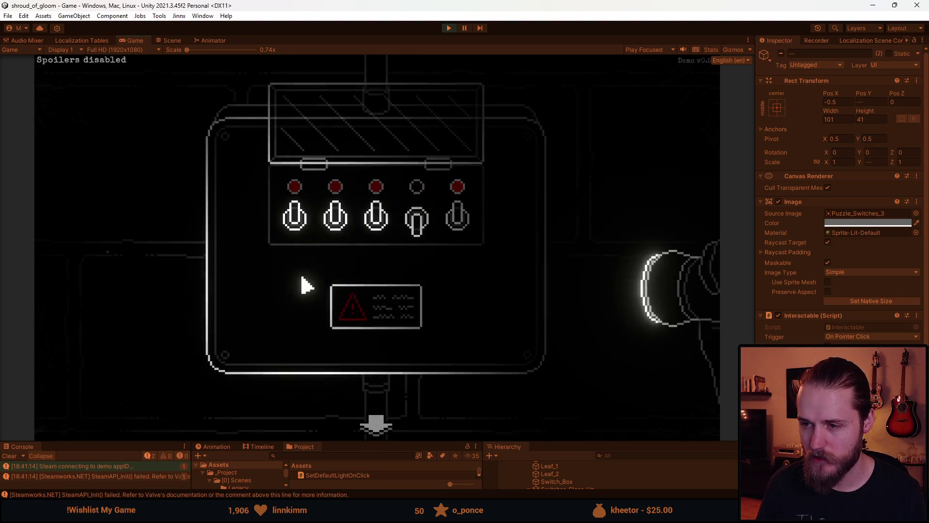
Step: Toggle the developer overlay and map notebook, then flip the fourth switch on
key(F1)
click(548, 173)
key(Tab)
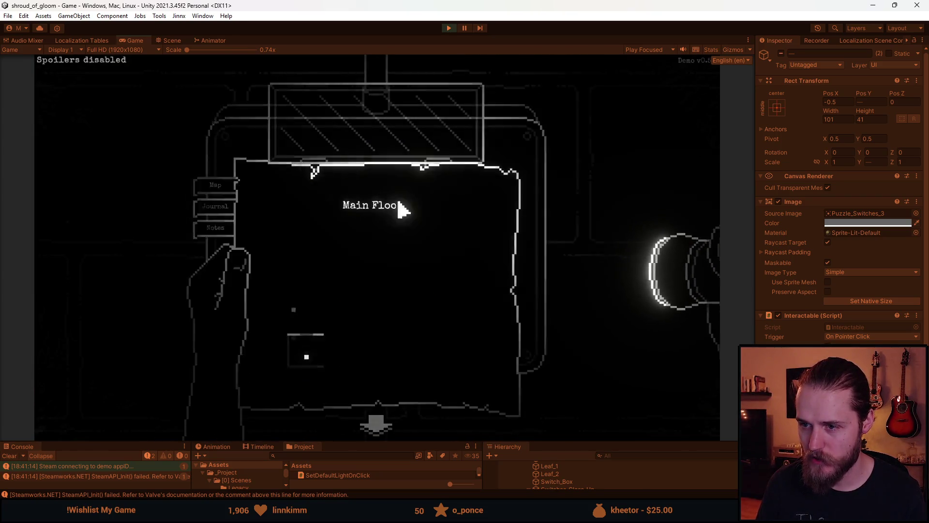
key(Tab)
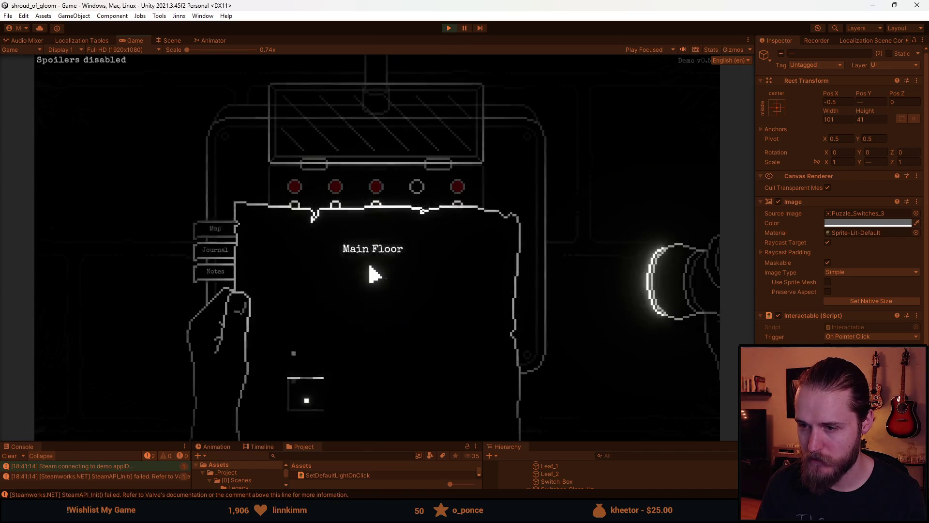
key(Tab)
key(Tab)
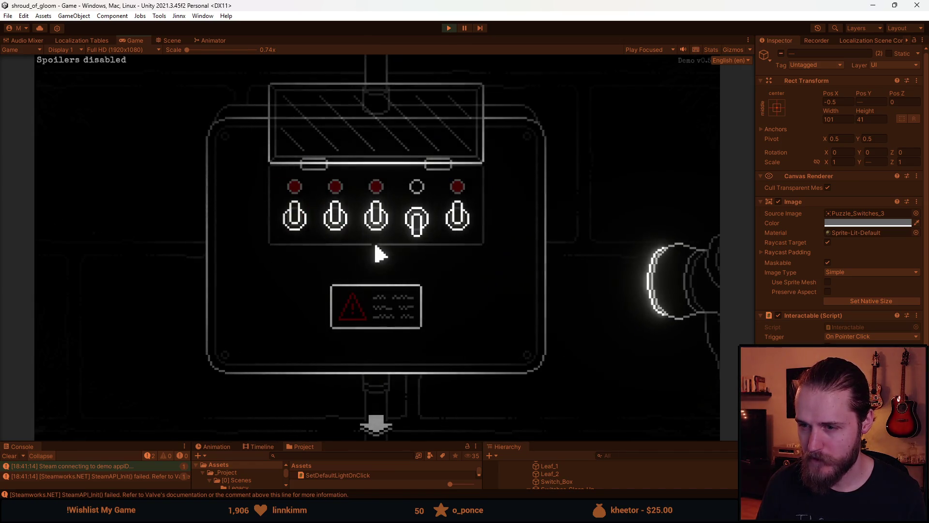
click(416, 223)
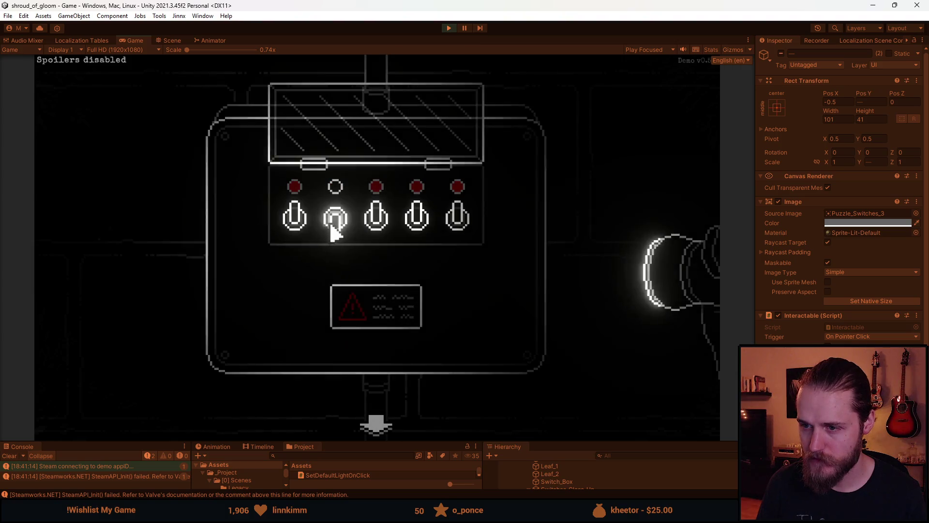
Step: Try several wrong switch orders, ending with every switch turned off
click(295, 221)
click(335, 221)
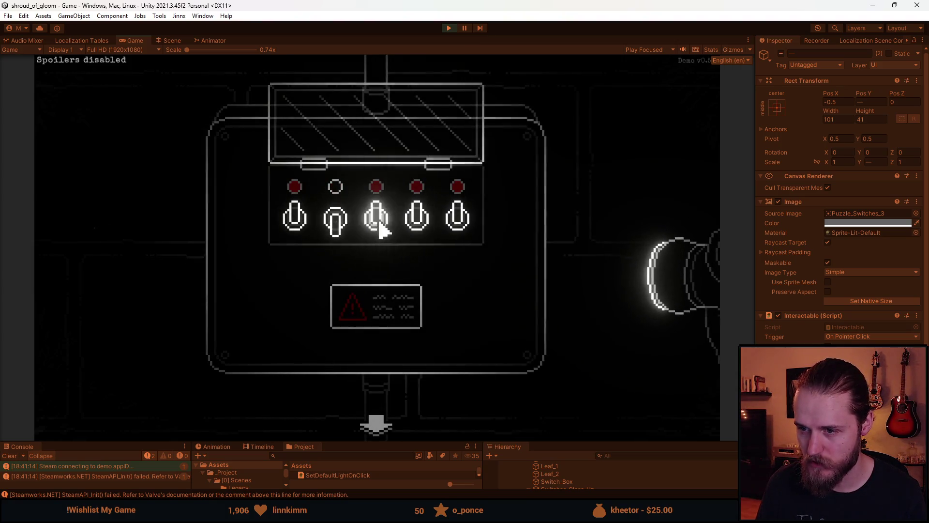
click(376, 222)
click(417, 219)
click(456, 223)
click(417, 226)
click(381, 230)
click(333, 225)
click(295, 235)
click(334, 225)
click(378, 227)
click(418, 227)
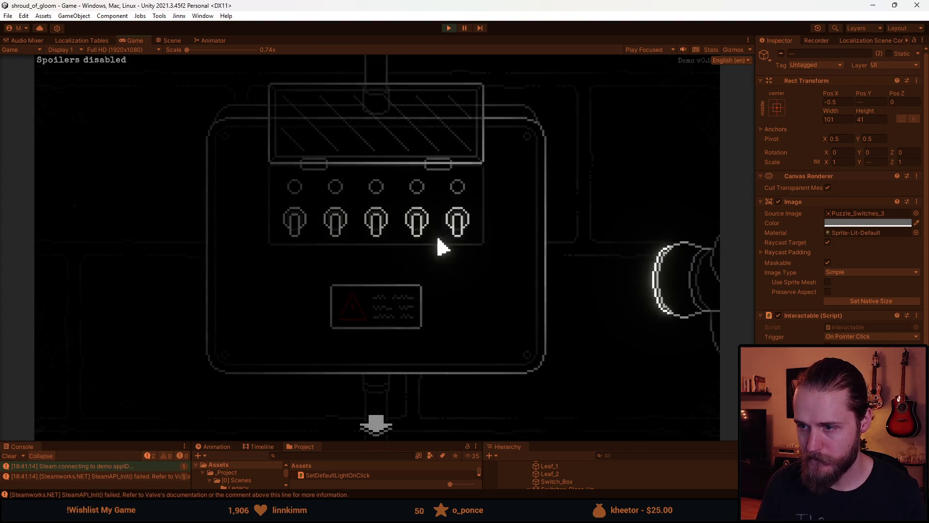
click(455, 228)
click(450, 233)
click(416, 227)
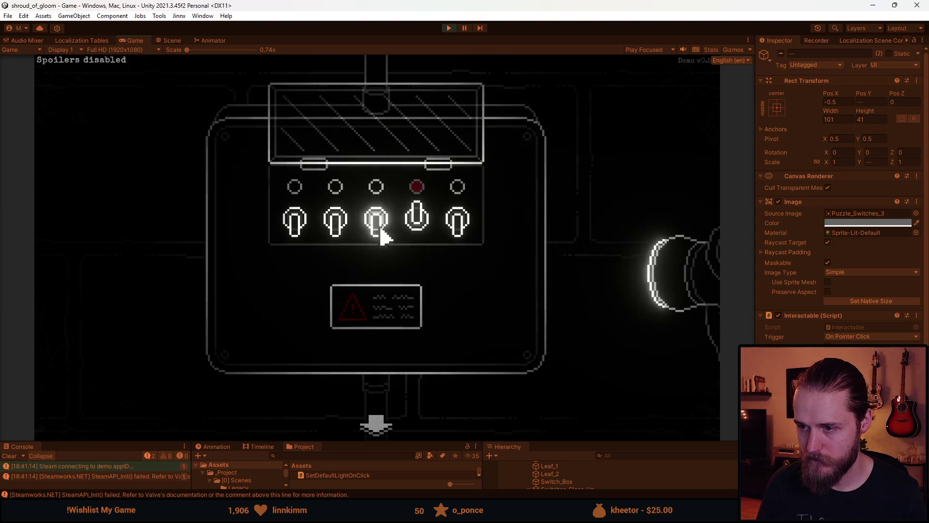
click(378, 228)
click(339, 228)
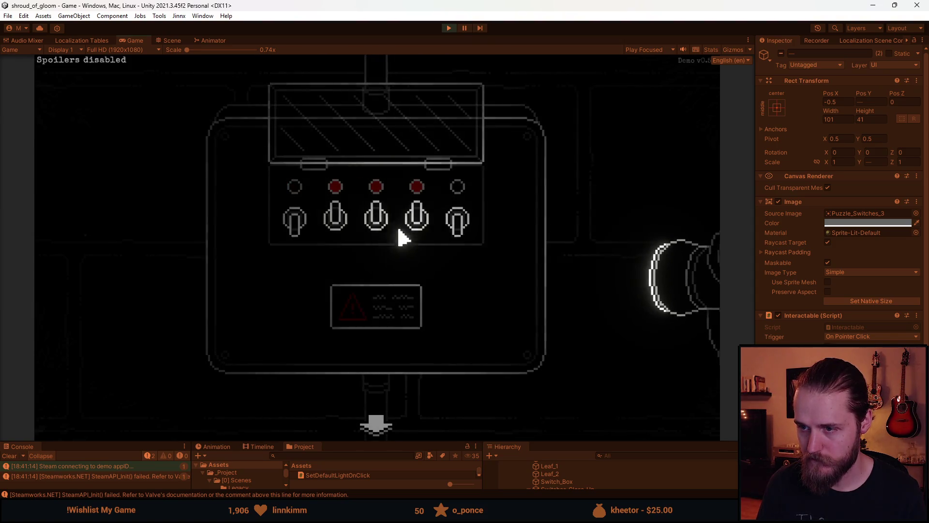
click(377, 227)
click(416, 225)
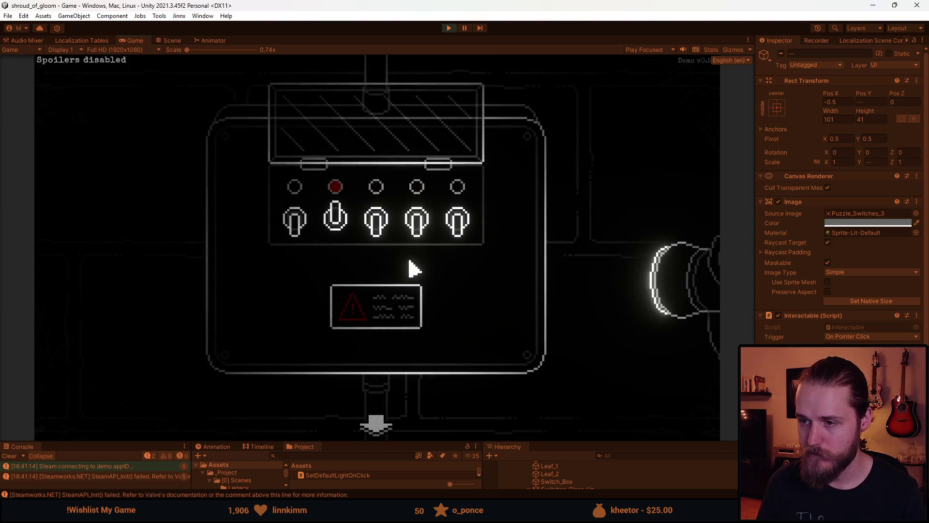
click(338, 226)
Step: Test further switch sequences, turning switches 2 through 5 on in different orders
click(378, 228)
click(417, 224)
click(457, 220)
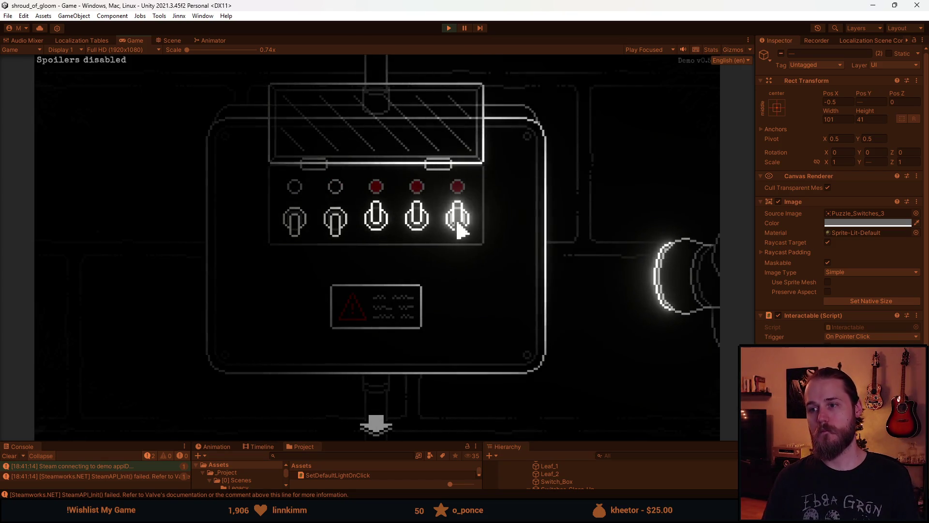
click(296, 225)
click(334, 225)
click(310, 225)
click(338, 227)
click(375, 223)
click(408, 230)
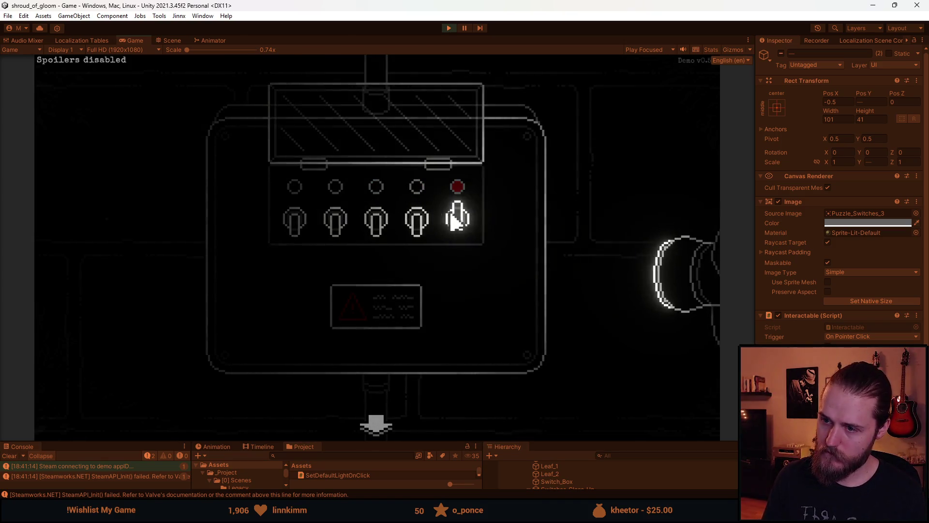
click(415, 225)
click(376, 224)
click(335, 224)
click(305, 225)
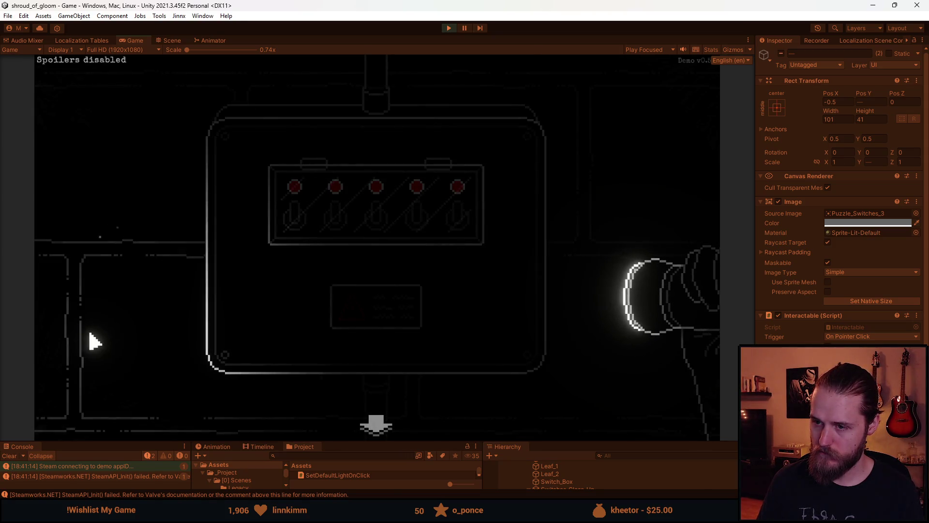
Step: Reopen the close-up, reset all switches, flip switches 1 to 5 in order to solve, then stop playing
click(376, 425)
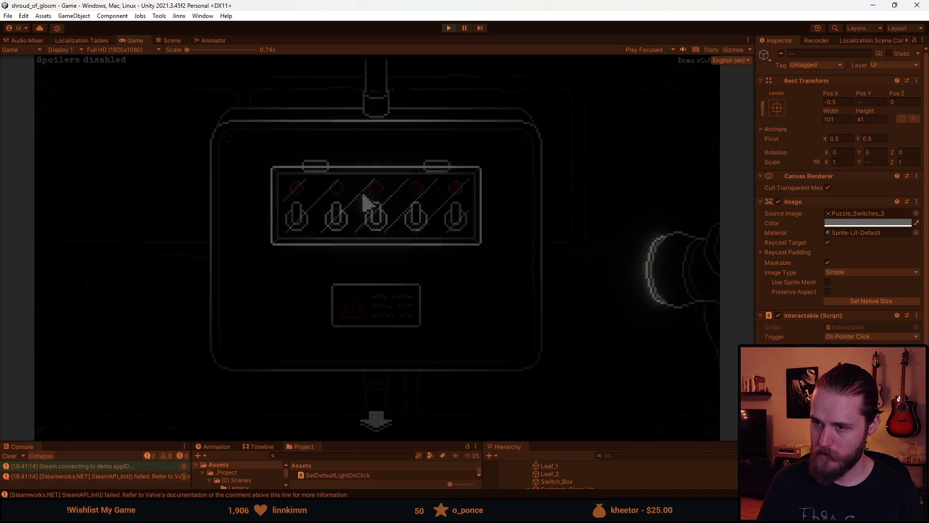
click(579, 170)
click(373, 221)
click(417, 221)
click(457, 219)
click(335, 223)
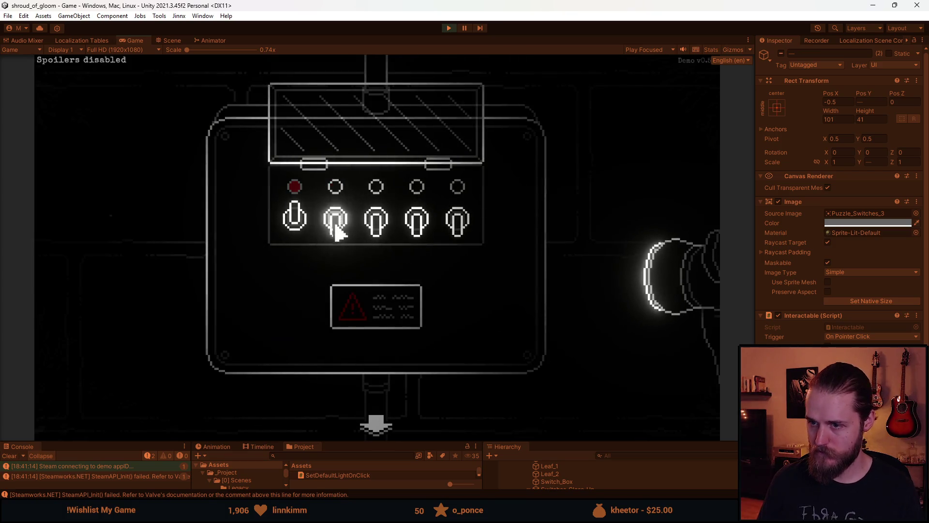
click(287, 223)
click(294, 223)
click(335, 222)
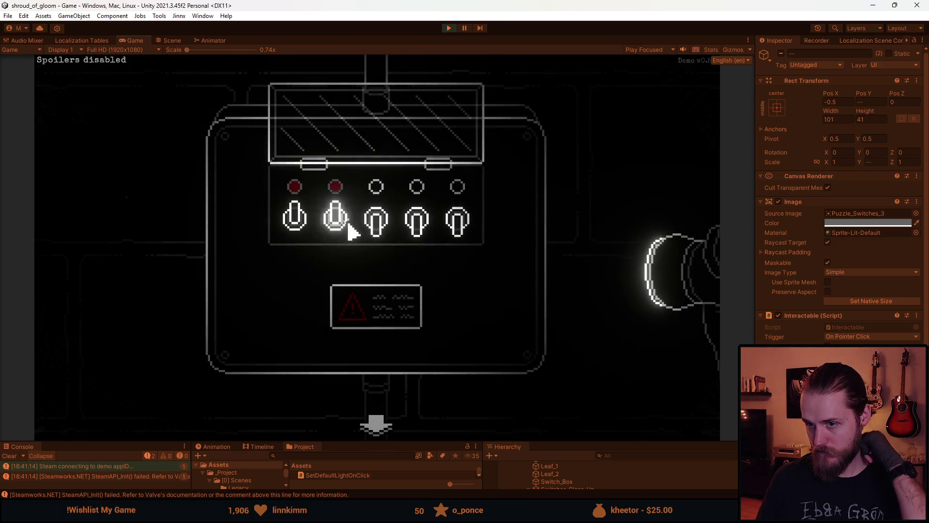
click(376, 223)
click(417, 223)
click(460, 222)
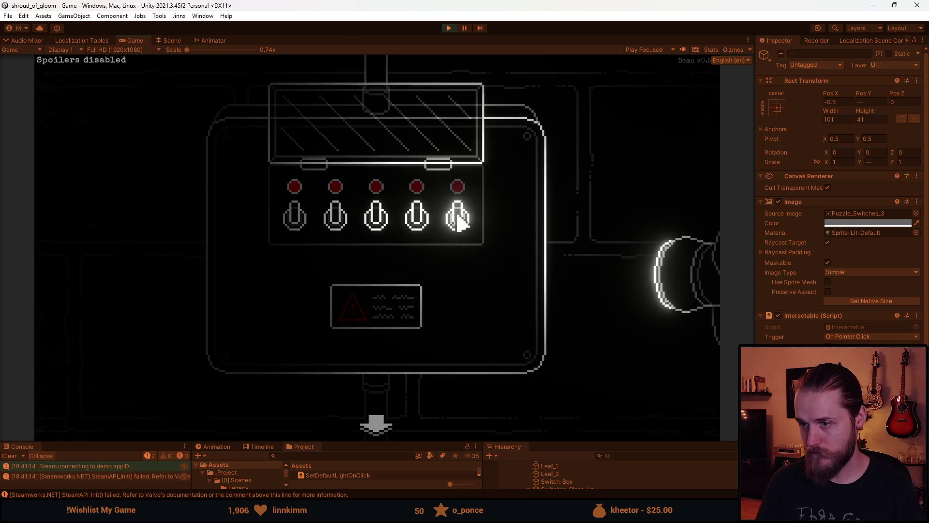
key(Escape)
click(448, 28)
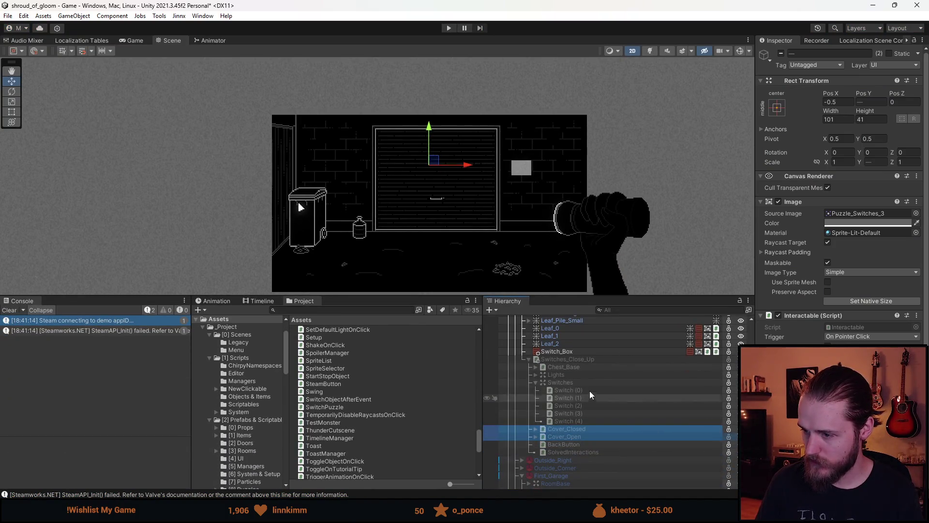
Step: Select Switches_Close_Up and preview several sounds in the Select SFX picker before closing it
click(581, 360)
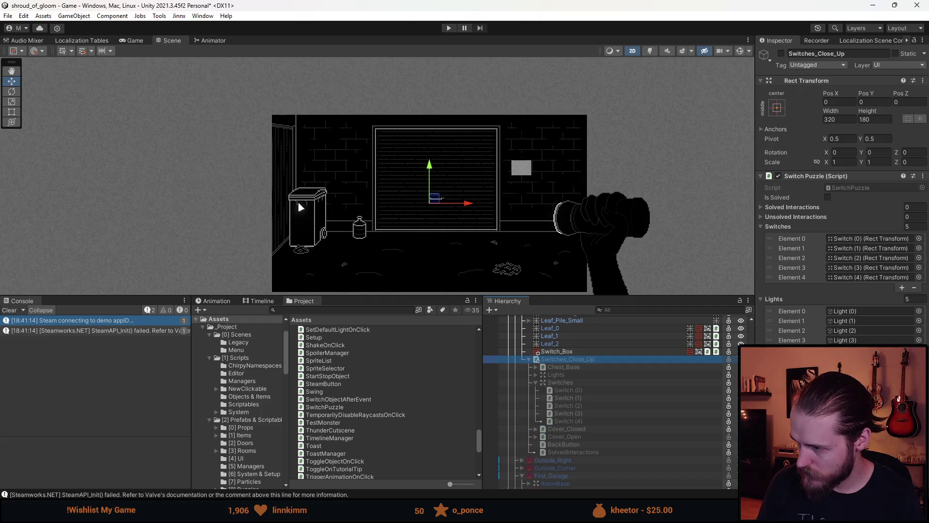
click(919, 379)
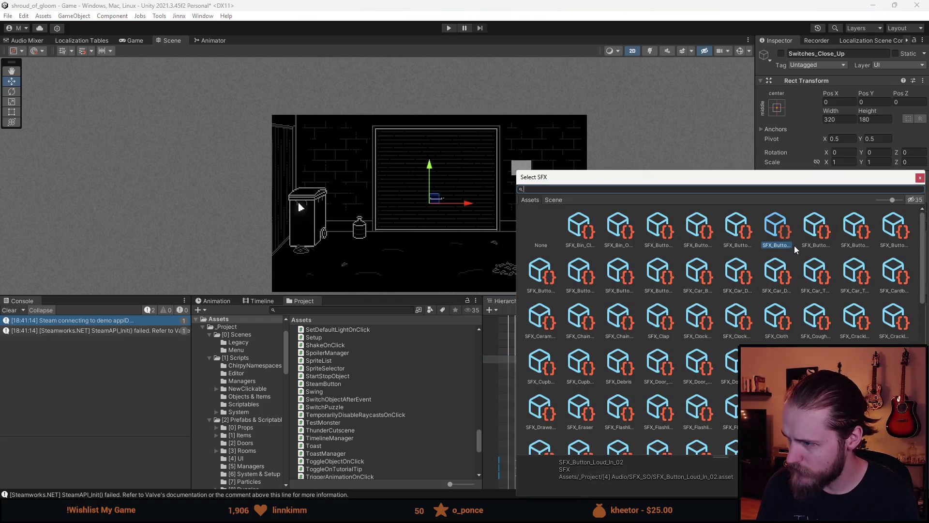
click(691, 234)
key(Right)
key(Right)
key(Right)
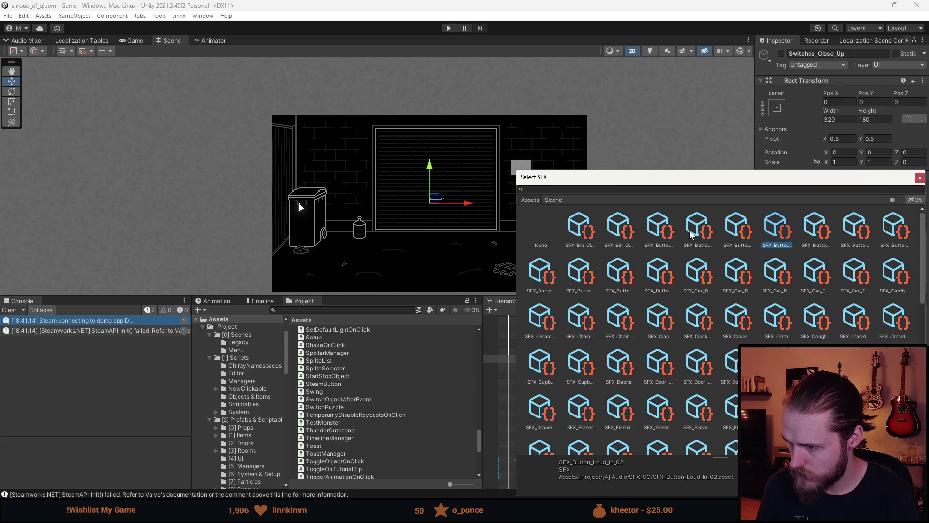
key(Right)
key(Right)
key(Right)
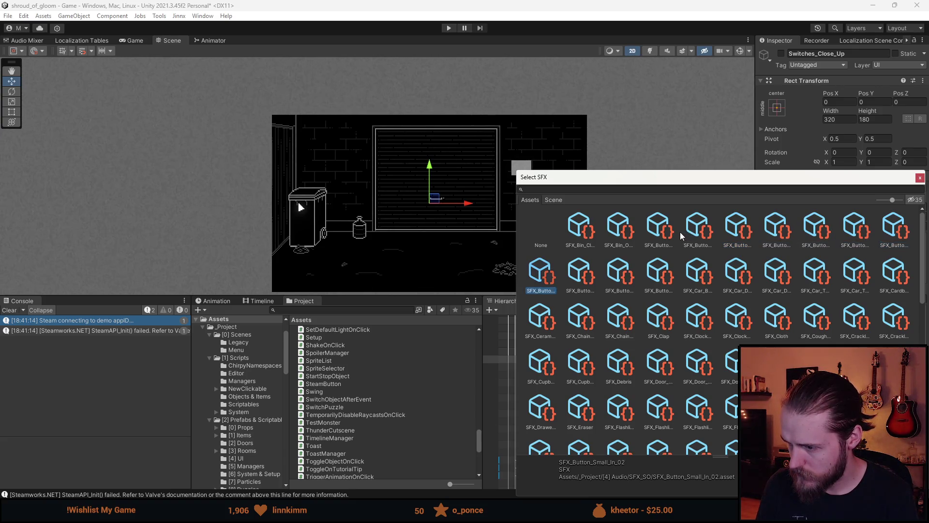
key(Right)
key(Right)
key(Right)
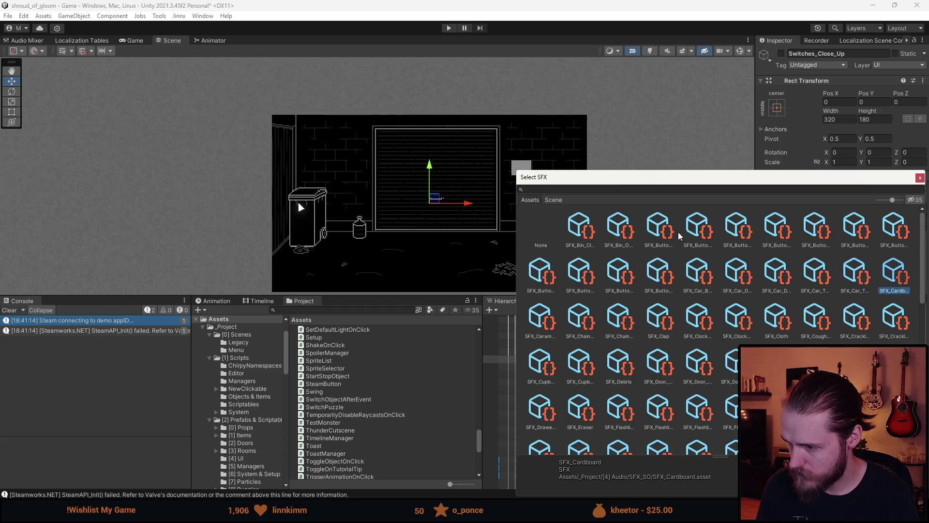
key(Left)
key(Left)
key(Left)
key(Left)
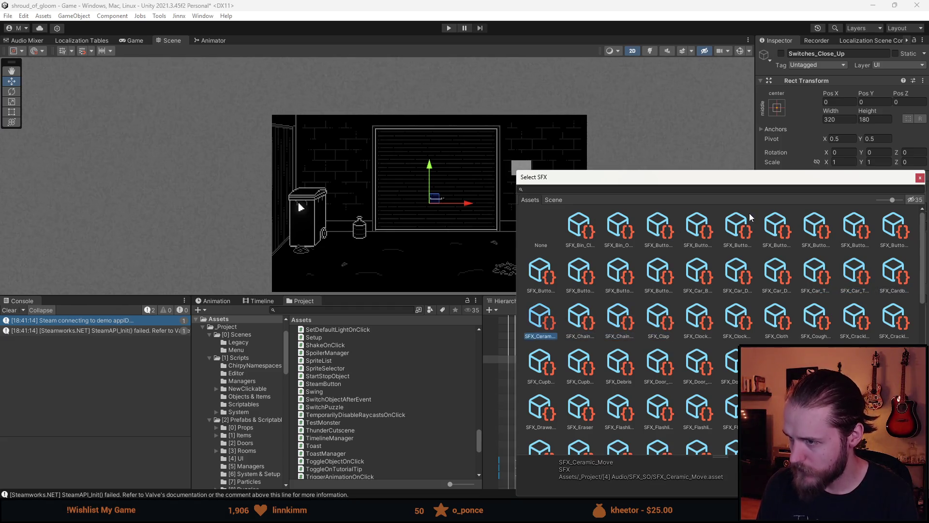
click(921, 178)
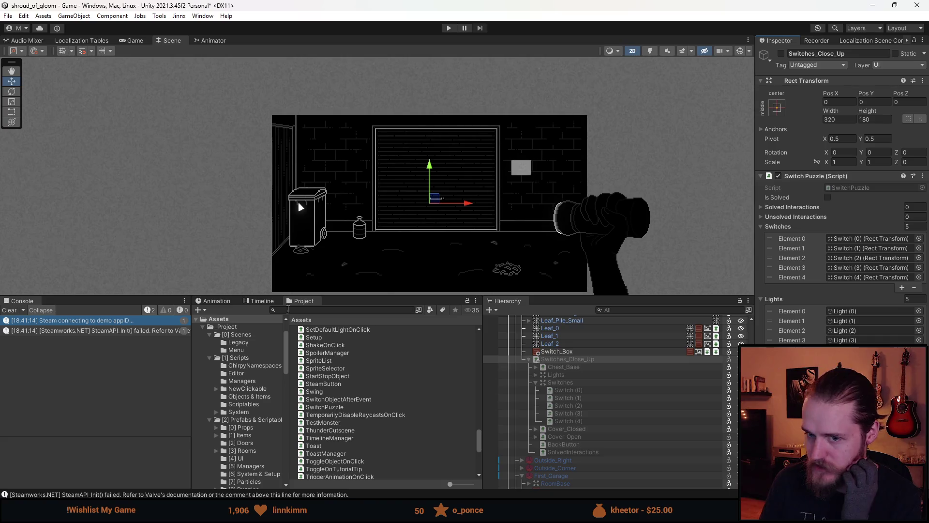
Step: Clear the console and enlarge the Scene view and bottom panels
click(9, 309)
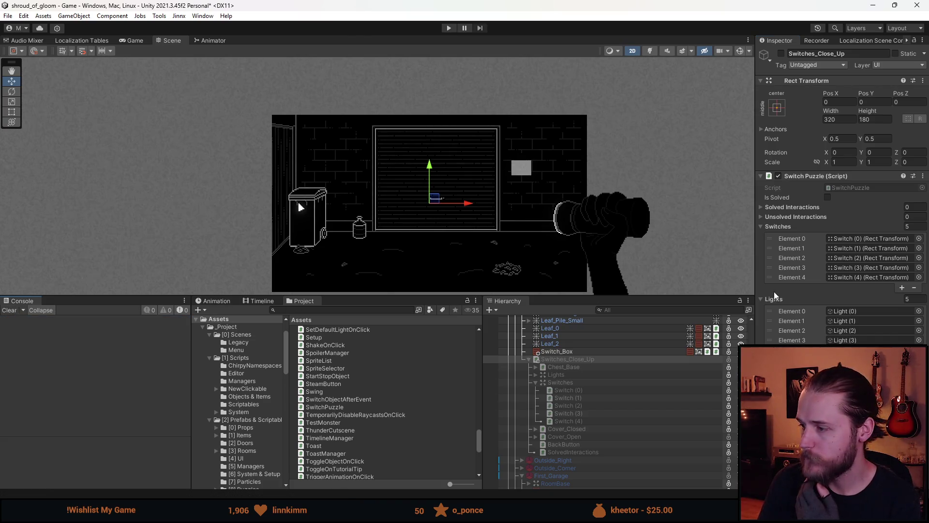
mouse_move(545, 296)
mouse_down()
mouse_move(538, 380)
mouse_move(487, 398)
mouse_up()
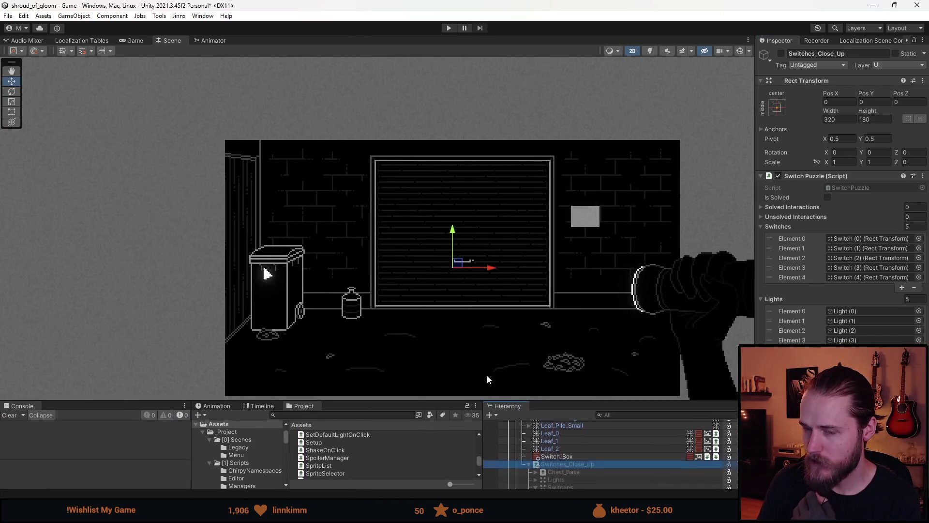
scroll(293, 199, up, 2)
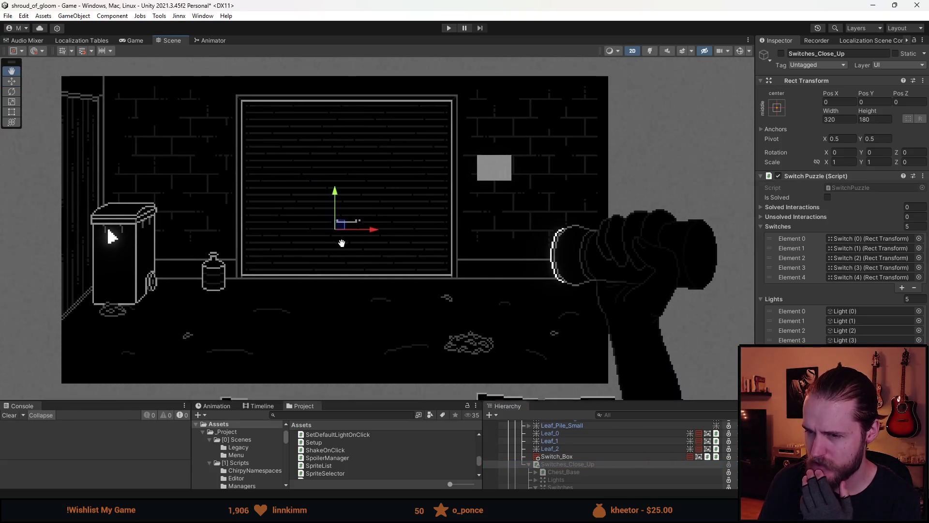
drag(359, 402, 359, 358)
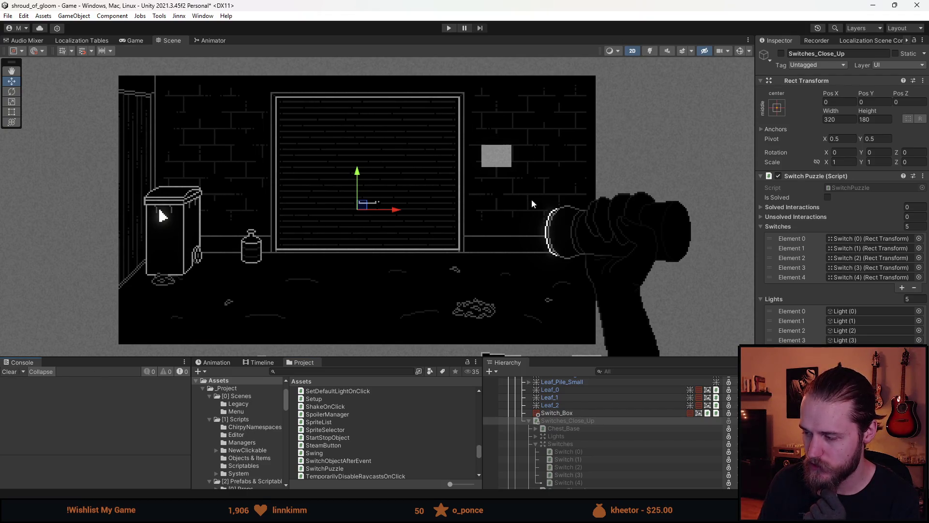
scroll(607, 429, down, 3)
scroll(587, 438, up, 3)
scroll(585, 445, down, 3)
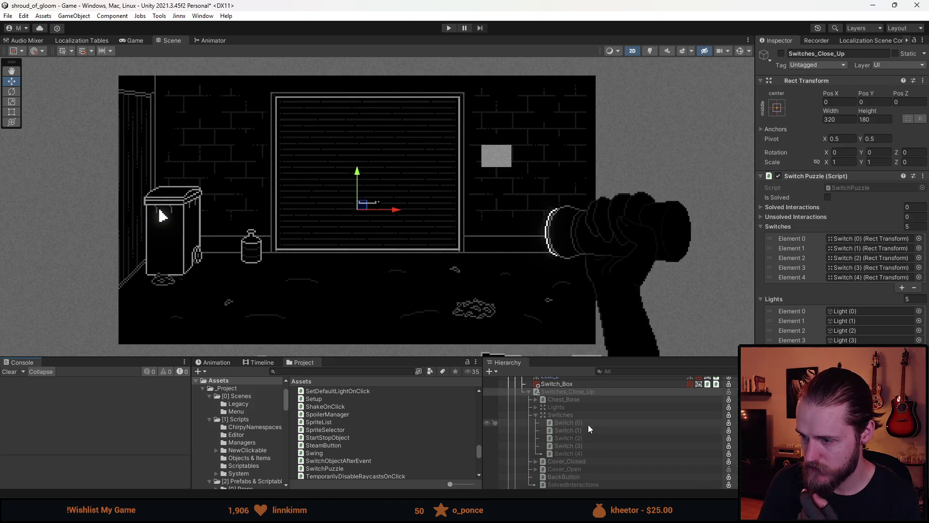
scroll(585, 470, down, 3)
Step: Inspect Cover_Closed's click sound settings, select Switches, save the scene and switch to Visual Studio
click(588, 440)
ctrl+click(592, 432)
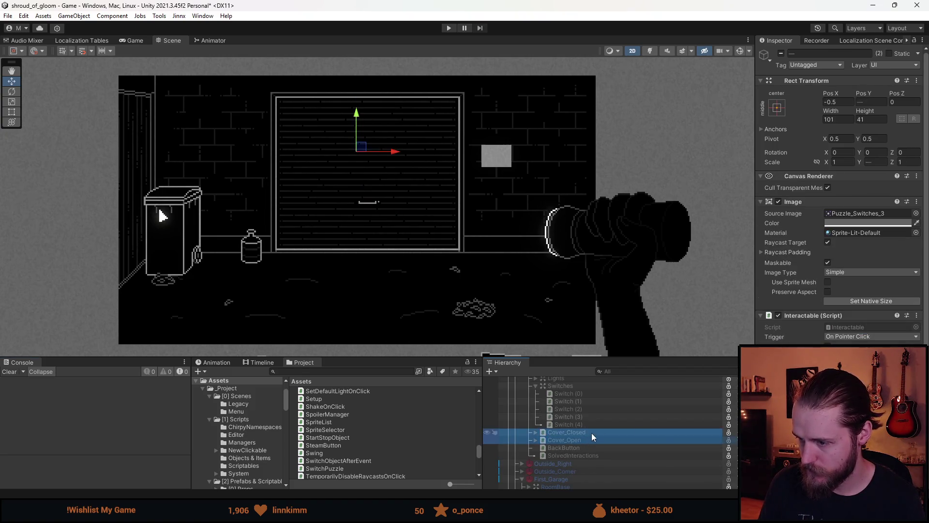
click(908, 344)
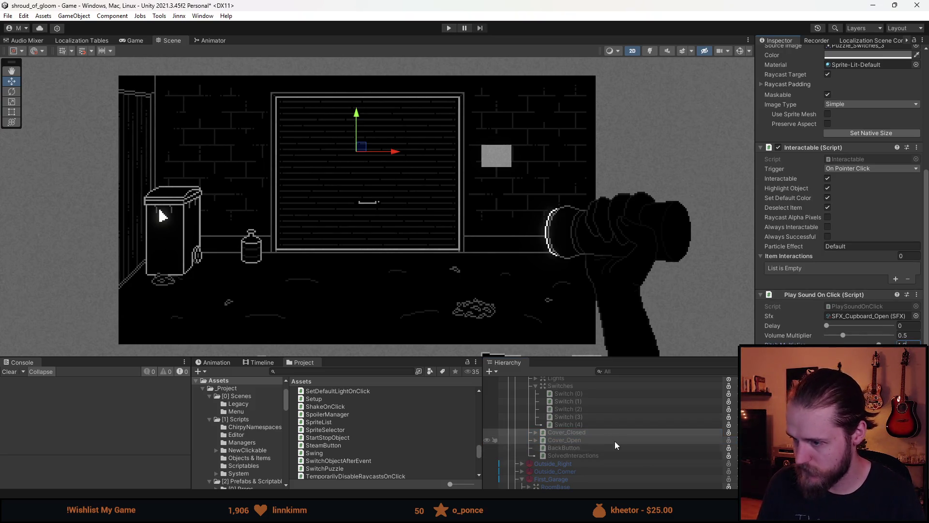
scroll(605, 435, up, 3)
click(588, 415)
key(ctrl+s)
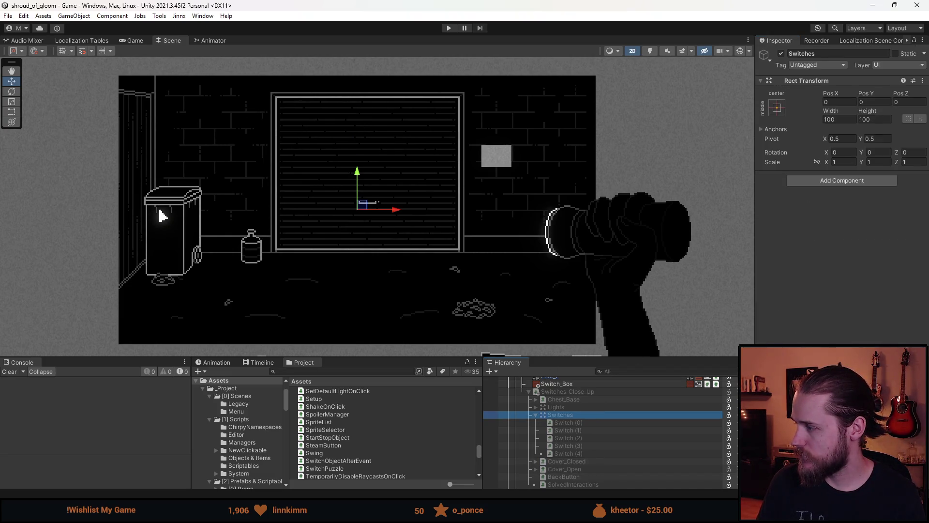
key(alt+Tab)
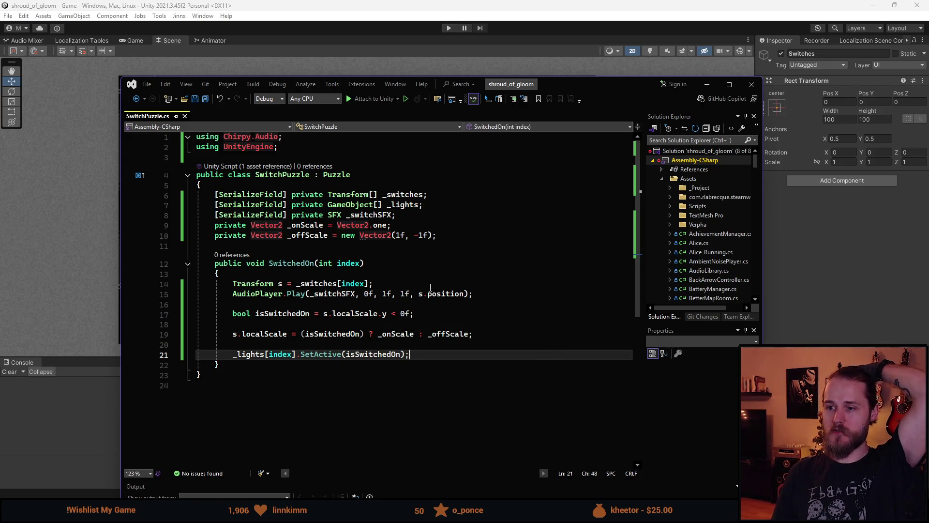
Step: Add an empty 'private void IncorrectSwitch()' method with braces below SwitchedOn
click(277, 370)
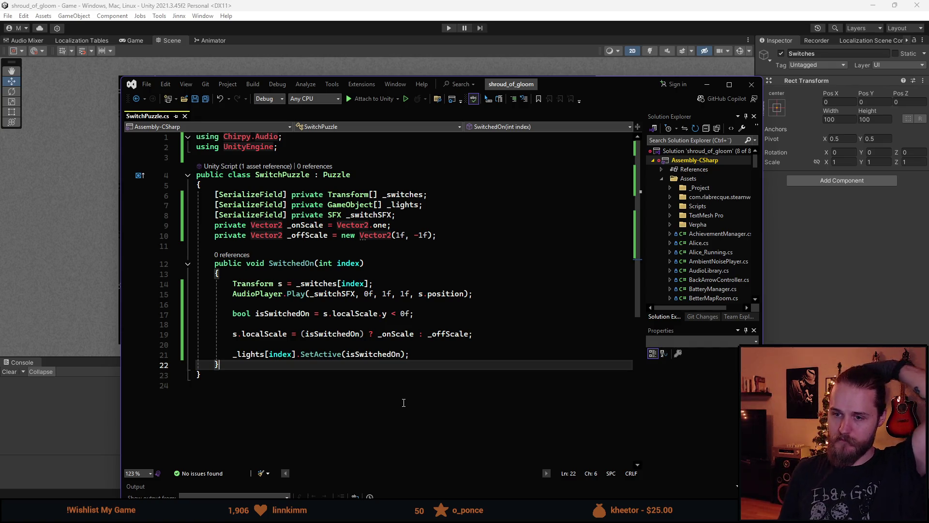
key(Return)
key(Return)
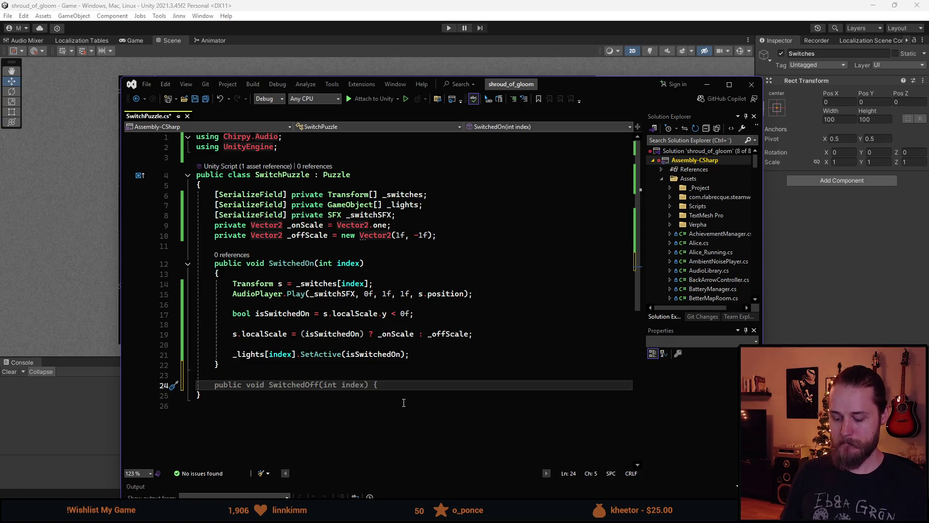
text(private )
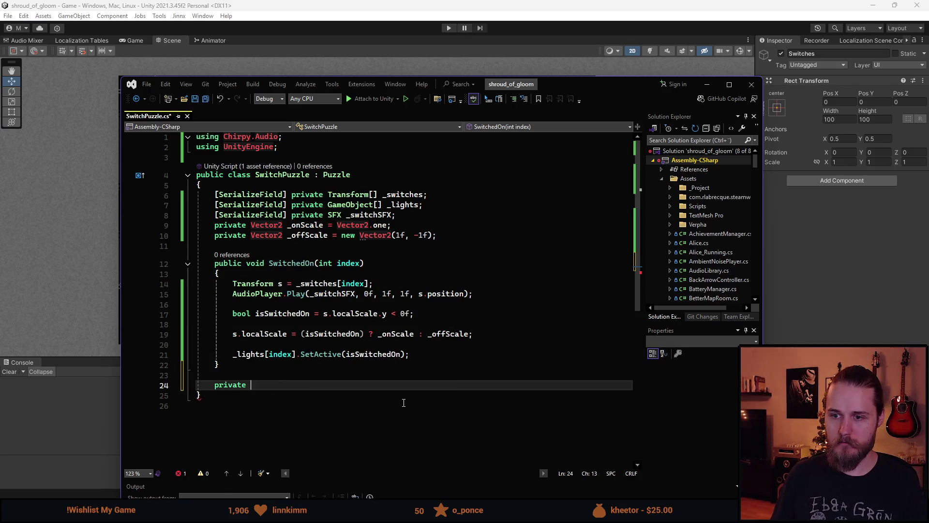
text(voi)
key(Tab)
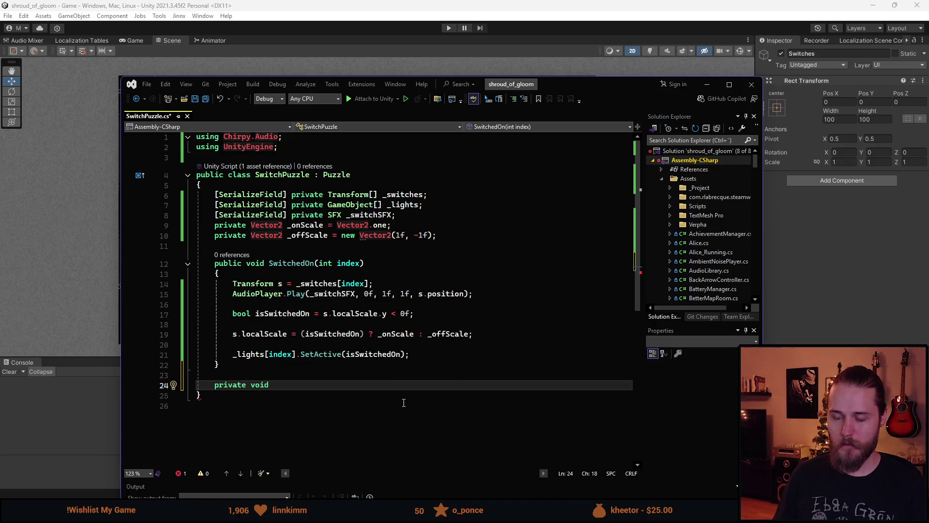
text(Incor)
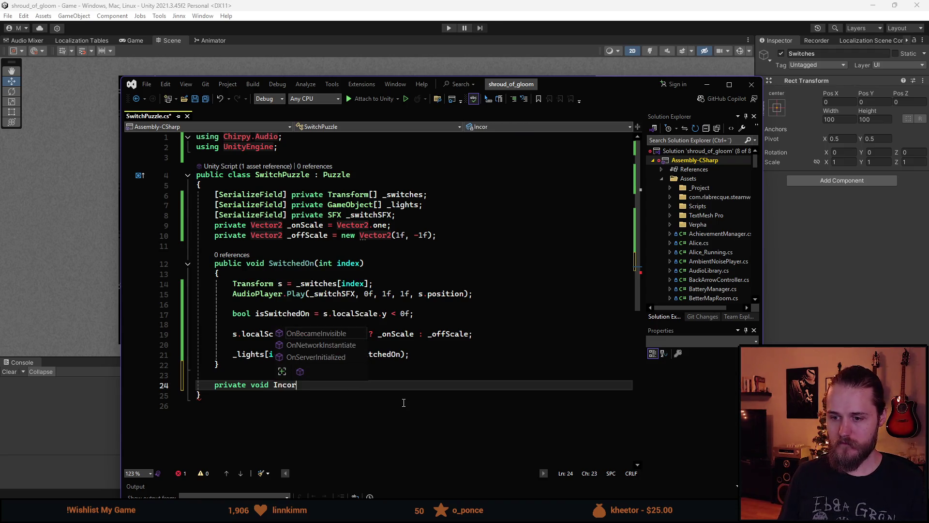
text(rectSwitch())
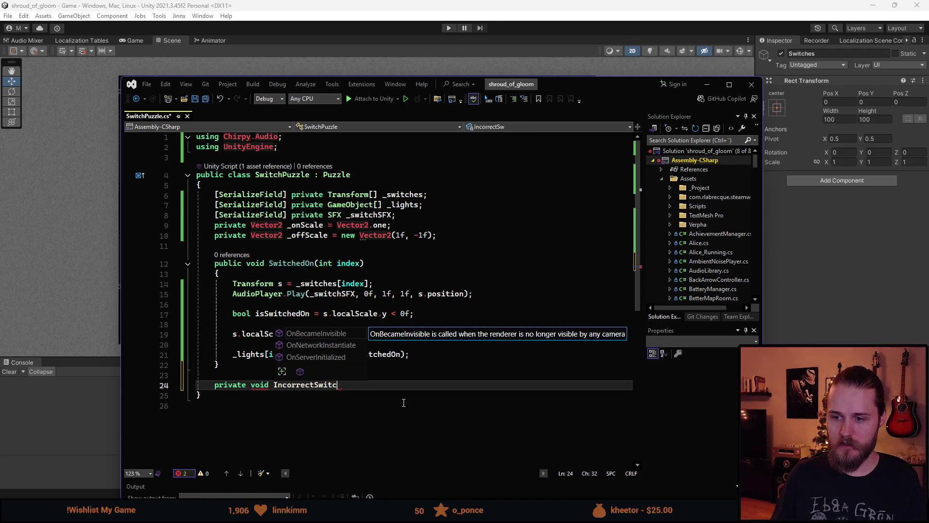
key(Return)
text({)
key(Return)
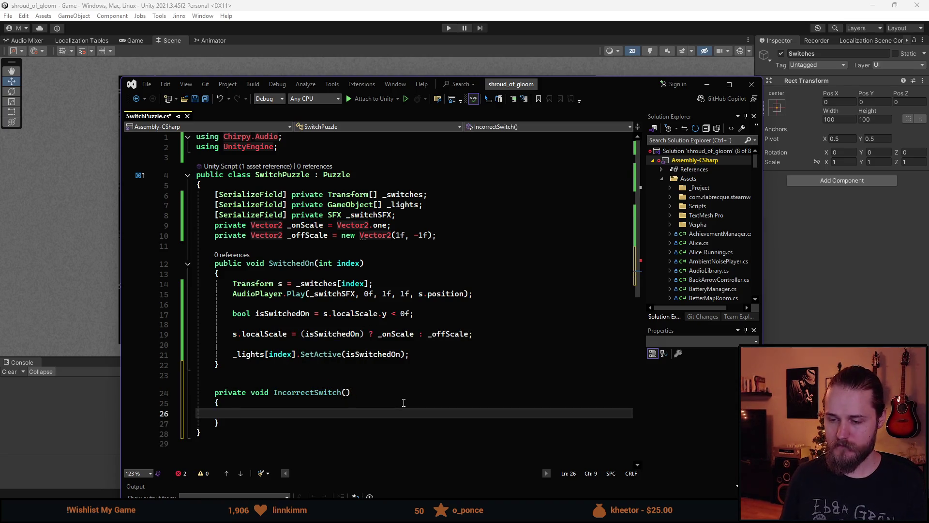
scroll(378, 396, down, 1)
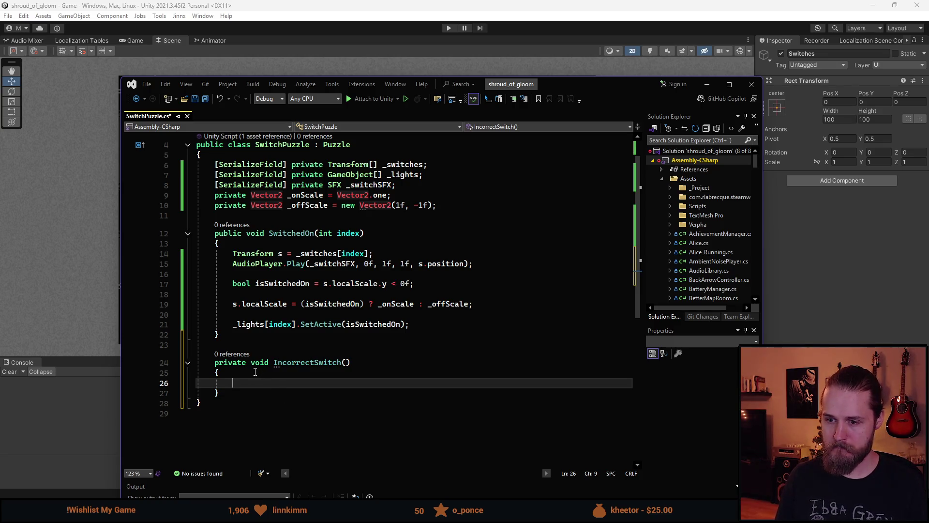
Step: Change IncorrectSwitch's return type from void to IEnumerator
double_click(260, 363)
text(IEnumer)
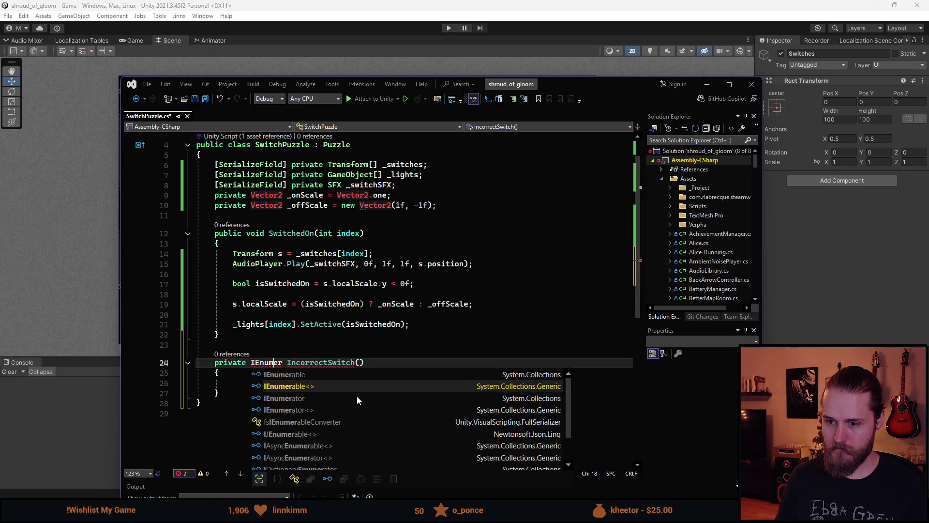
key(Down)
key(Tab)
Step: Add 'yield return new WaitForSeconds(0.25f);' to the IncorrectSwitch body
key(Down)
key(Down)
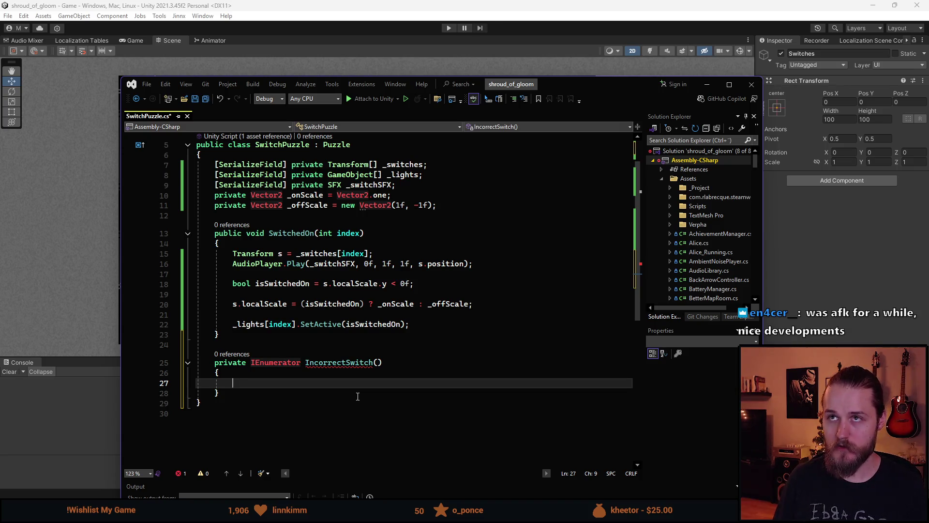
text(yie)
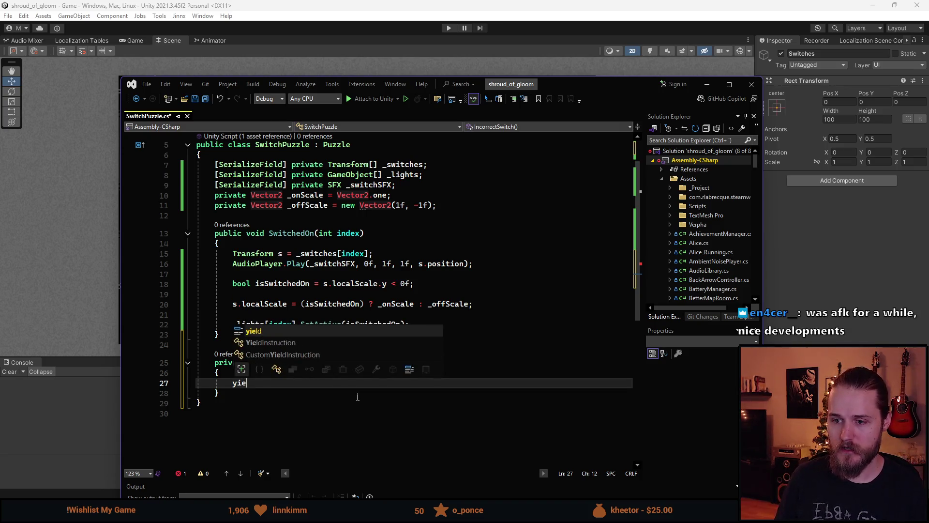
text(ld return new Wai)
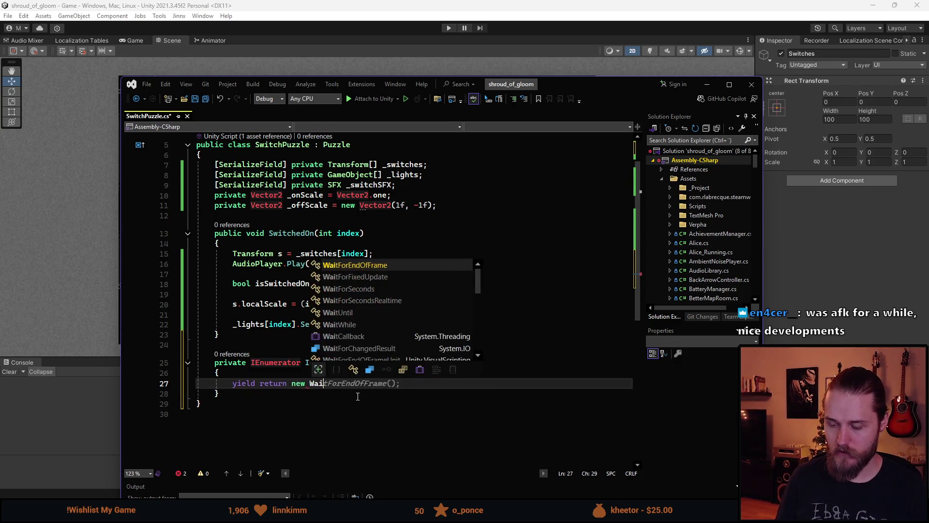
text(tForSec)
key(Tab)
text(()
text(0,25)
key(BackSpace)
text(.25)
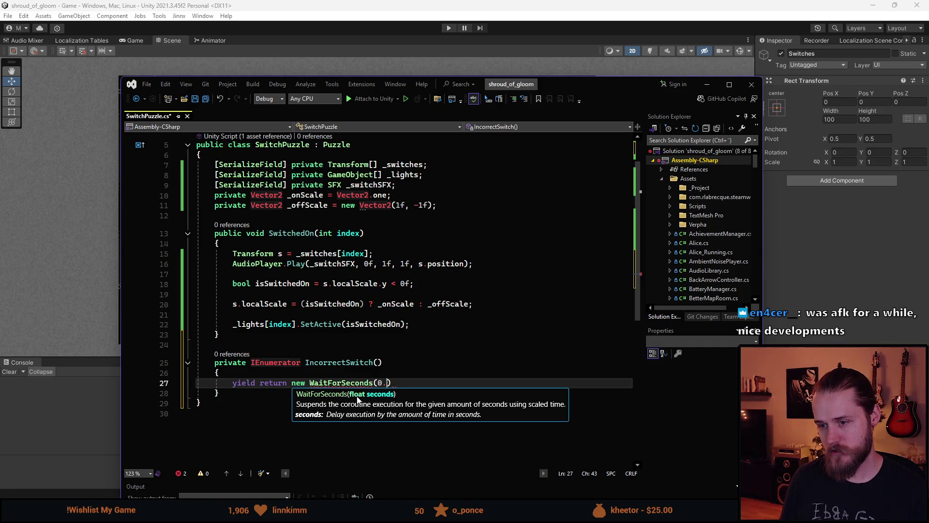
text(f))
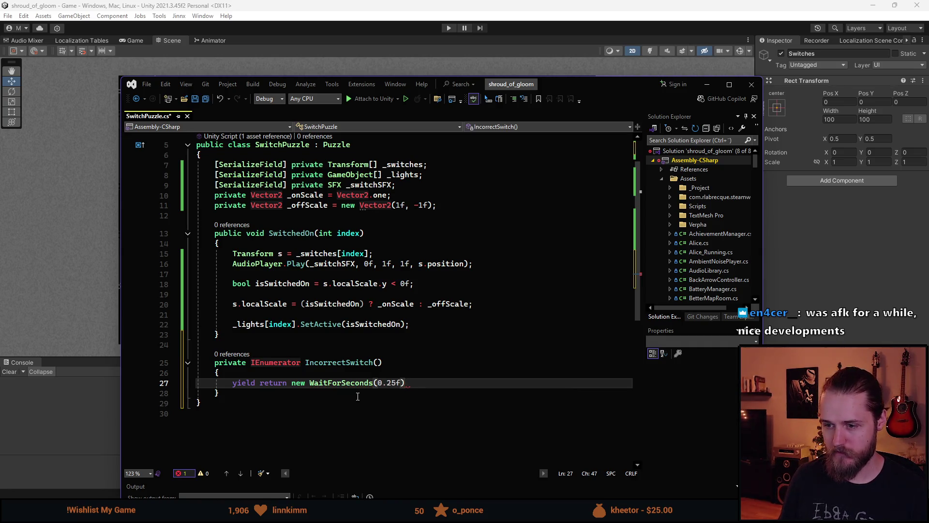
text(;)
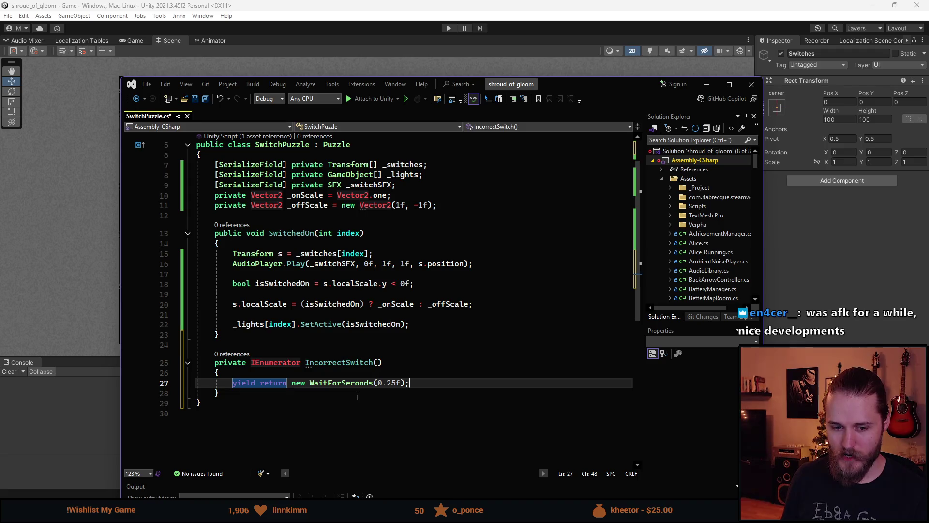
key(Up)
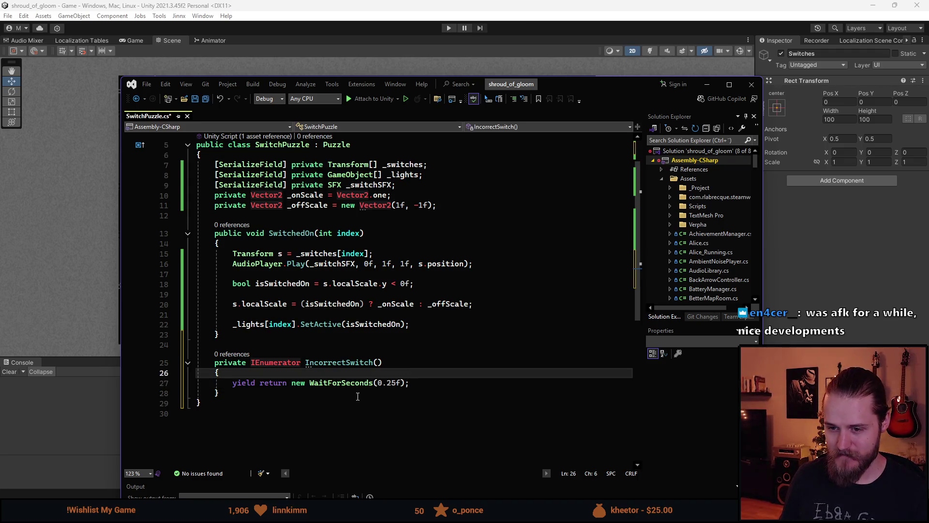
Step: Wrap the 0.25-second wait statement in a for loop that runs 3 times
key(Down)
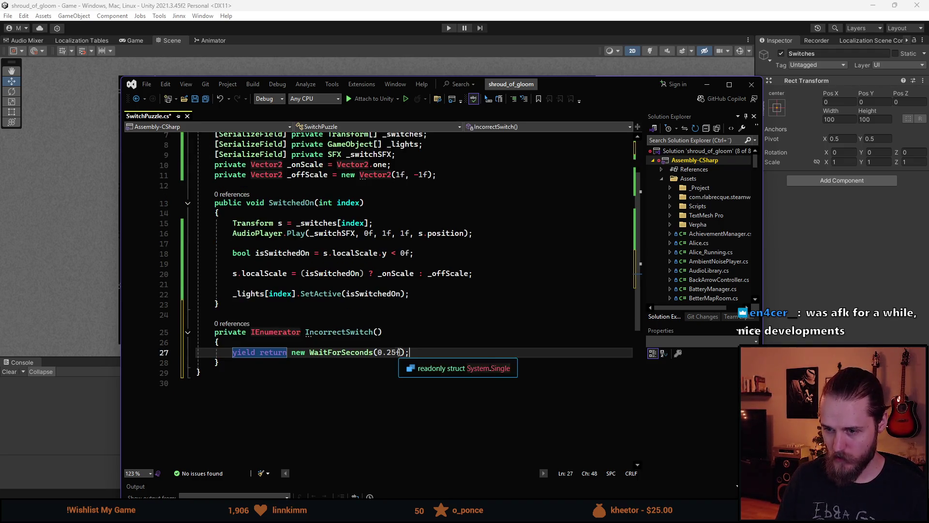
scroll(430, 354, down, 2)
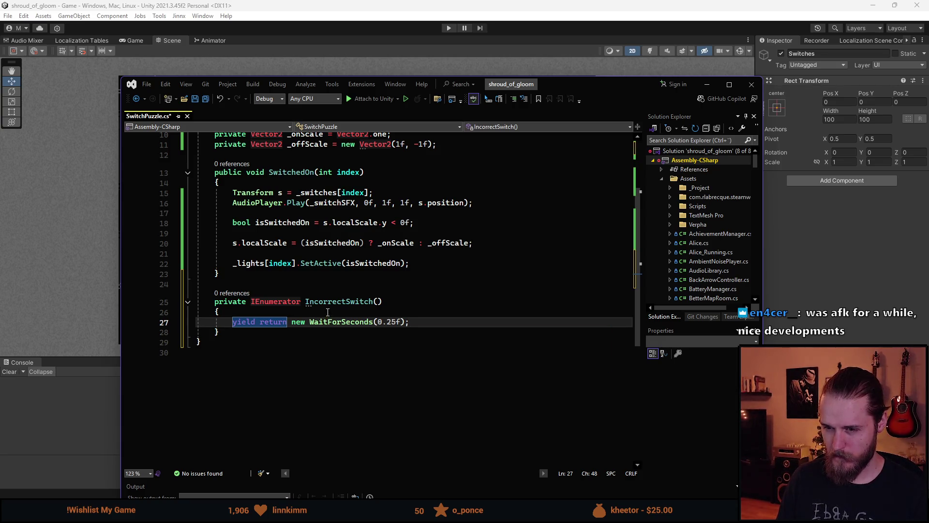
key(ctrl+Return)
text(for)
key(Tab)
key(Tab)
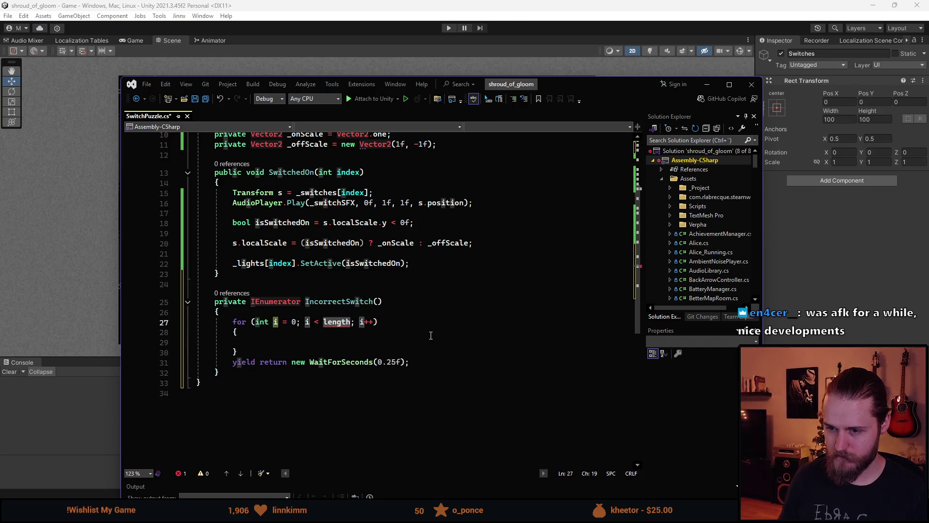
scroll(484, 387, up, 1)
key(Tab)
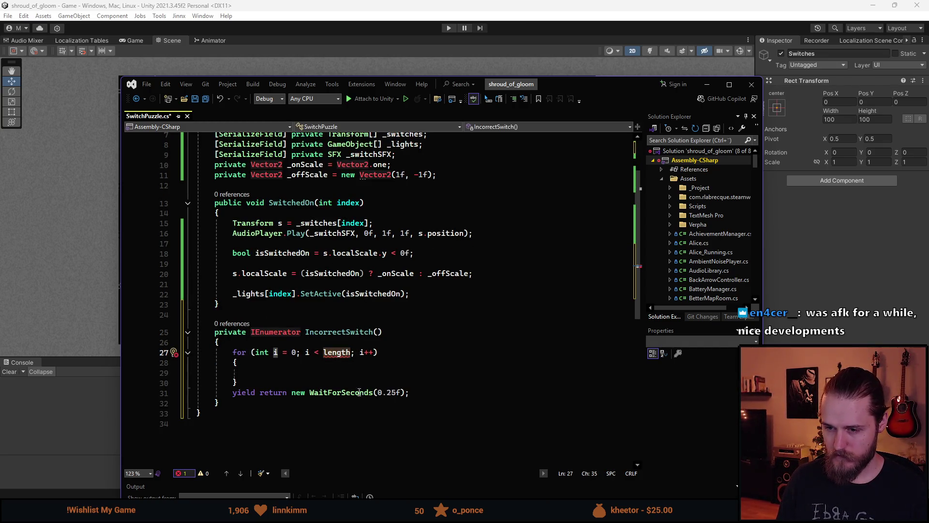
text(3)
drag(232, 393, 287, 393)
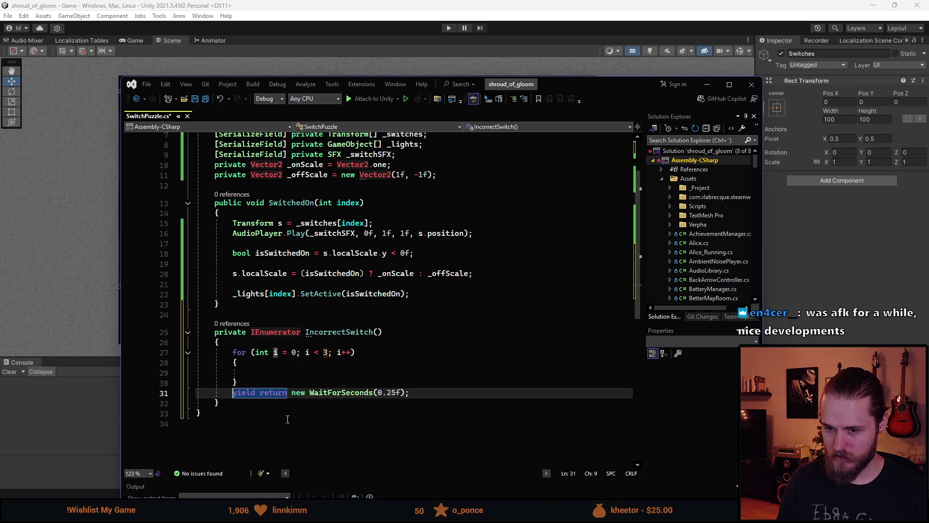
key(alt+Up)
key(alt+Up)
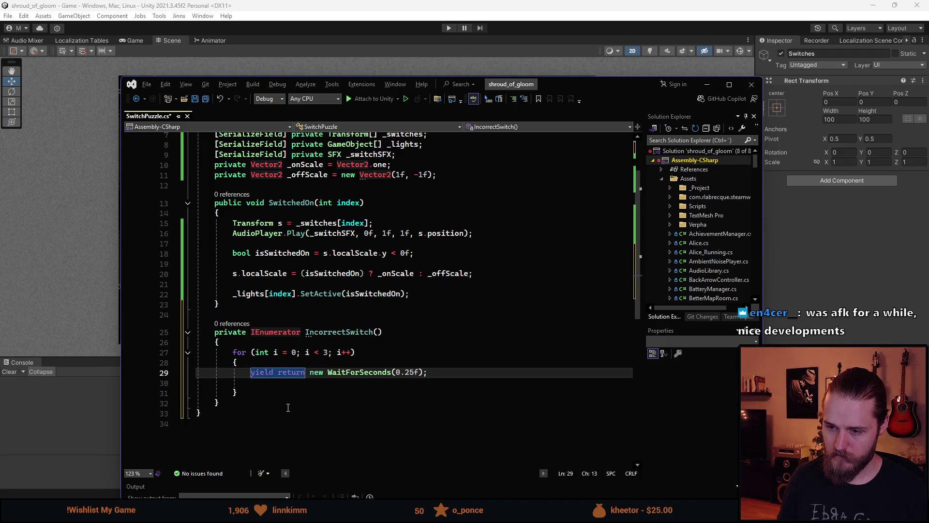
Step: After the loop, add a foreach over _switches setting each t.localScale to _offScale
key(Down)
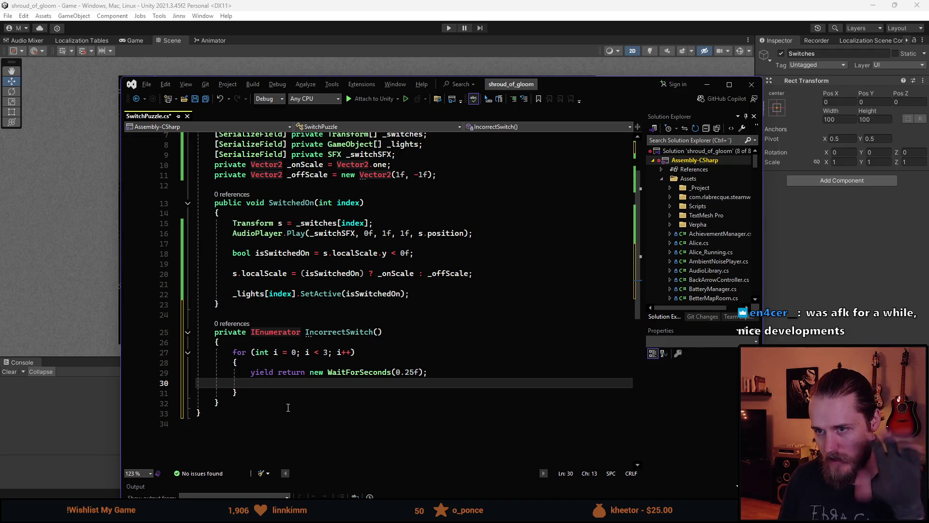
key(Down)
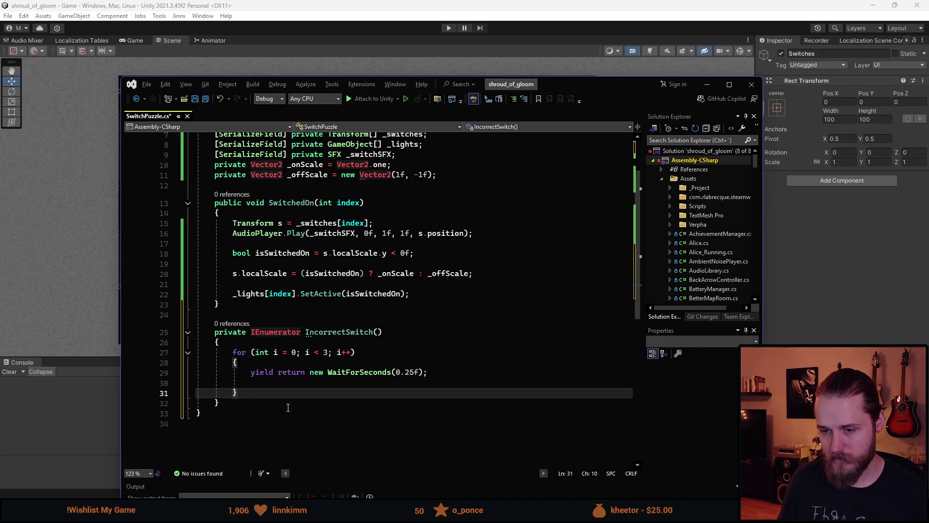
key(Return)
key(Return)
text(foreach)
key(Tab)
key(ctrl+Left)
key(ctrl+Left)
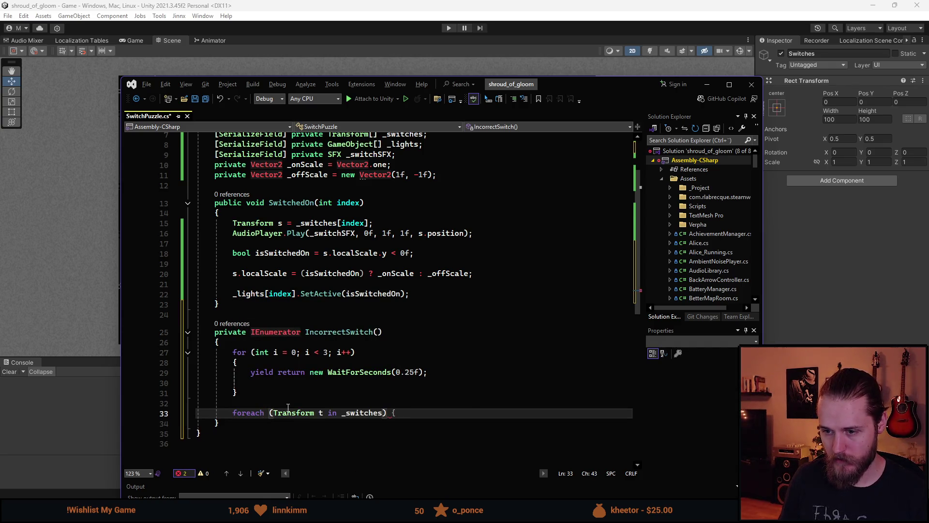
key(Return)
text({)
key(Return)
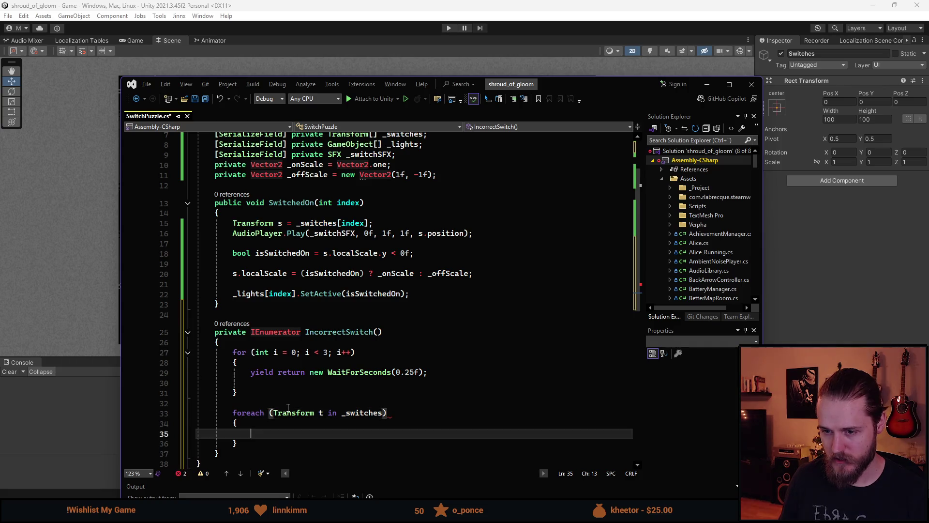
text(t.)
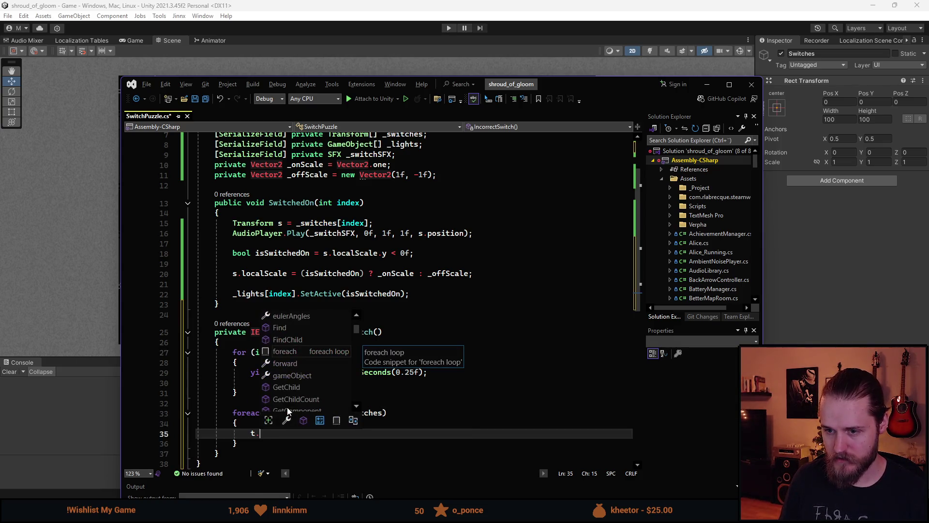
text(localS)
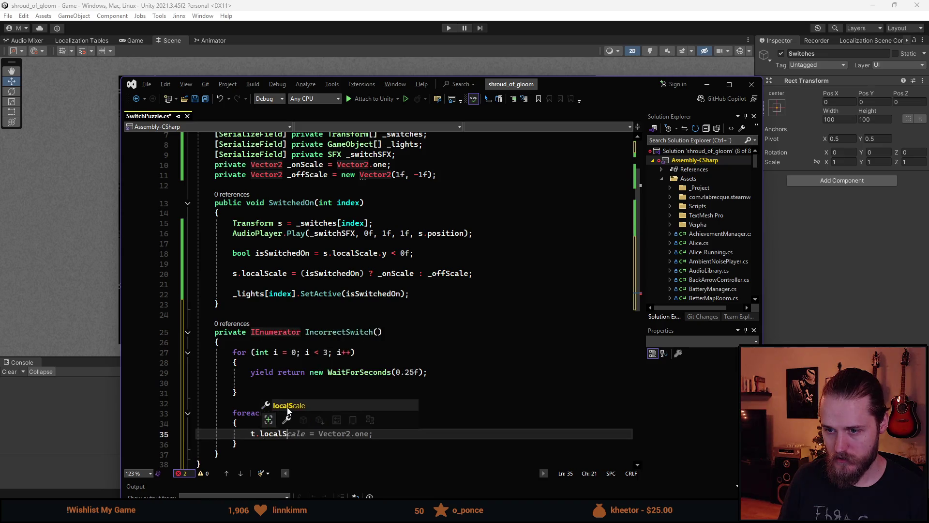
key(Tab)
text(= )
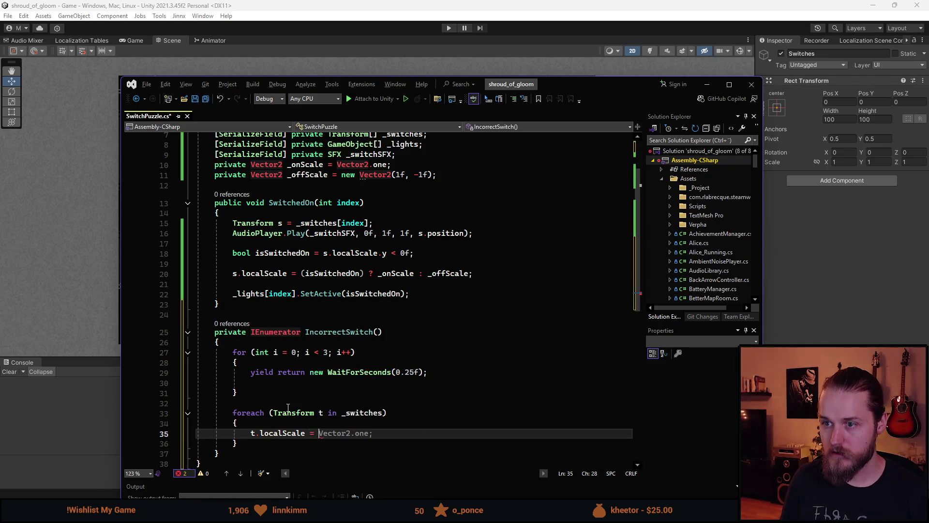
text(_of)
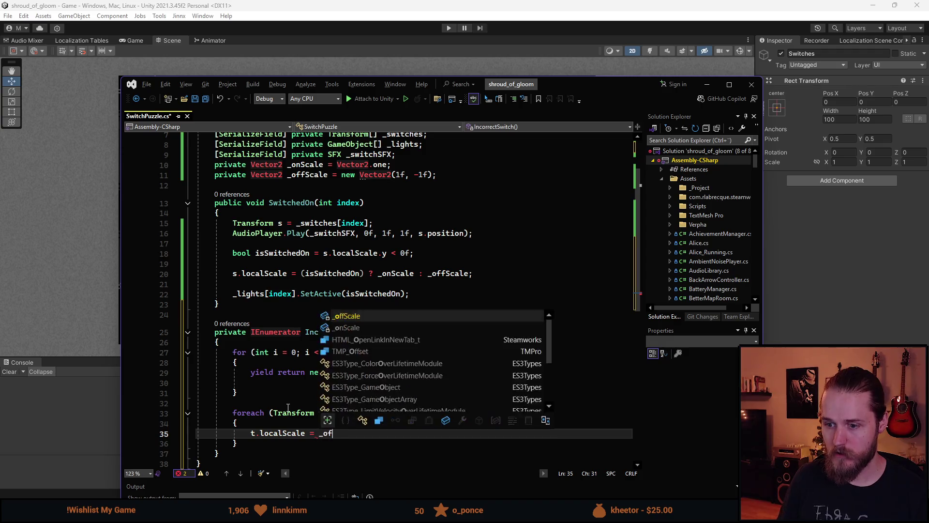
key(Tab)
text(;)
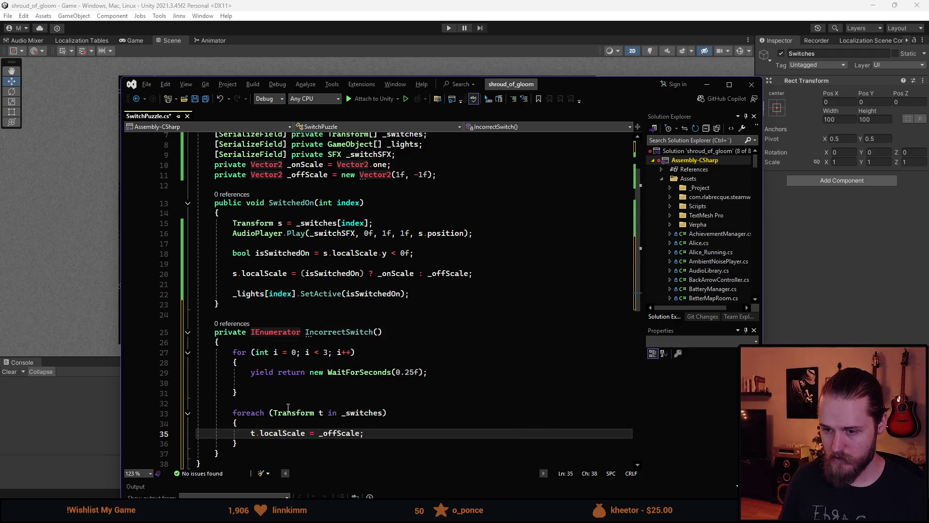
key(Up)
key(Up)
key(Up)
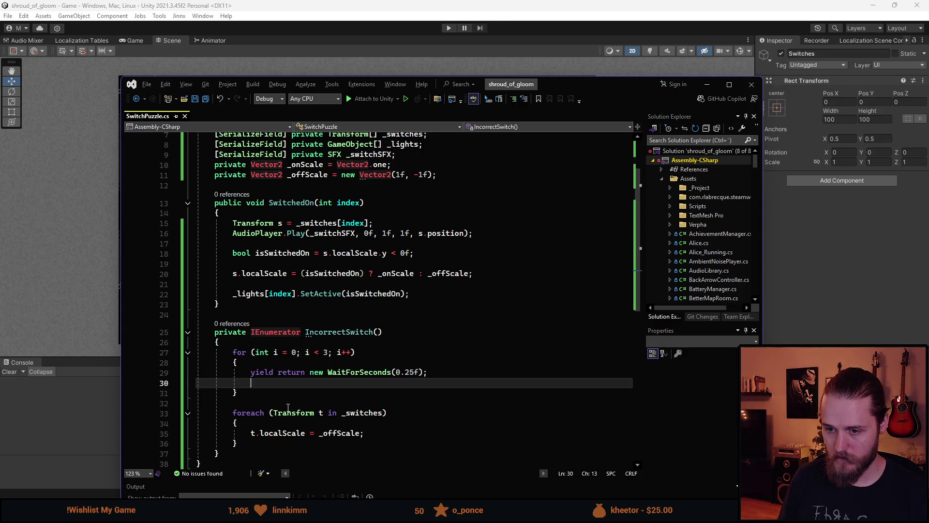
Step: Inside the for loop, add an empty foreach (var go in _lights) loop after the wait
text(foreach (Transform t in _switches) {)
key(Tab)
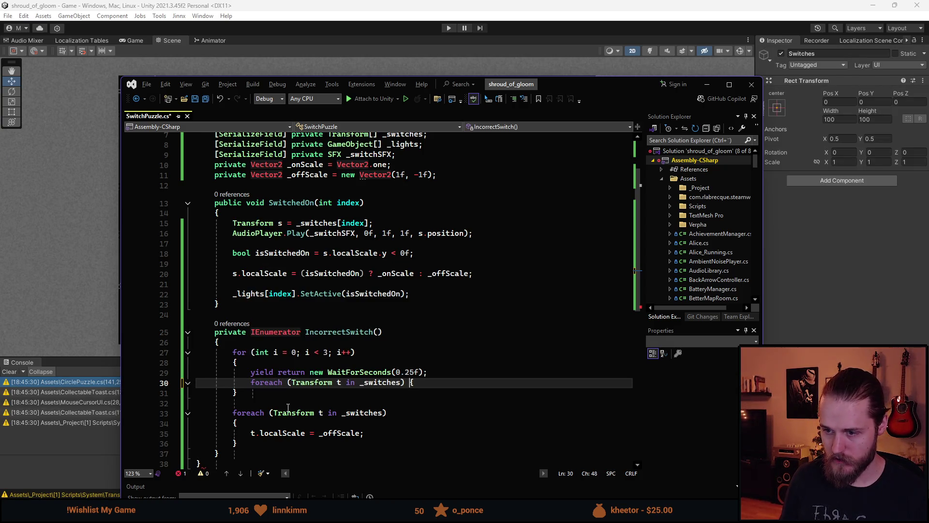
key(Left)
key(Left)
key(Left)
key(ctrl+BackSpace)
text(_li)
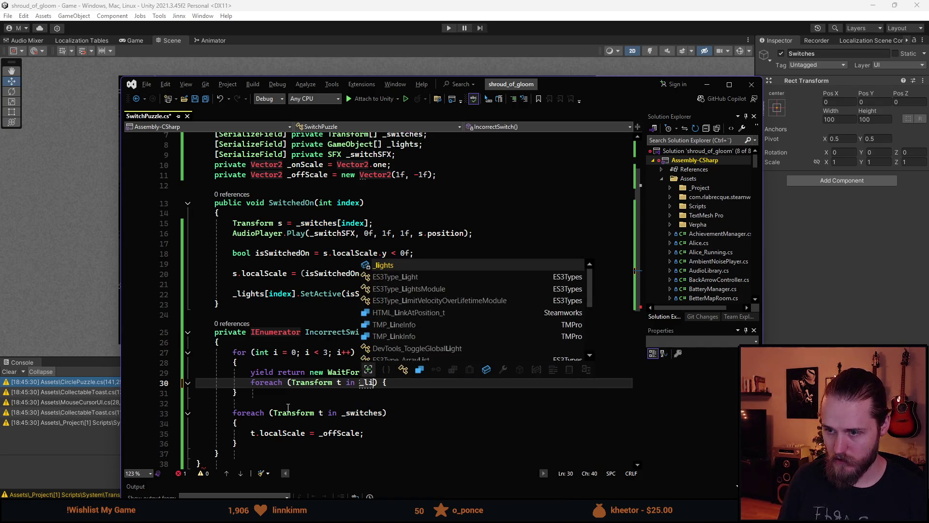
key(Tab)
key(End)
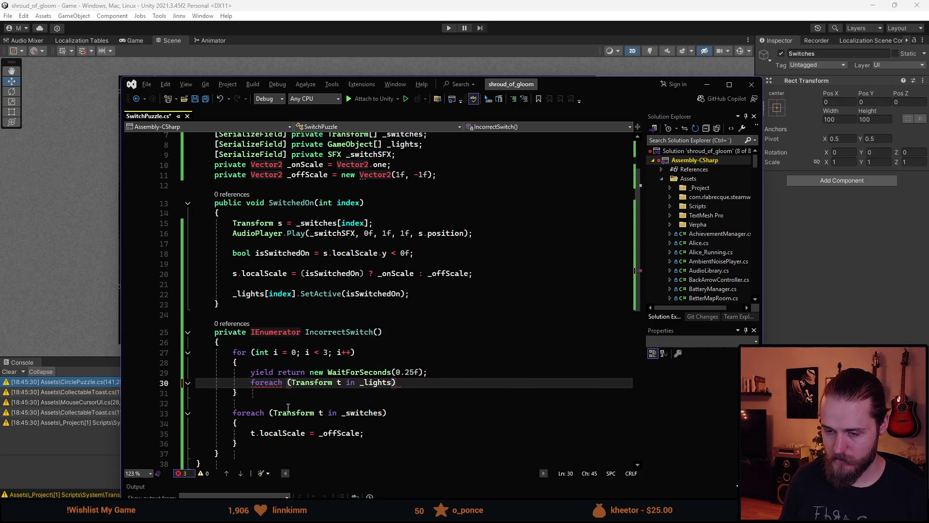
key(Return)
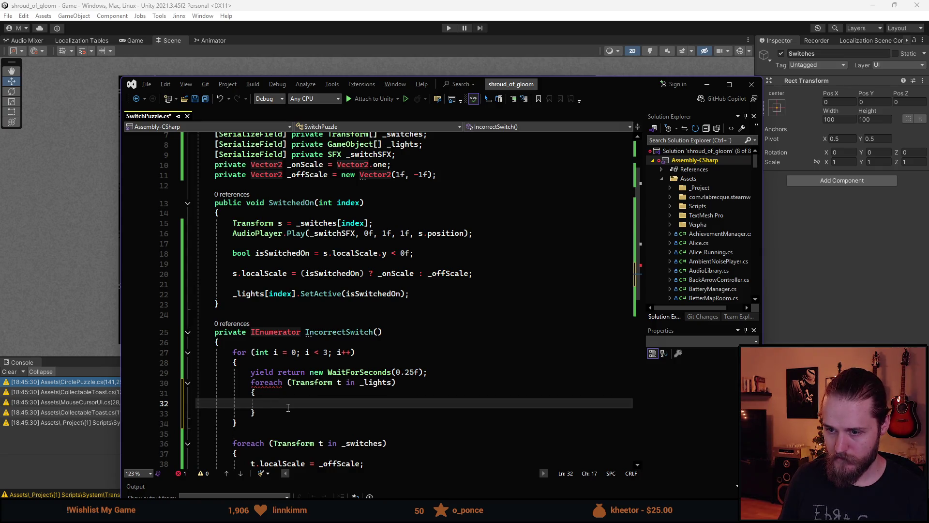
text({)
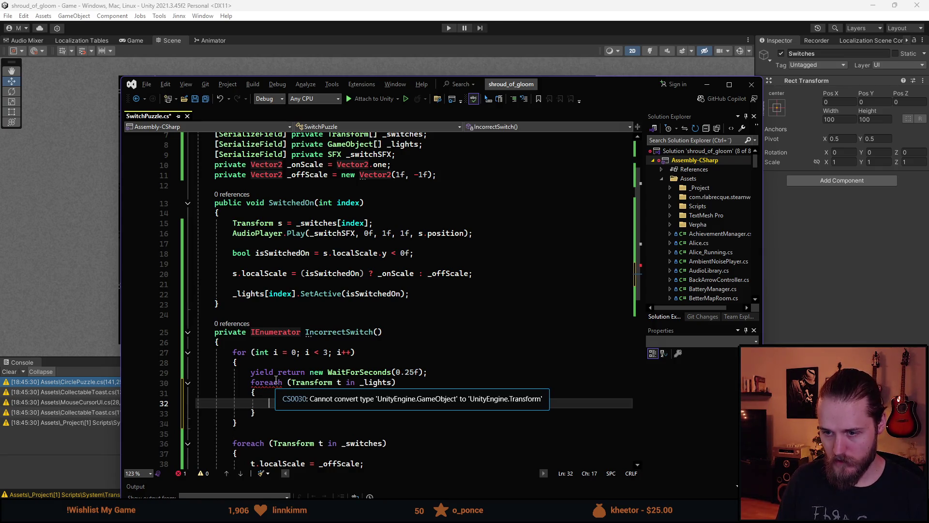
click(340, 383)
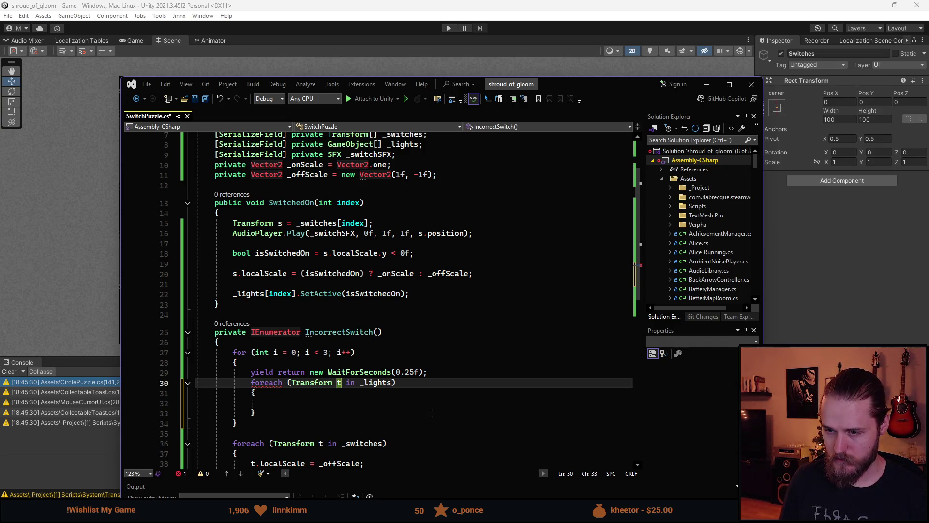
key(ctrl+BackSpace)
key(ctrl+BackSpace)
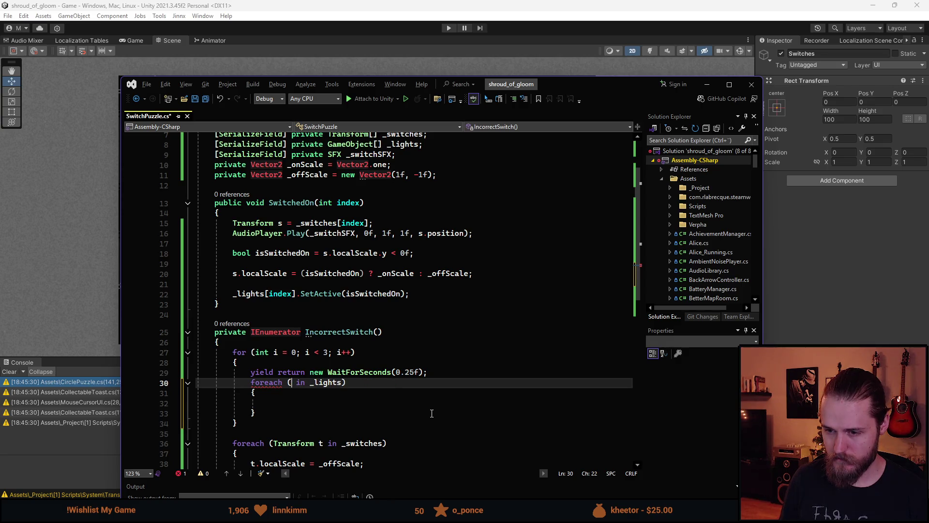
text(var go)
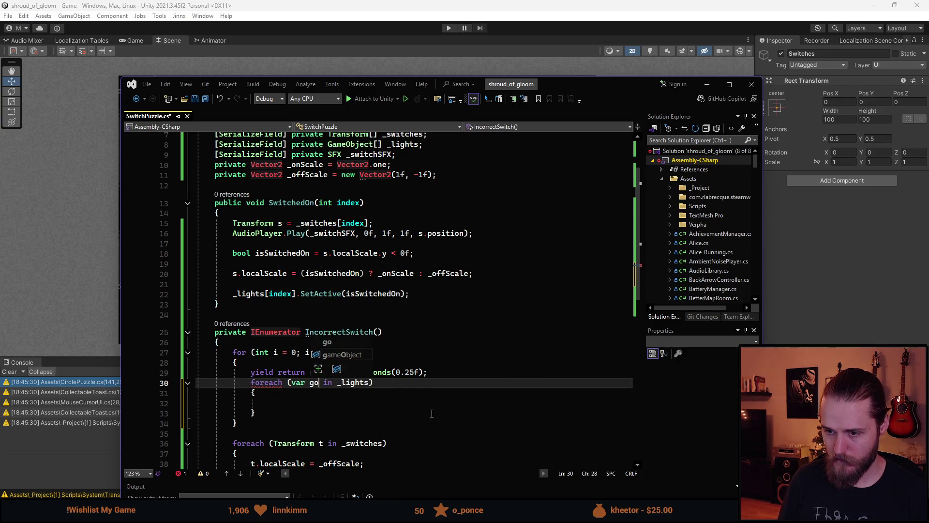
key(Down)
key(Down)
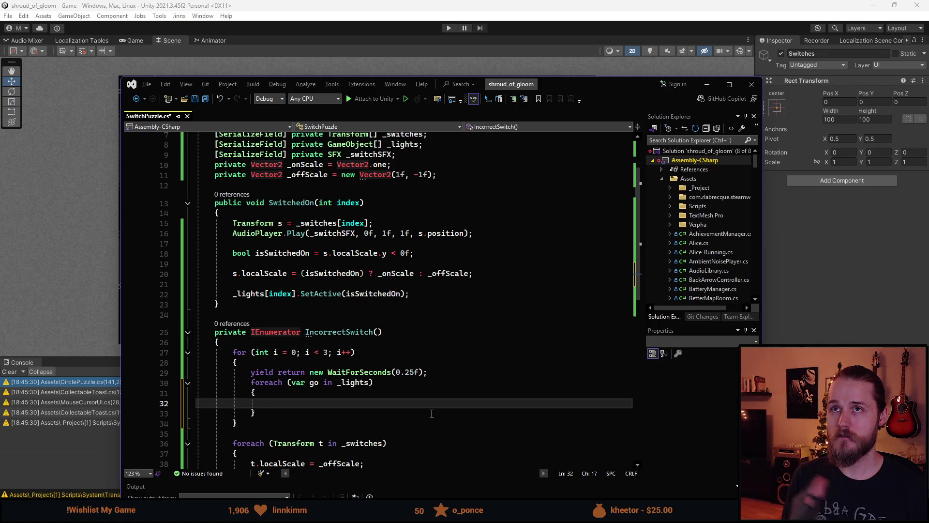
Step: Change the for loop's pass count from 3 to 5
click(327, 345)
click(326, 352)
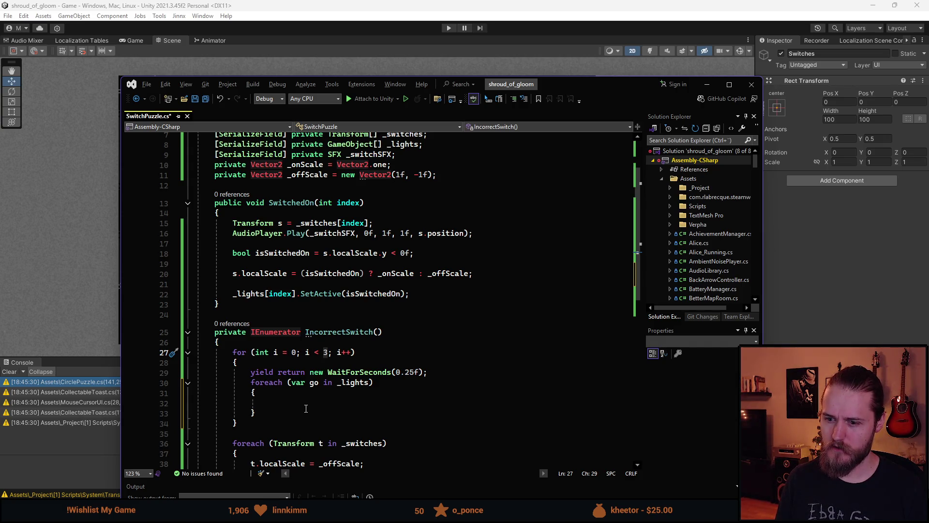
key(Delete)
text(5)
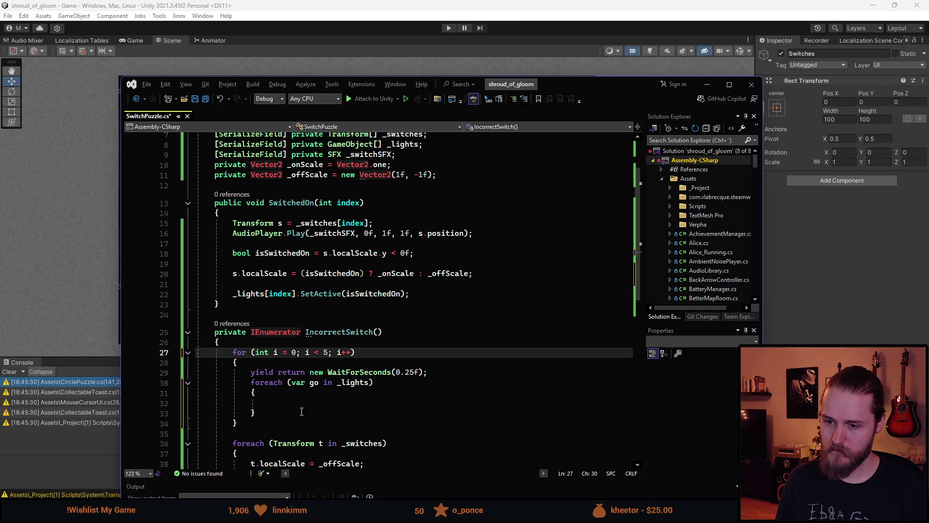
Step: Add a go.SetActive() call without an argument in the lights loop, with a blank line above it
click(303, 405)
scroll(303, 405, down, 1)
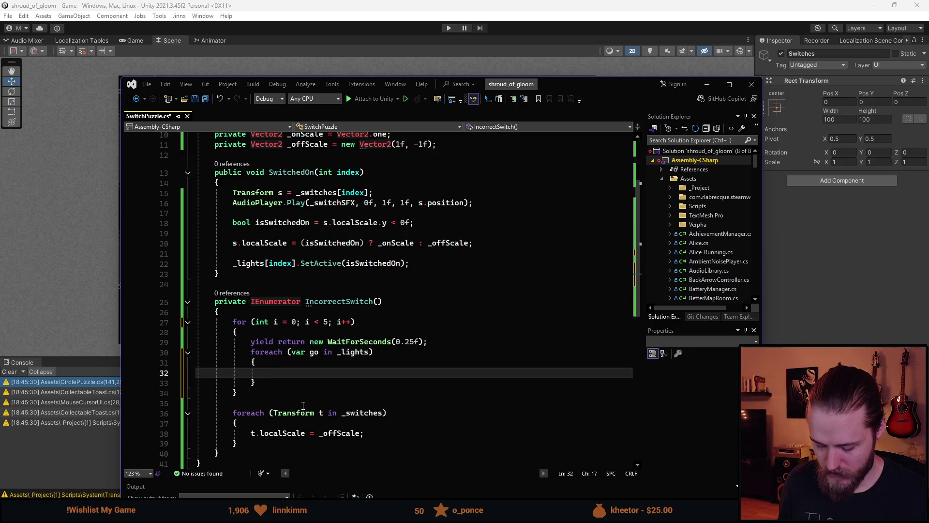
text(go.SetActive(false)
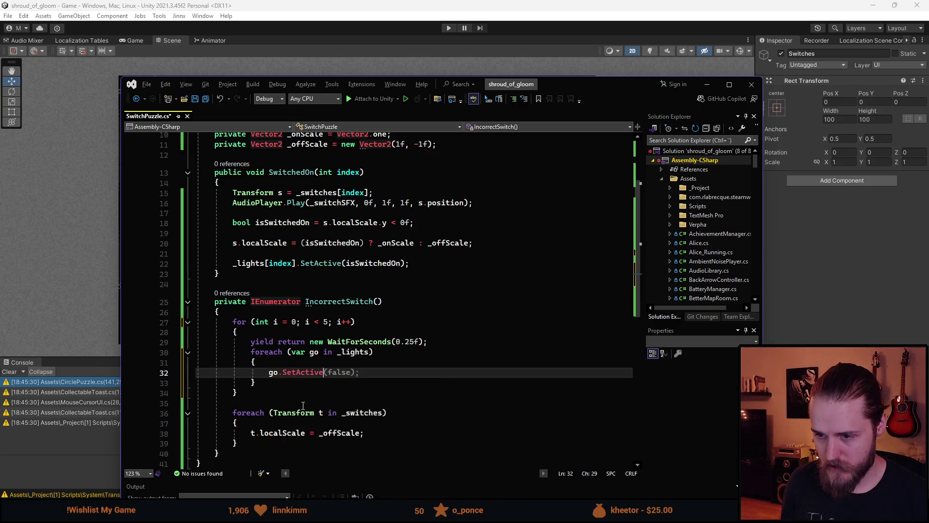
key(BackSpace)
key(BackSpace)
key(BackSpace)
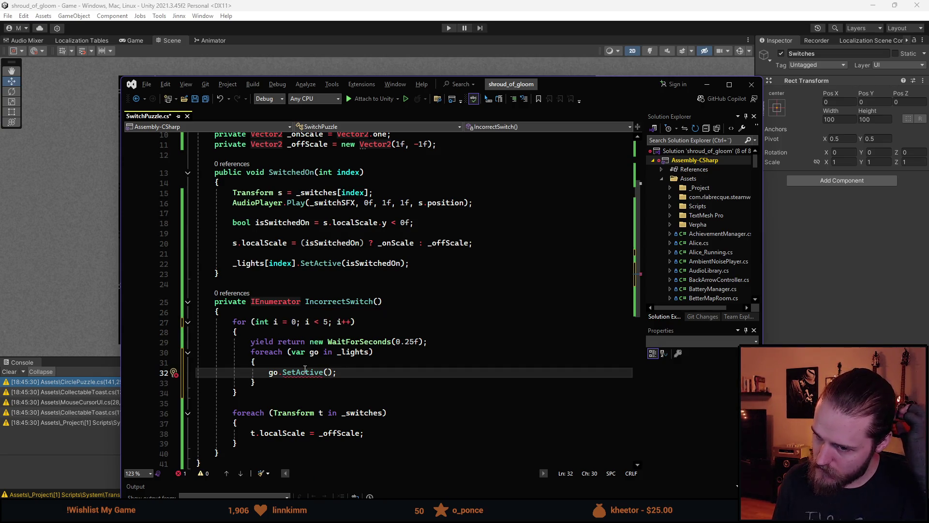
mouse_move(306, 371)
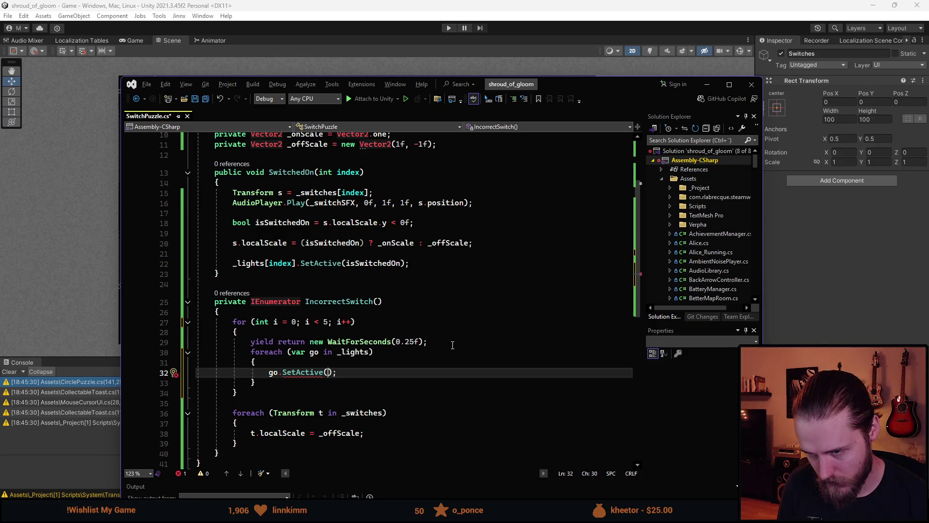
key(Up)
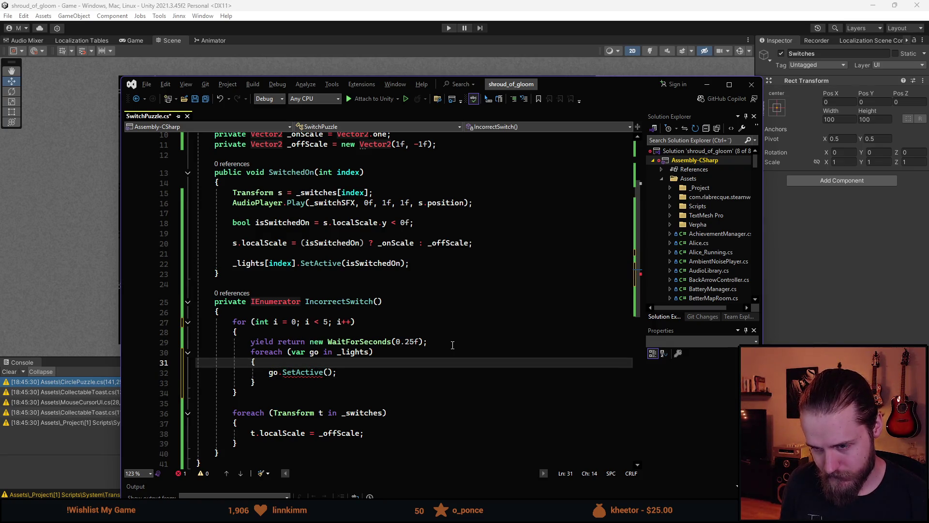
key(Return)
Step: Start a bool declaration above SetActive and name the flag enableLight
text(bool enmab)
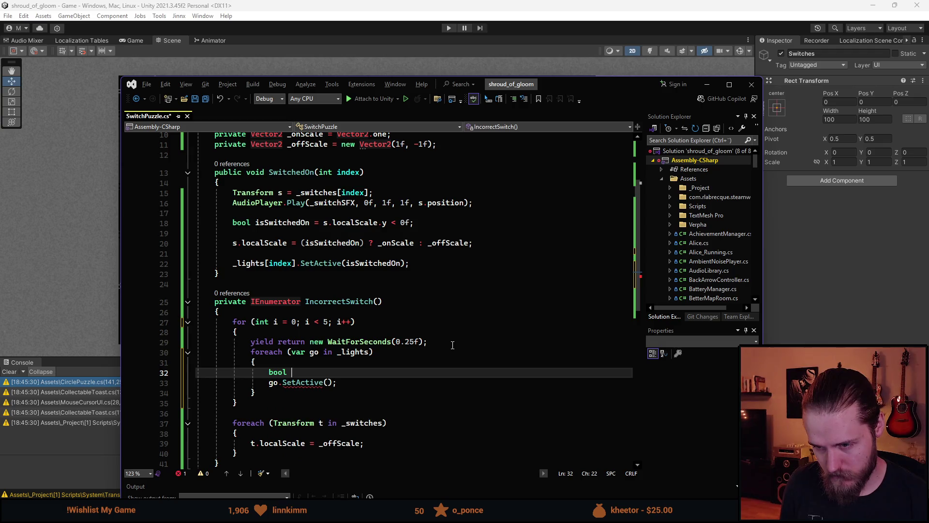
key(BackSpace)
key(BackSpace)
key(BackSpace)
text(able ()
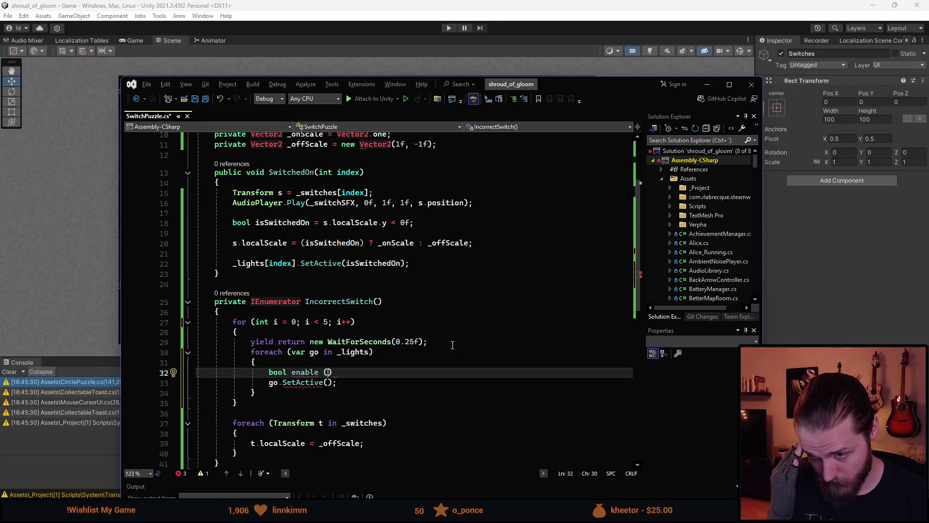
key(ctrl+Left)
key(ctrl+Left)
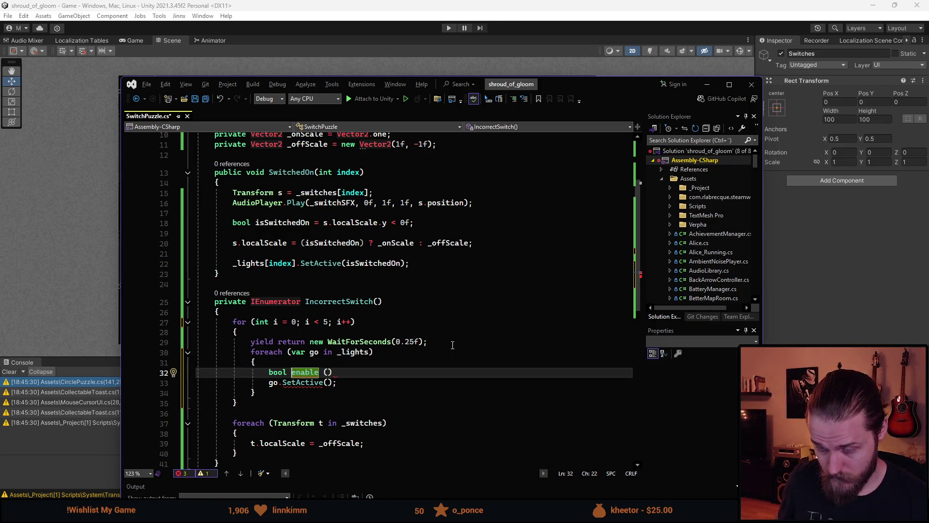
key(ctrl+Right)
key(Left)
text(Light)
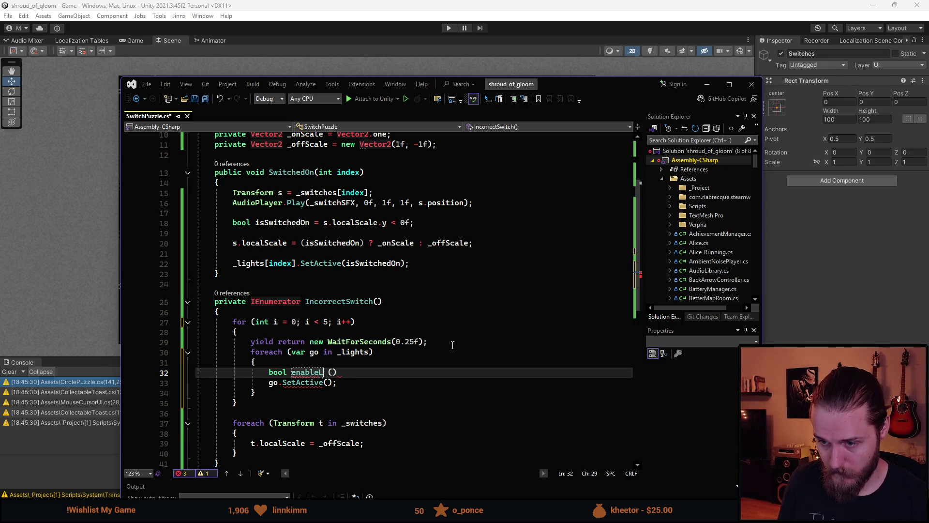
Step: Assign enableLight the even-index test (i % 2 == 0), followed by a trailing ?
key(Right)
key(Right)
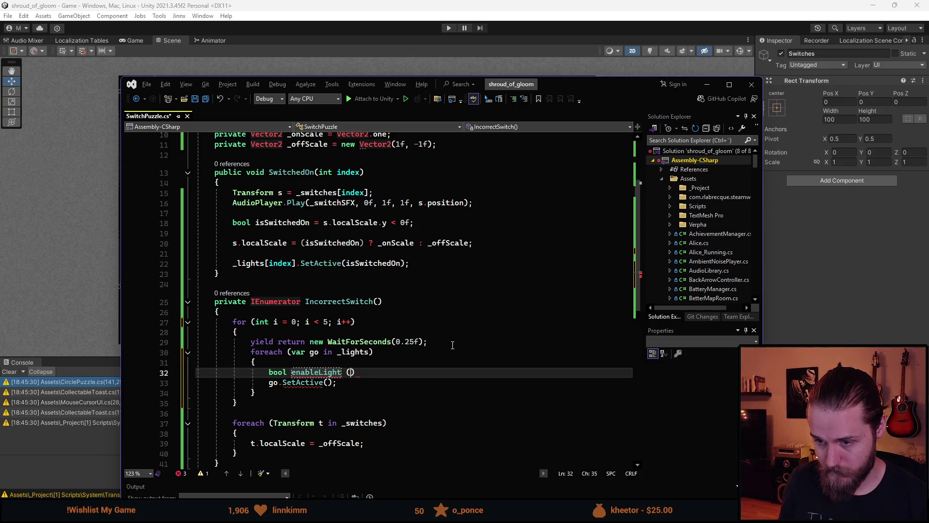
key(Left)
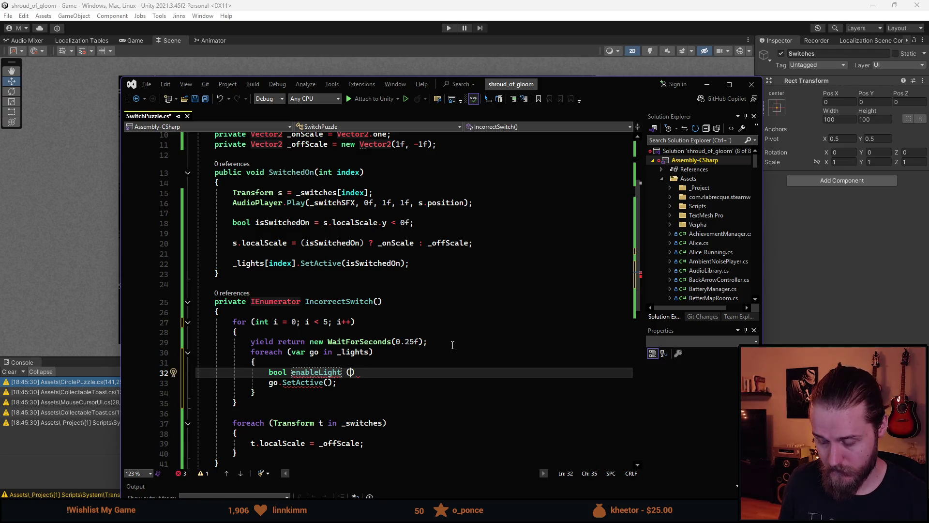
key(BackSpace)
text(=?)
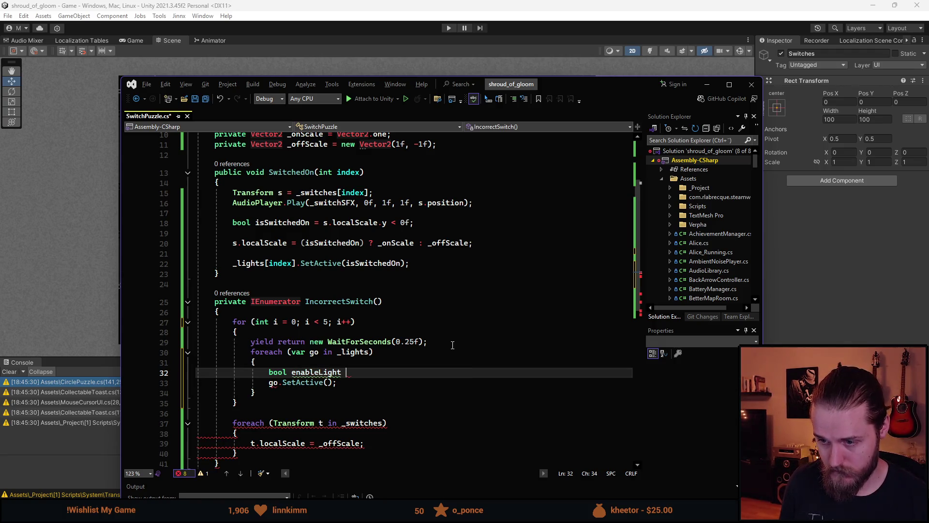
key(BackSpace)
text(()
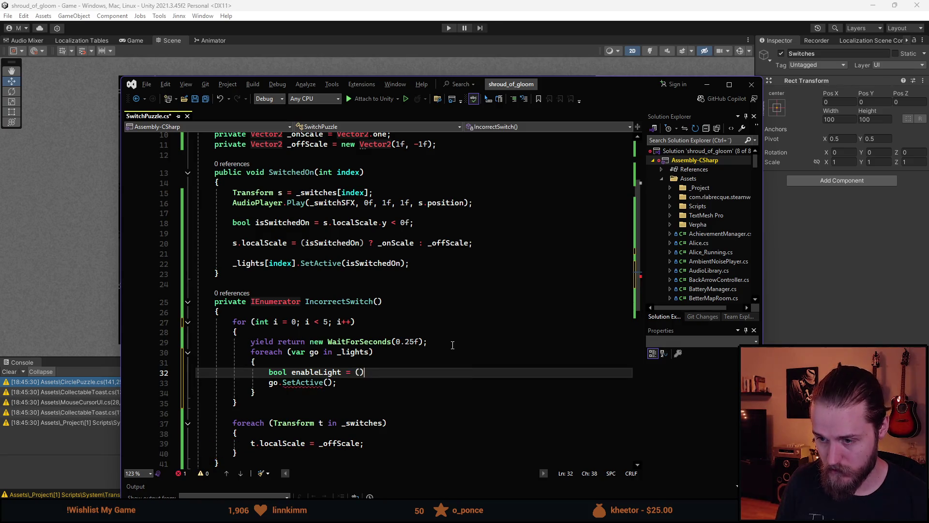
text(i )
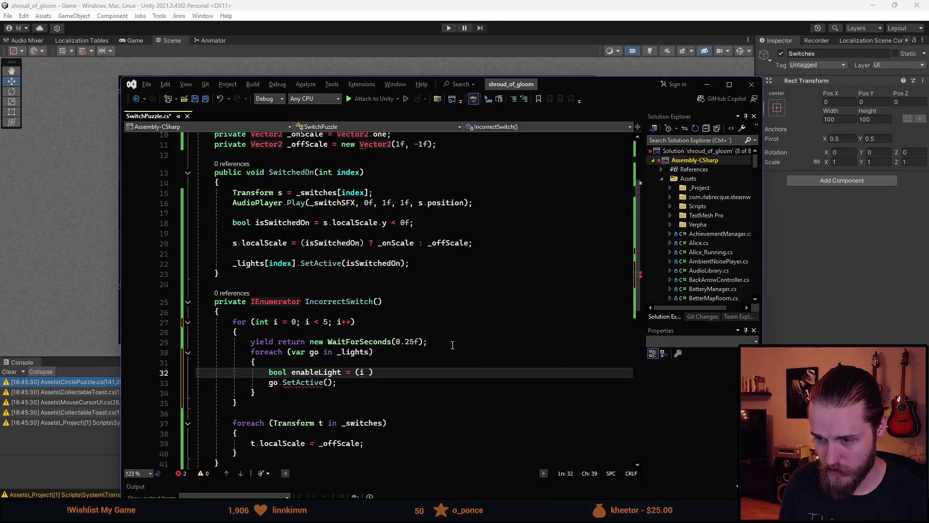
text(% 2)
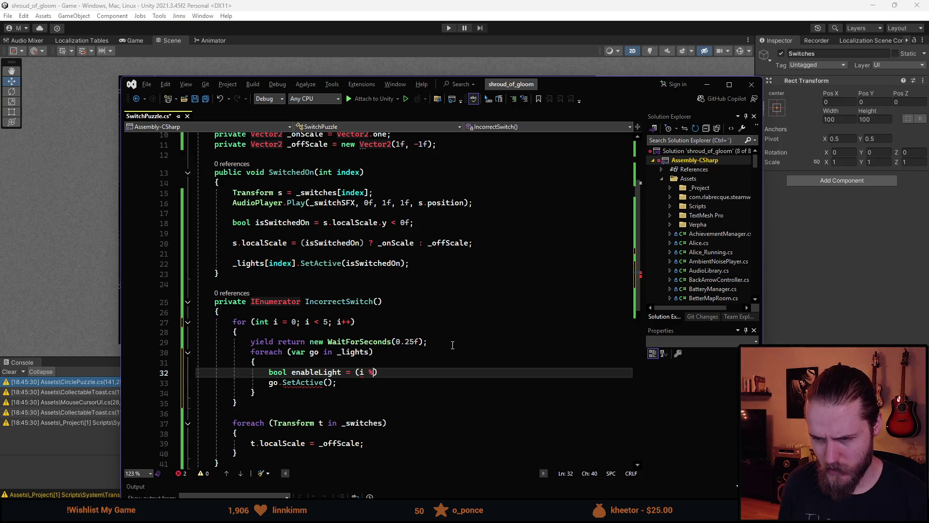
key(Left)
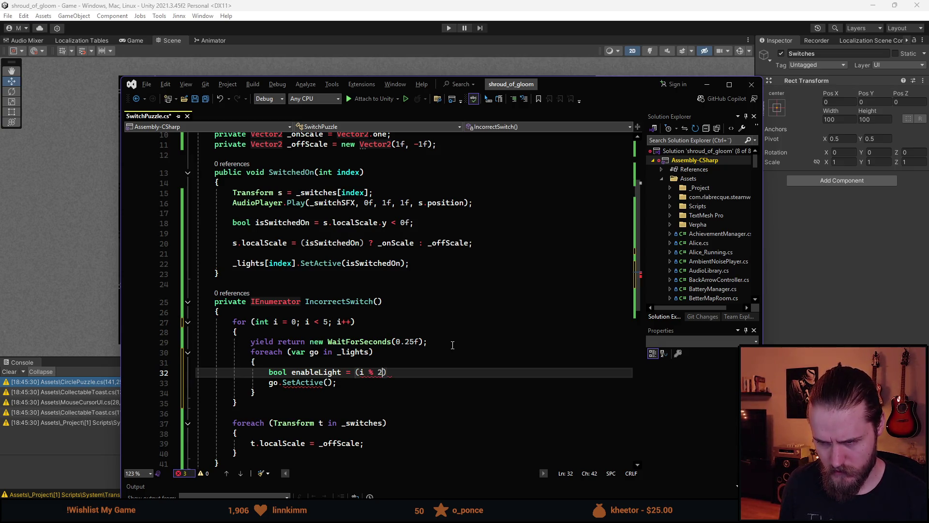
text(==)
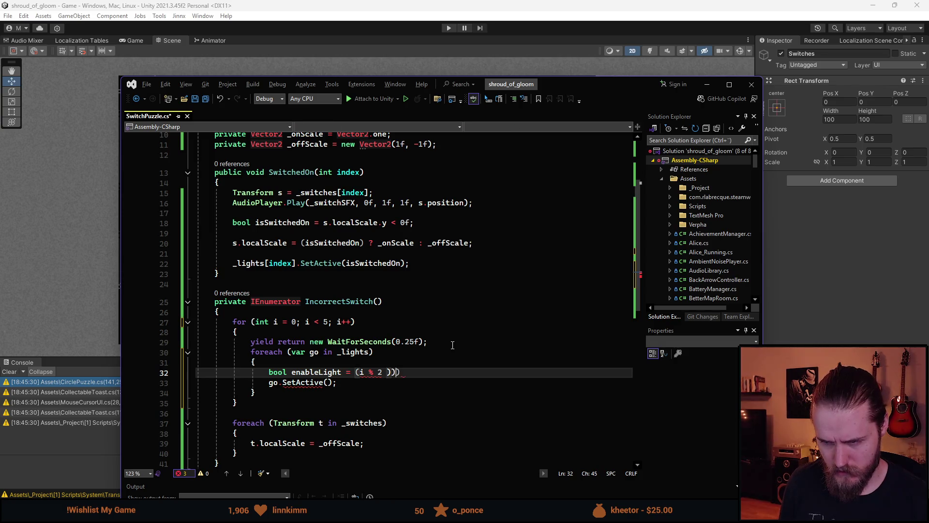
text( 0)
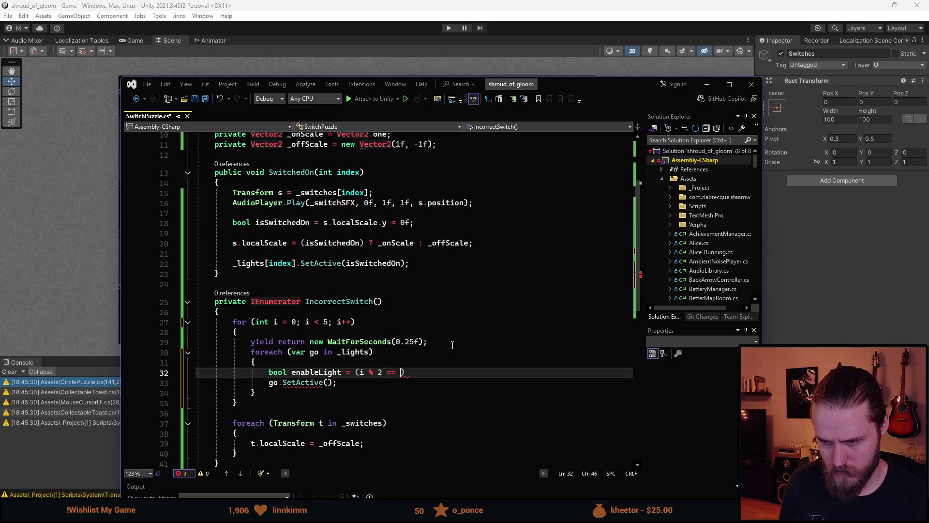
key(Right)
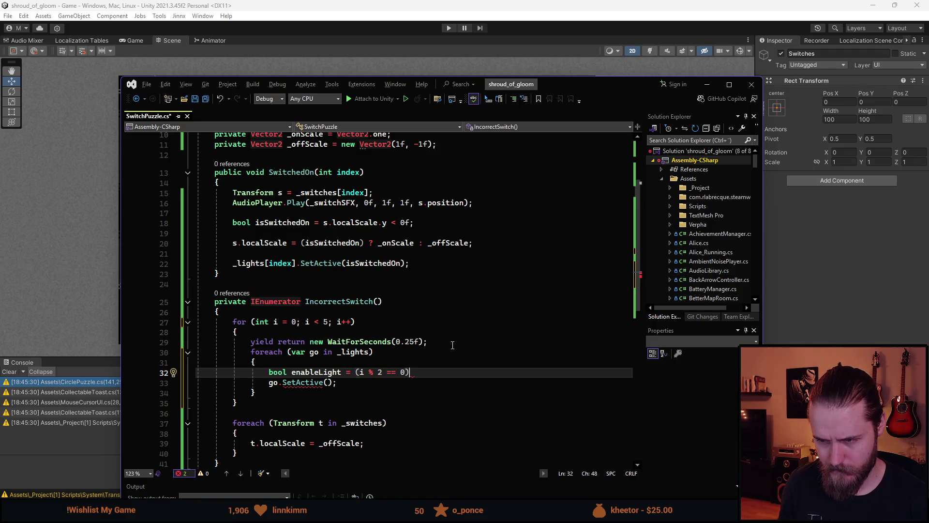
text( ?)
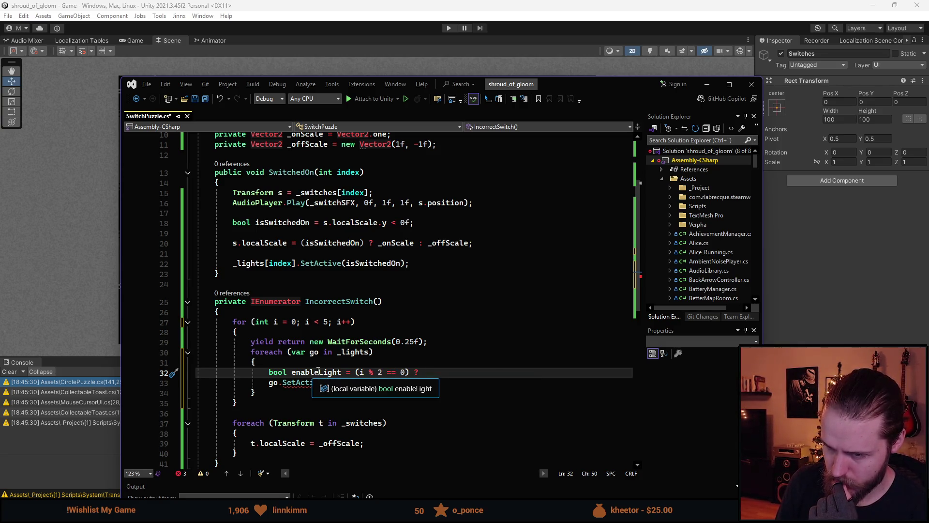
Step: End the enableLight line with a semicolon, call go.SetActive(enableLight), and save SwitchPuzzle.cs
click(372, 381)
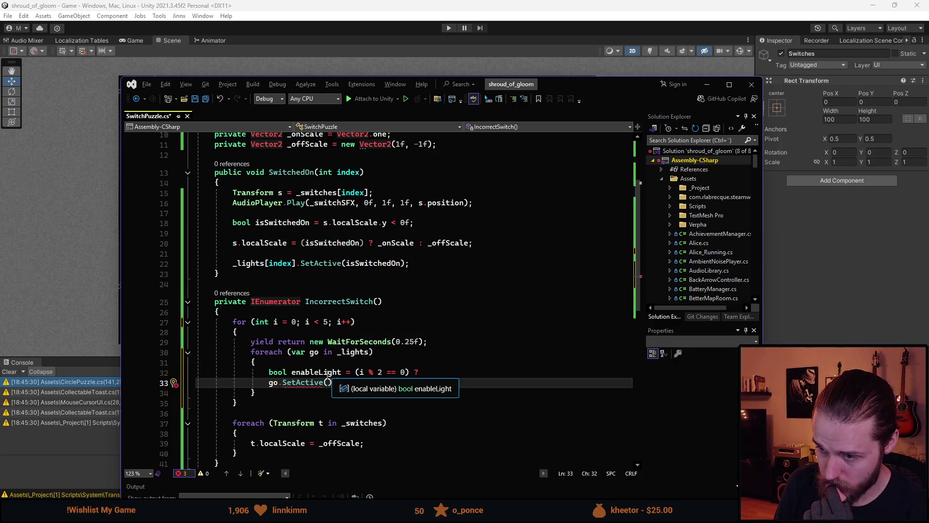
click(432, 375)
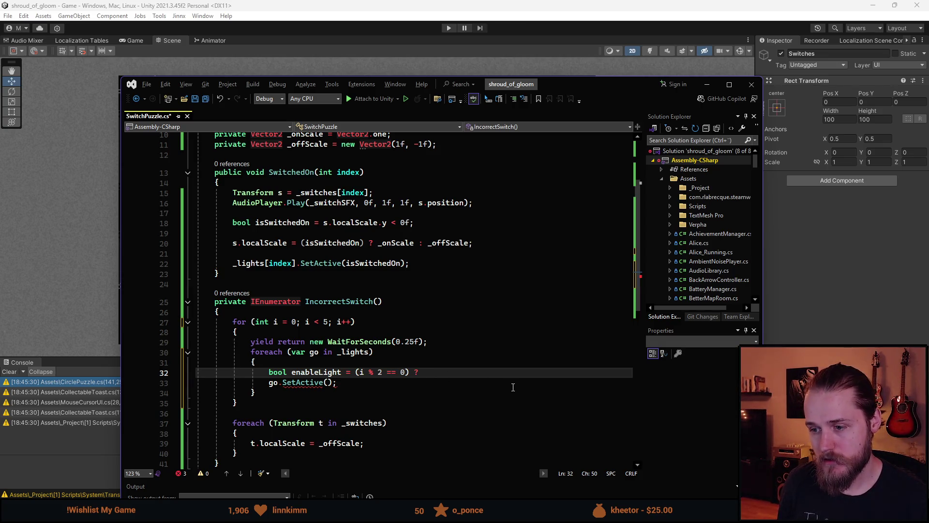
text(;)
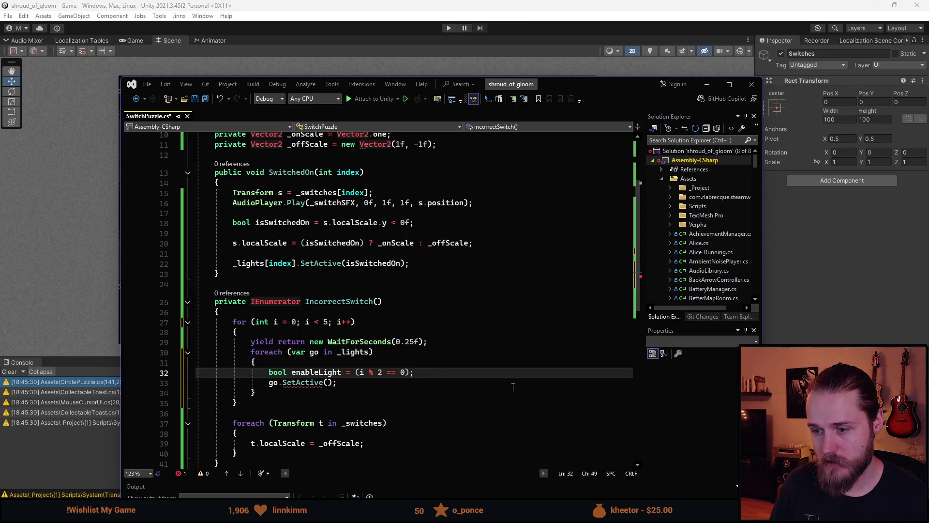
click(329, 383)
text(enableLight)
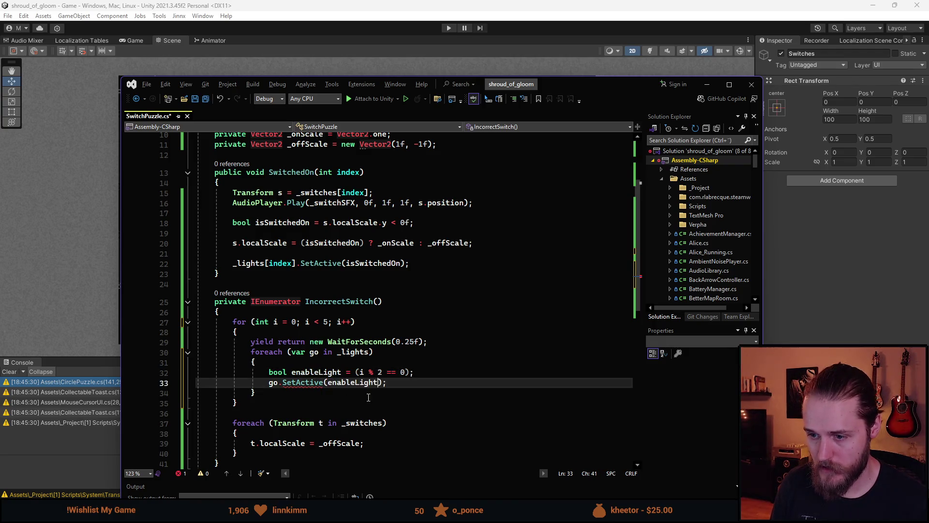
click(383, 402)
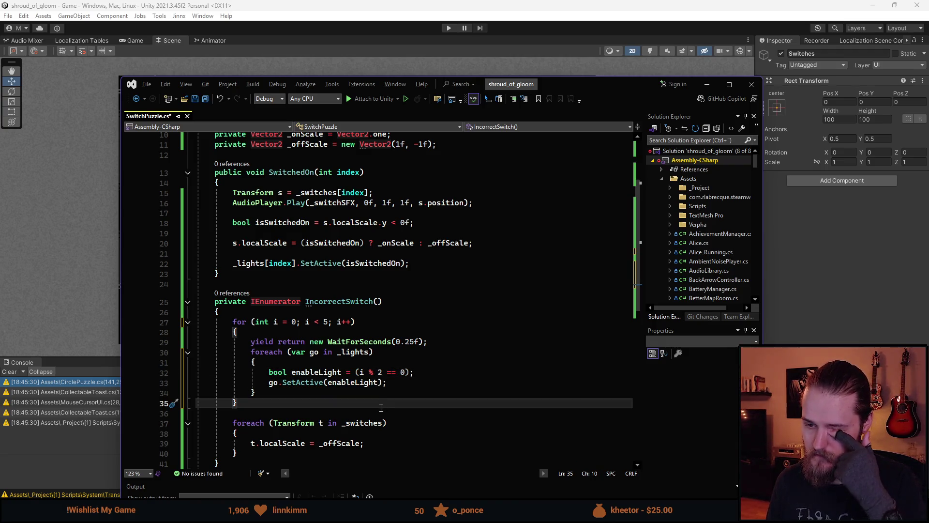
key(ctrl+s)
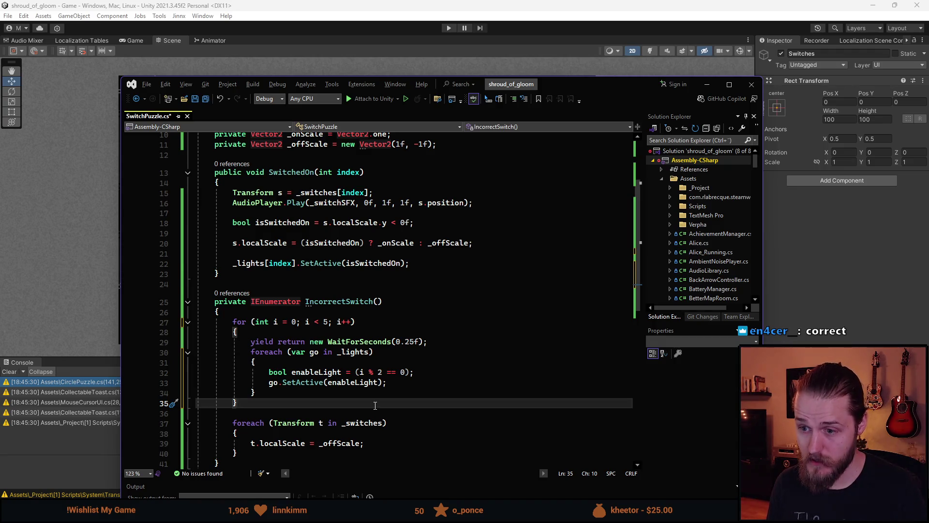
Step: Add StartCoroutine(IncorrectSwitch()); after the _lights line in SwitchedOn and return to Unity
scroll(368, 388, down, 1)
scroll(354, 360, up, 1)
scroll(355, 360, up, 1)
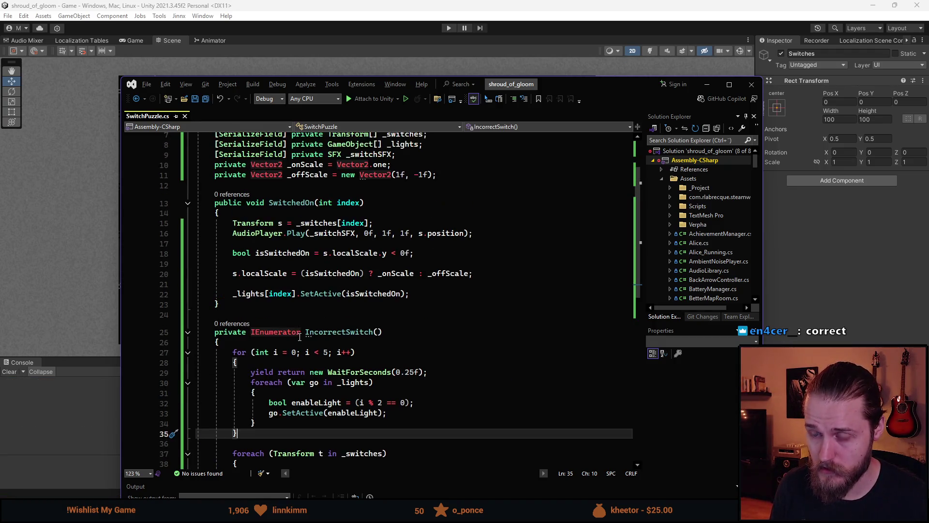
click(421, 296)
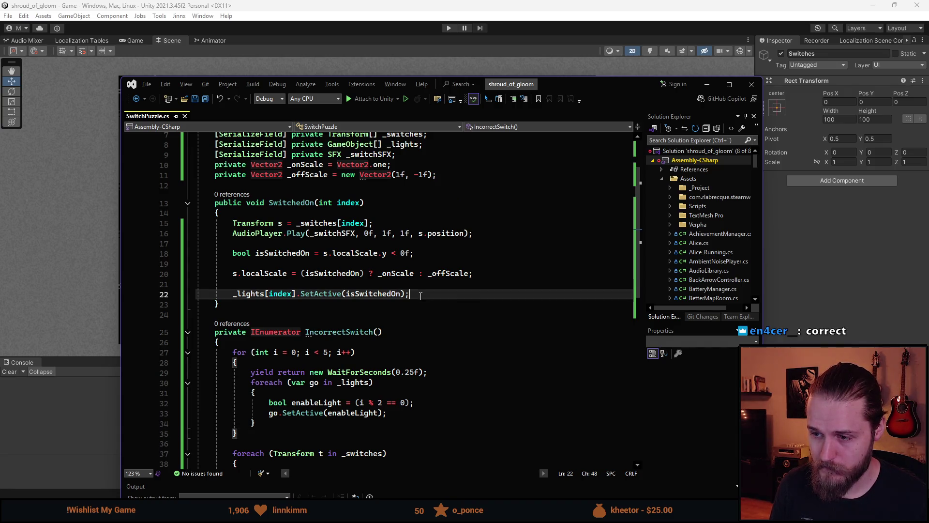
key(Return)
key(Return)
text(StartC)
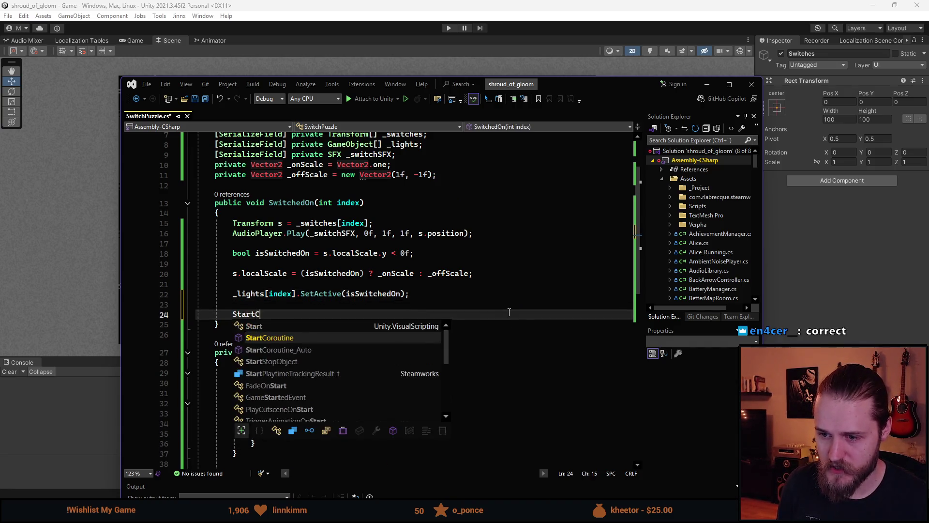
key(Tab)
text(()
text(Inc)
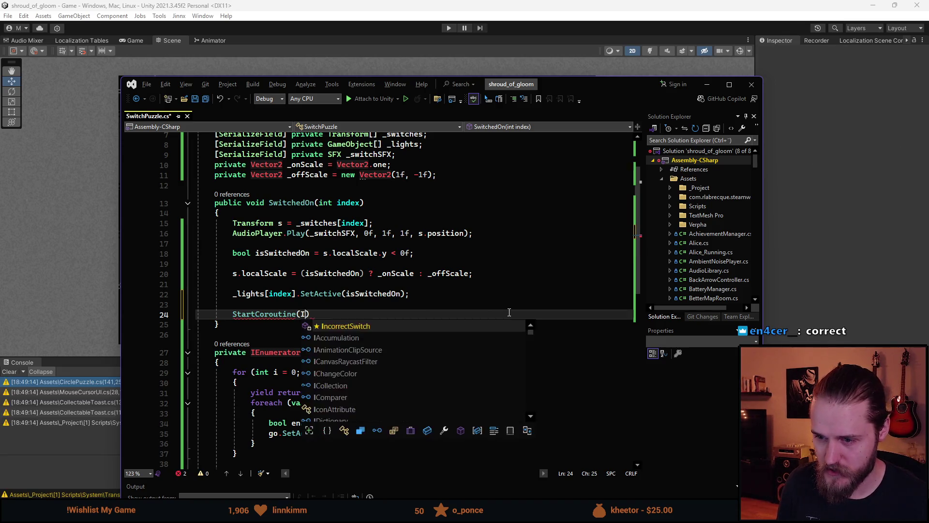
key(Tab)
text(());)
scroll(450, 289, down, 2)
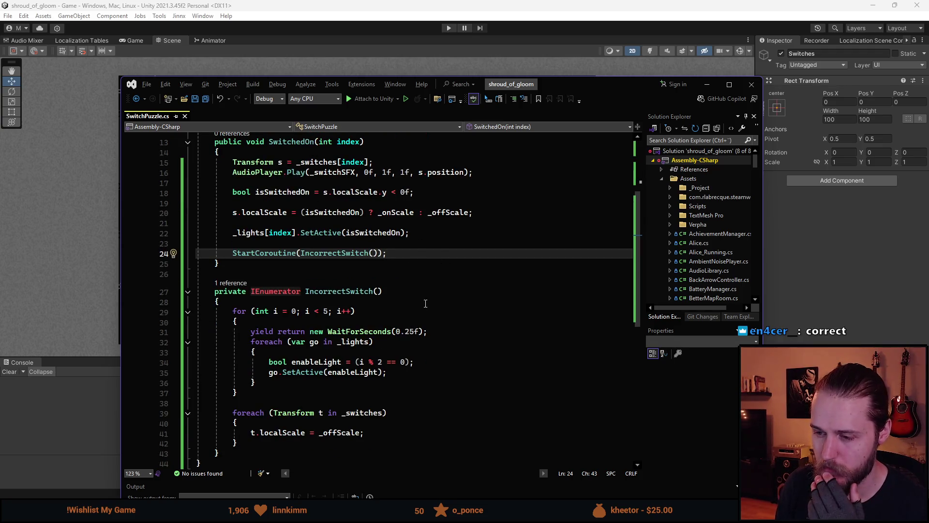
scroll(402, 337, down, 1)
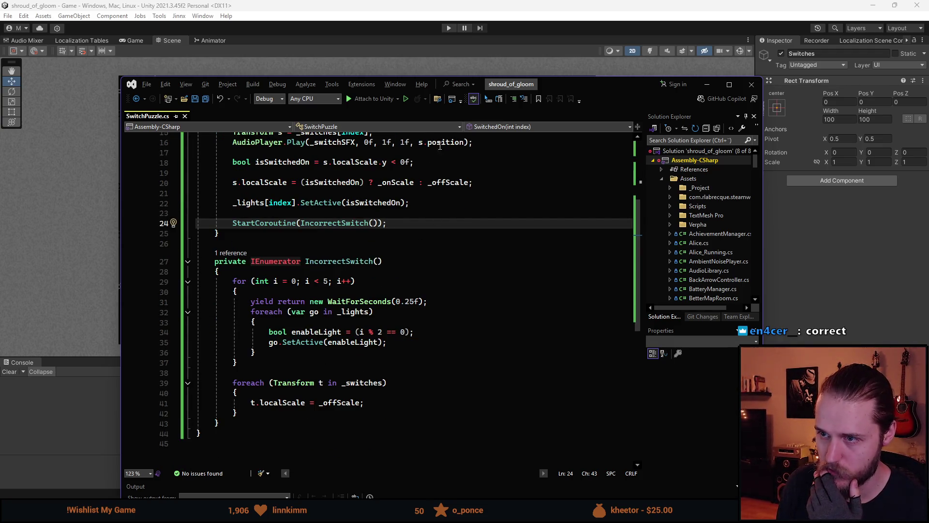
key(alt+Tab)
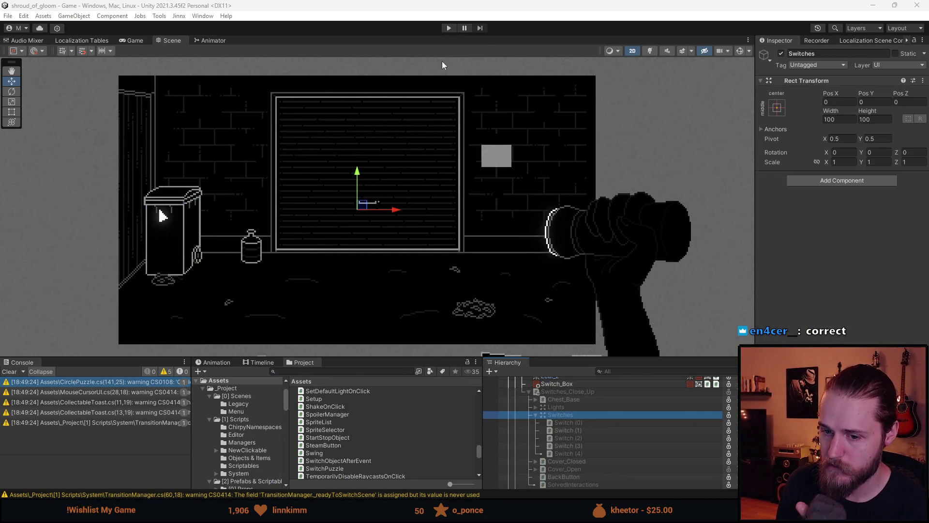
Step: Play-test the wall switch box by flipping the middle and second switches, then stop play
click(449, 28)
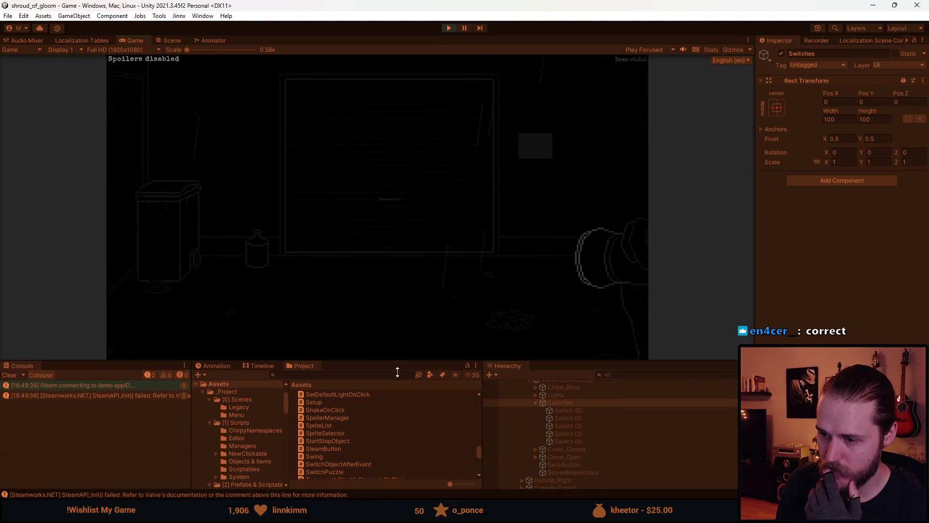
drag(401, 355, 401, 442)
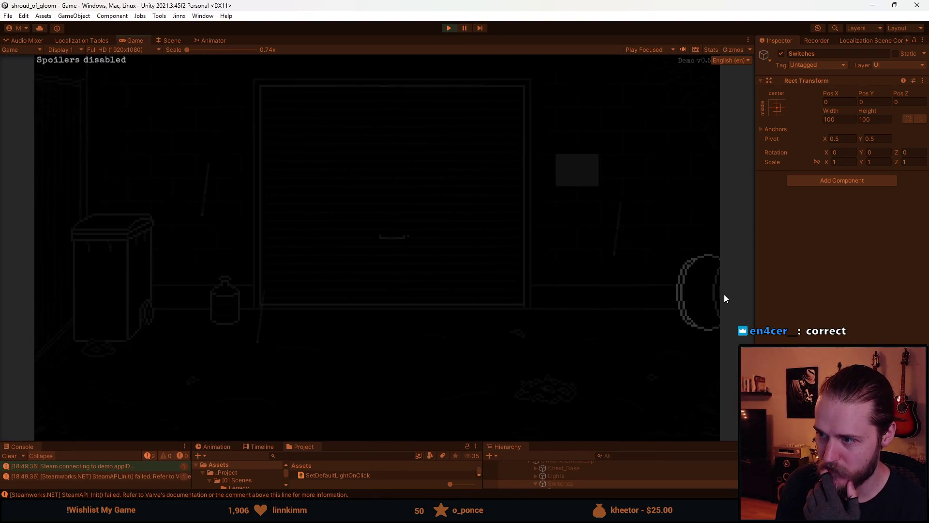
click(569, 180)
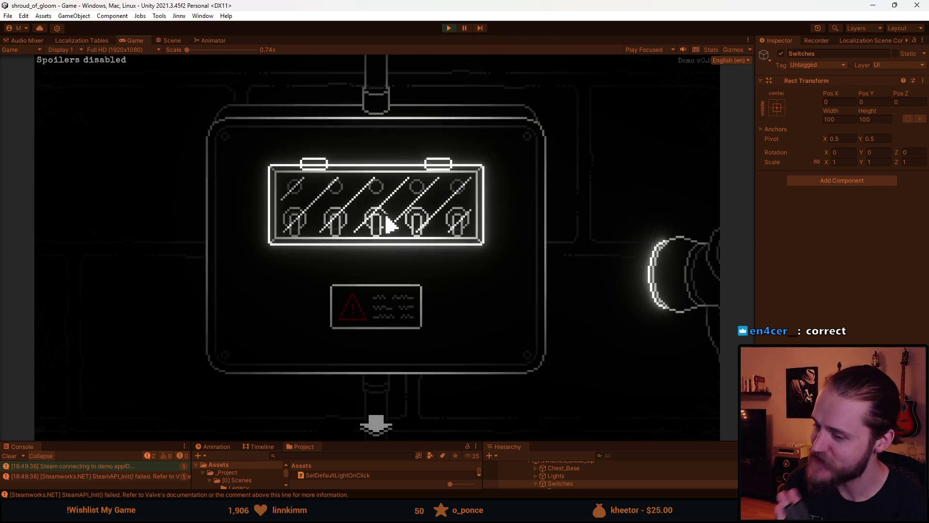
click(387, 225)
click(384, 232)
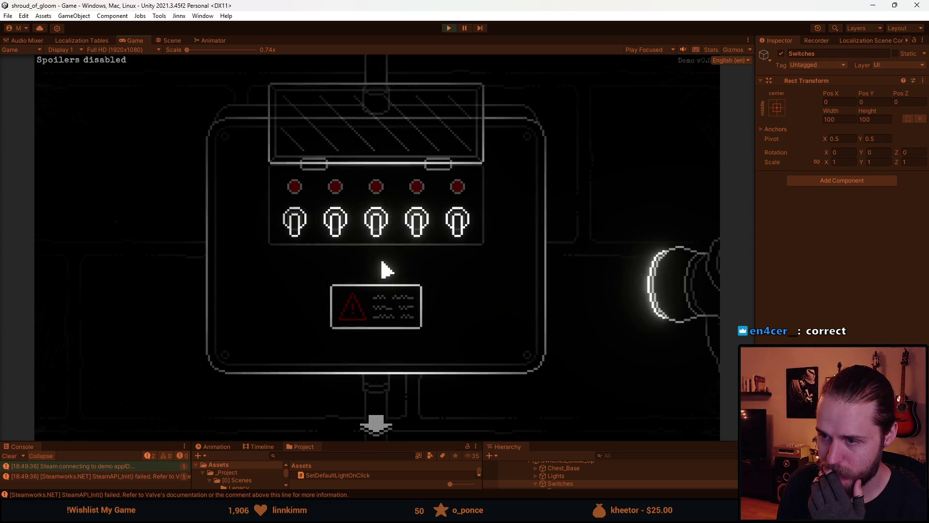
click(326, 219)
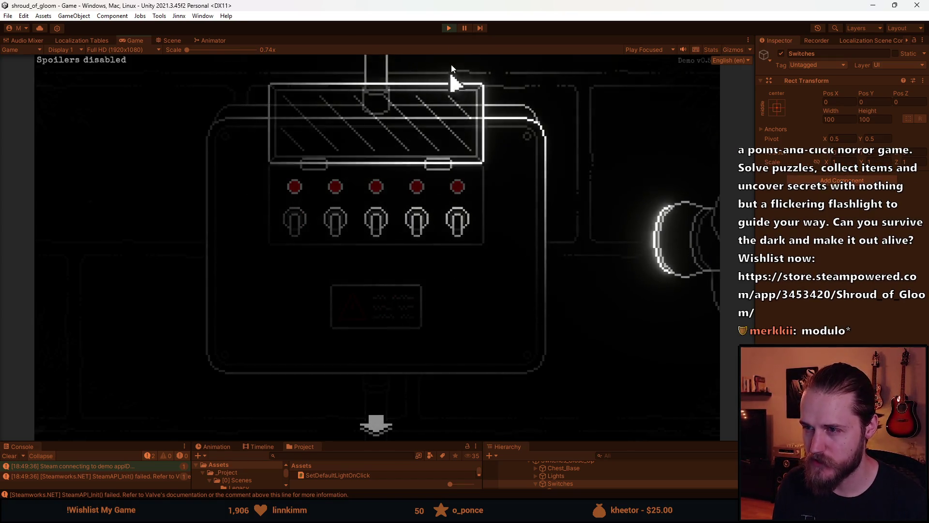
click(461, 28)
click(449, 28)
key(alt+Tab)
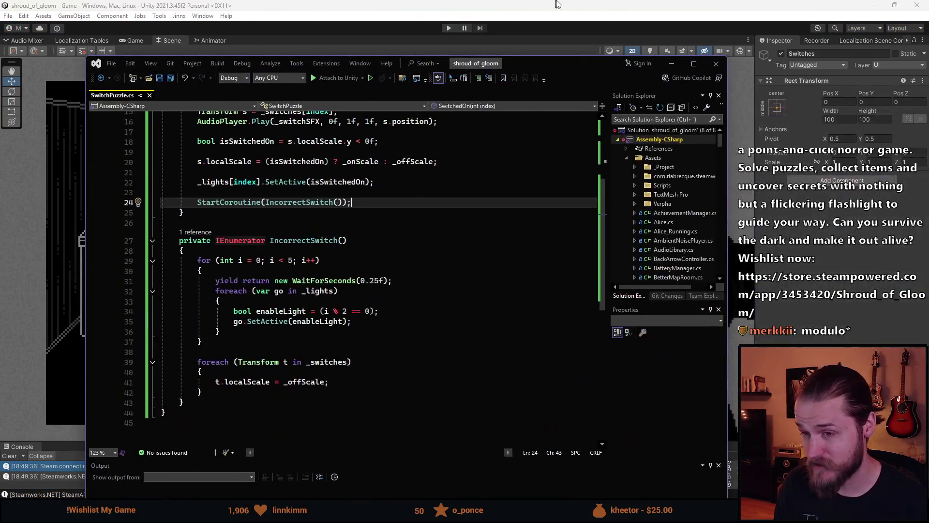
Step: Change the for loop count on line 29 from 5 to 6 and return to Unity
key(super+Up)
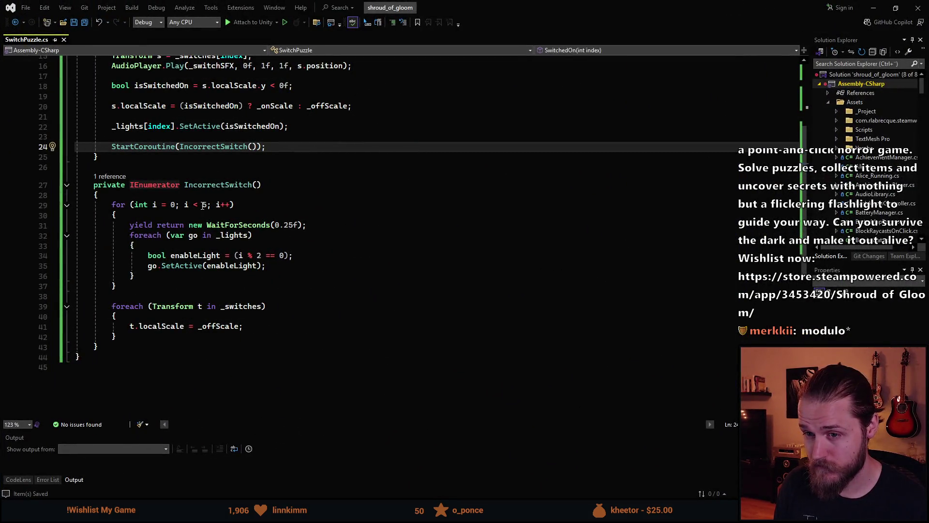
double_click(204, 206)
text(6)
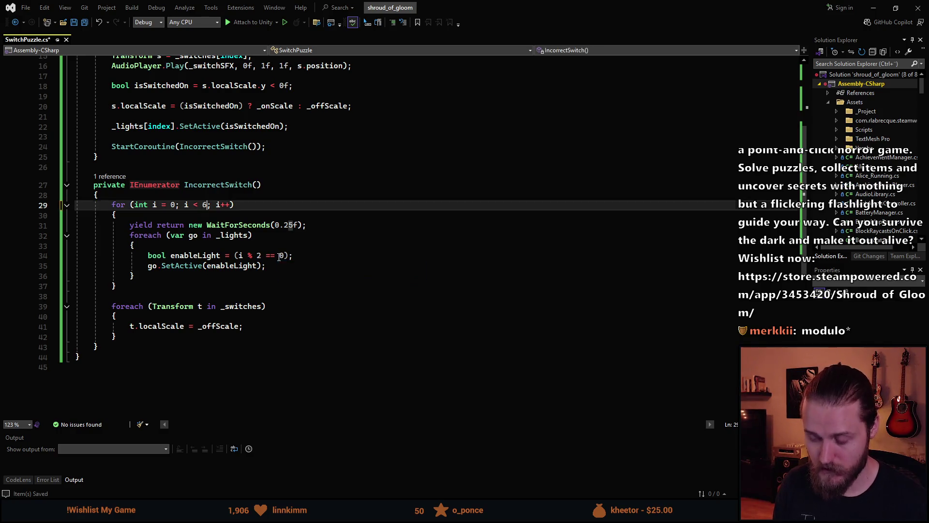
key(alt+Tab)
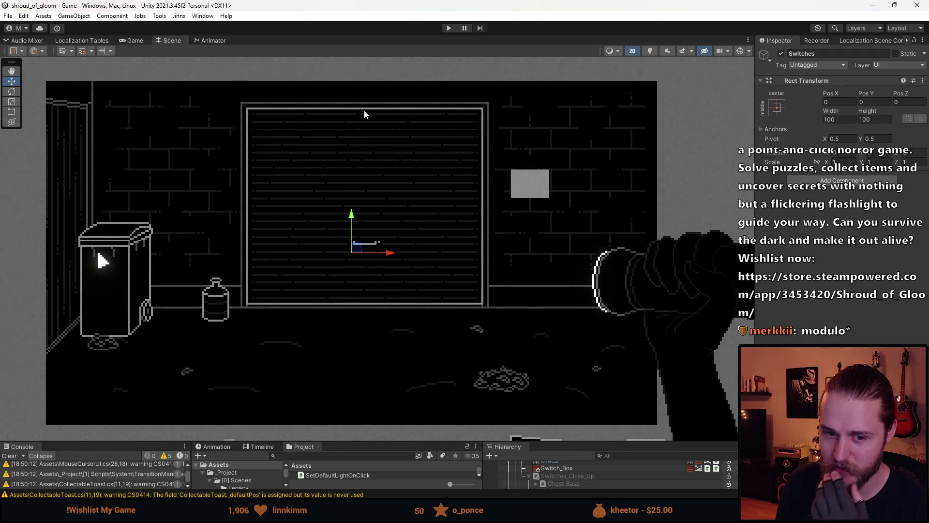
Step: Play again, open the switch panel, flip the middle and first switches, then pause with Escape
click(452, 28)
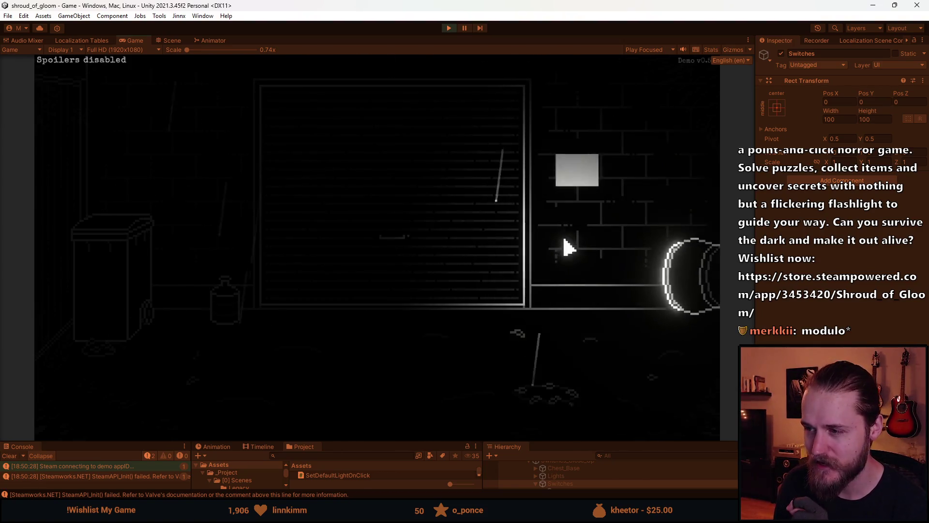
click(583, 184)
click(388, 214)
click(376, 235)
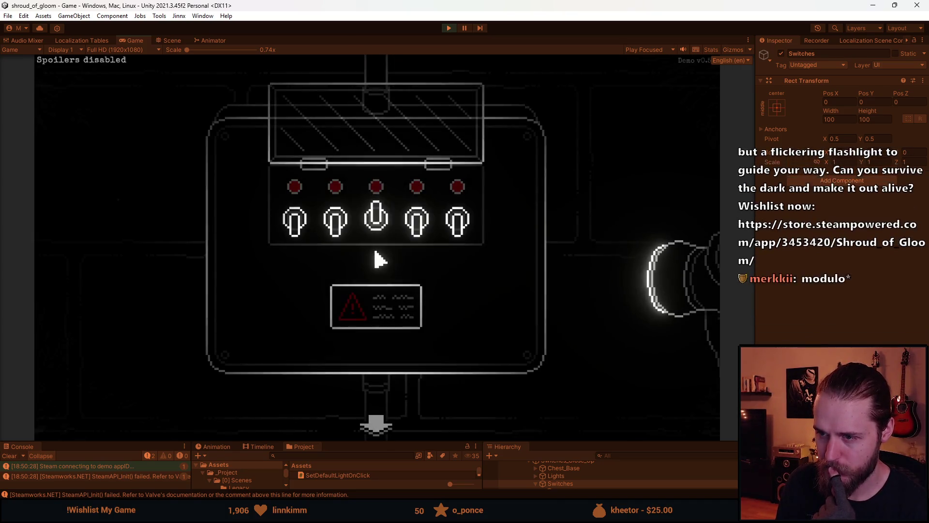
click(376, 251)
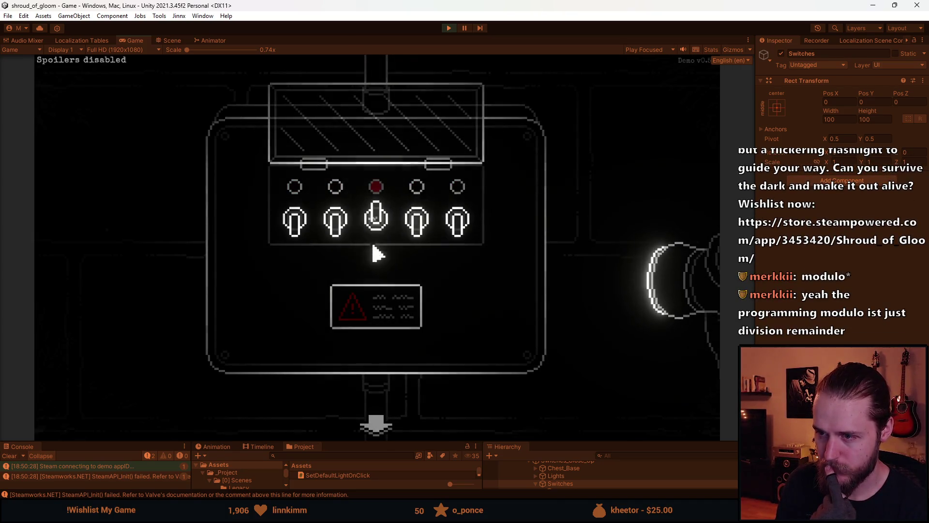
click(373, 253)
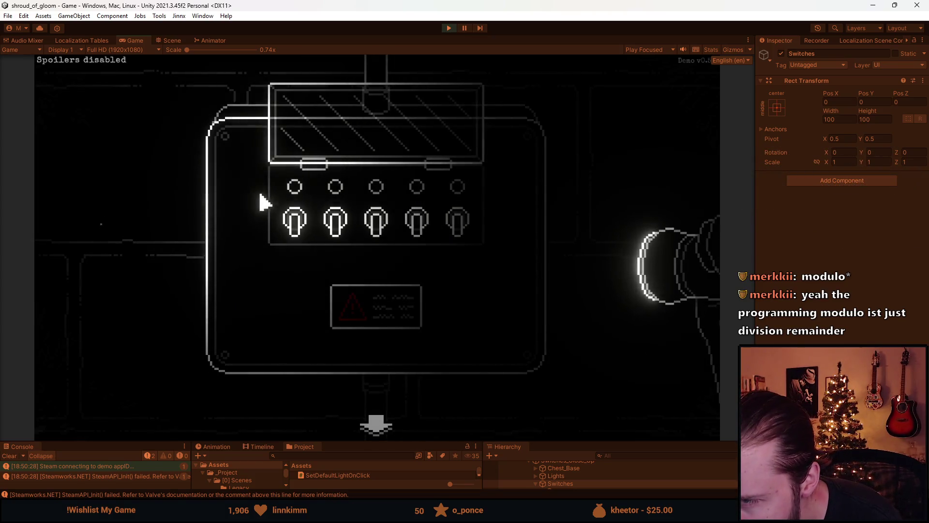
click(289, 233)
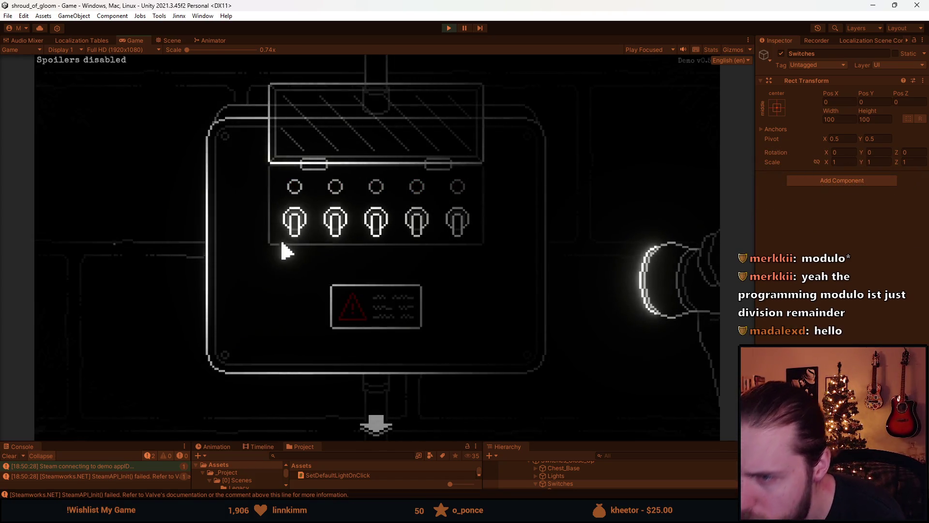
key(Escape)
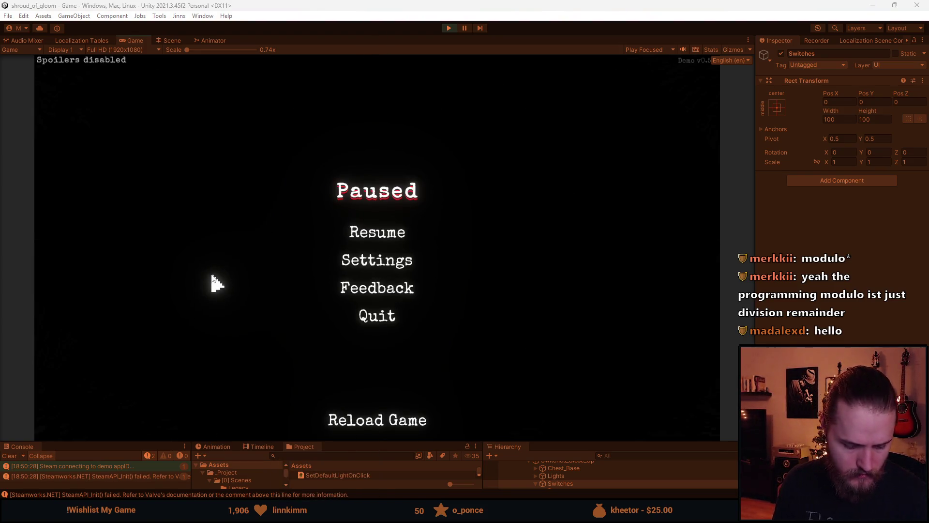
scroll(421, 136, up, 5)
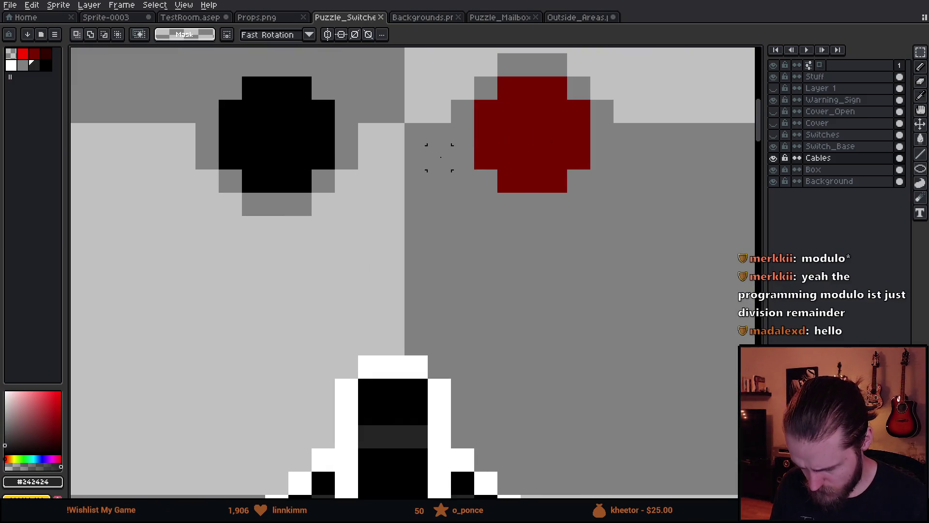
Step: In Aseprite, sample the grey from the canvas and pan over to the button panel
key(i)
click(347, 132)
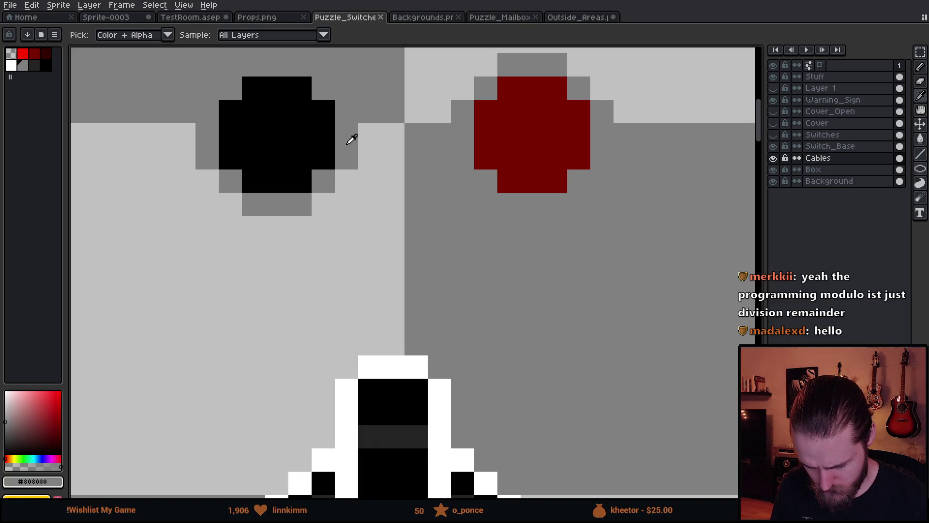
key(m)
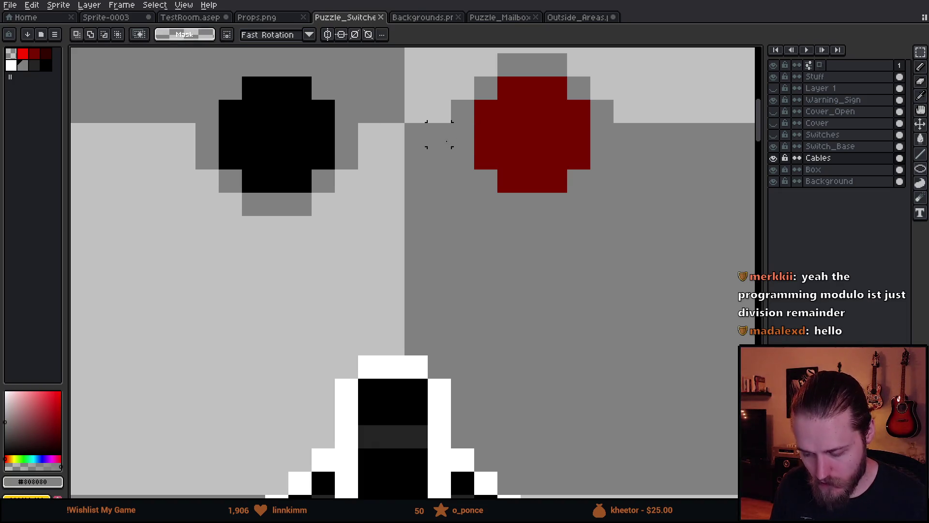
scroll(439, 135, down, 4)
drag(182, 187, 473, 187)
scroll(336, 255, up, 4)
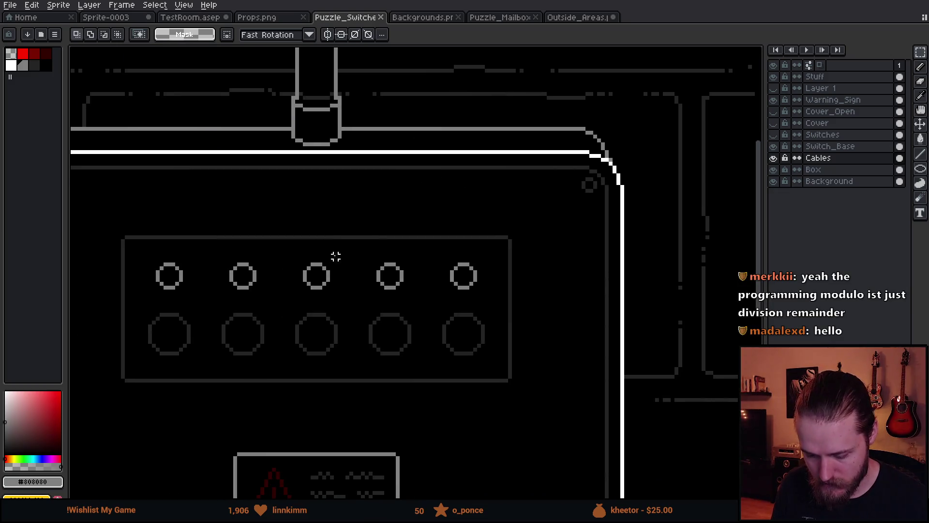
scroll(299, 295, down, 3)
scroll(312, 264, up, 2)
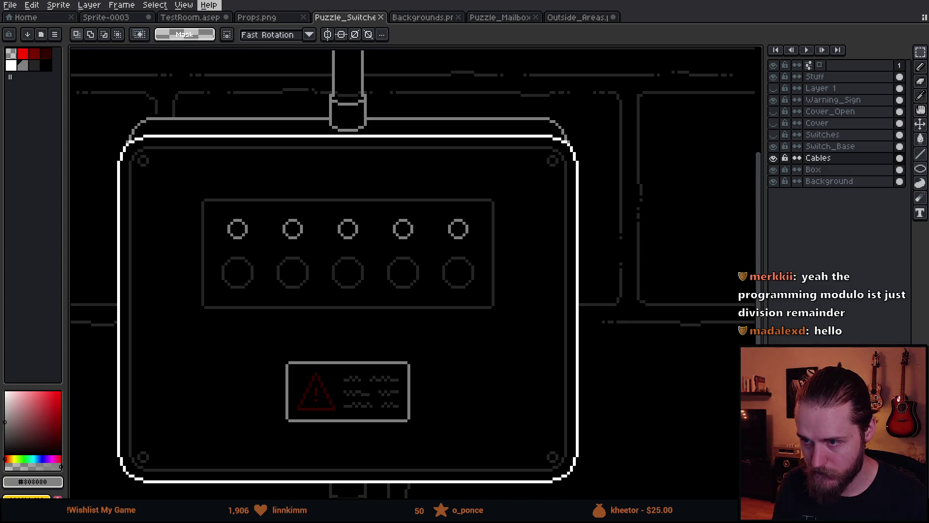
Step: Flip the middle switch in the running game, then pick white from a switch pixel in Aseprite
key(alt+Tab)
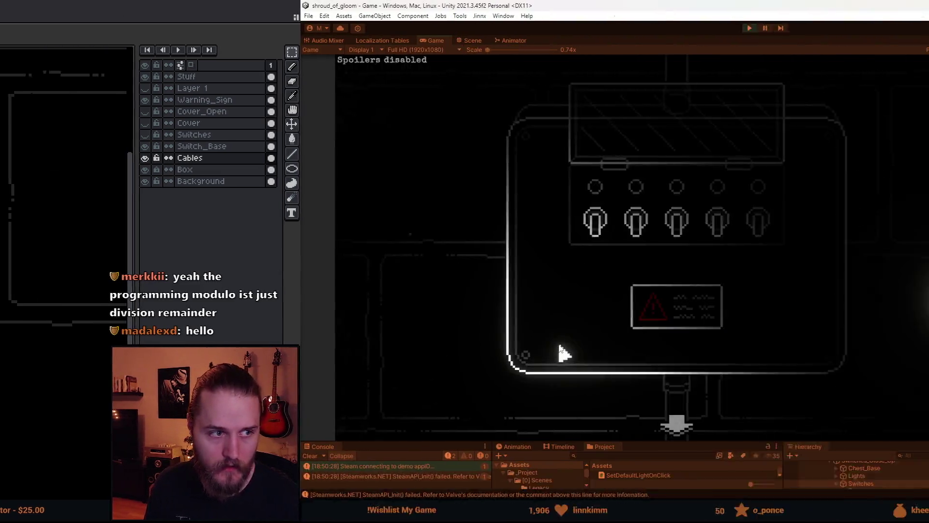
click(373, 239)
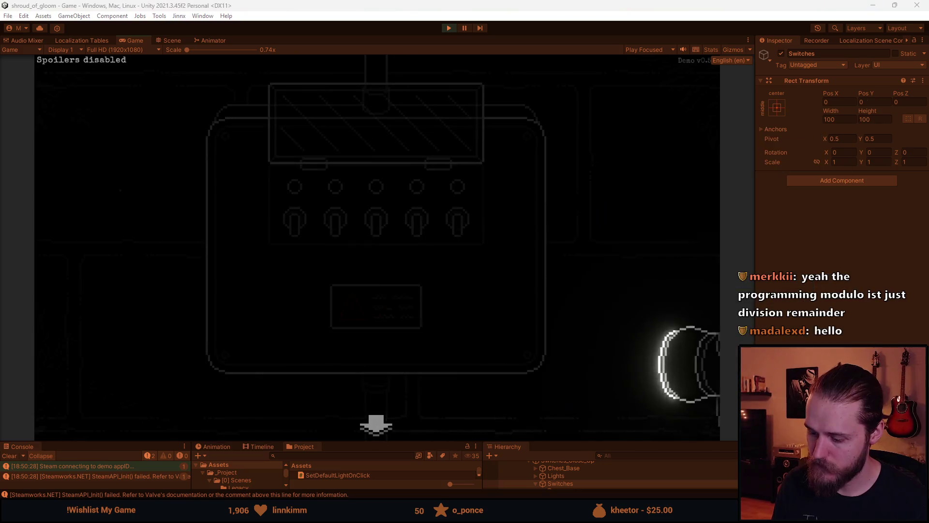
key(alt+Tab)
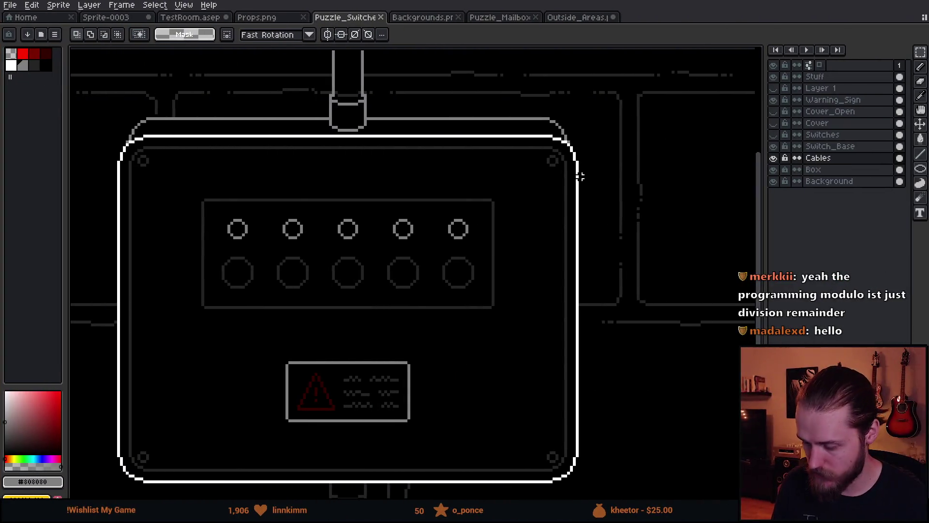
scroll(557, 164, up, 6)
scroll(311, 245, down, 2)
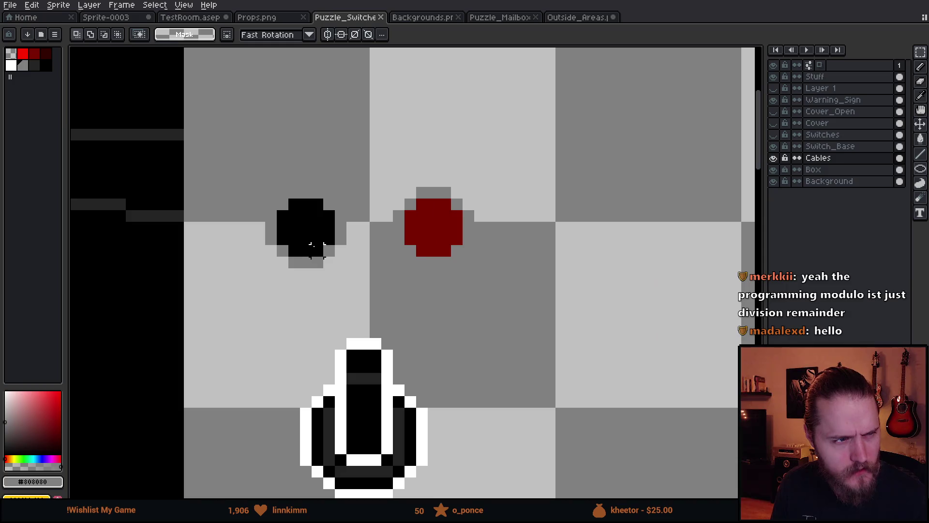
scroll(308, 233, up, 3)
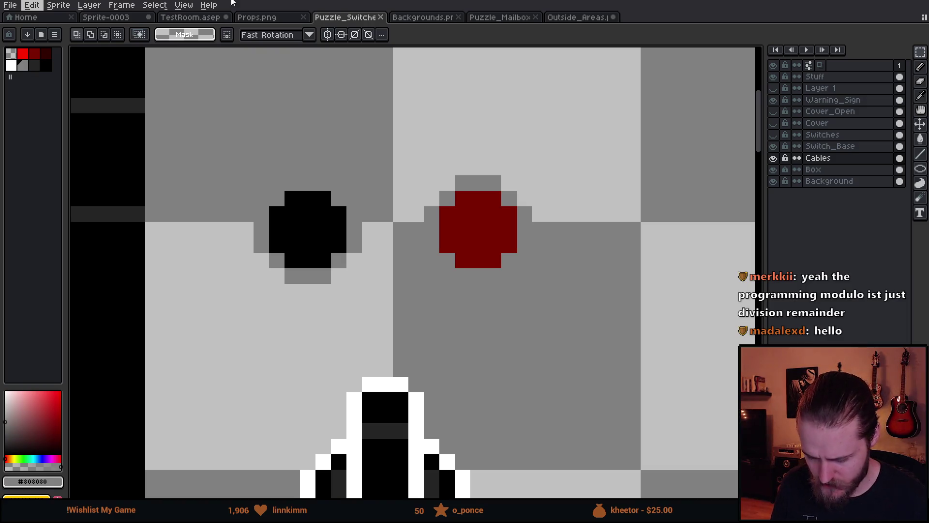
alt+click(378, 383)
key(b)
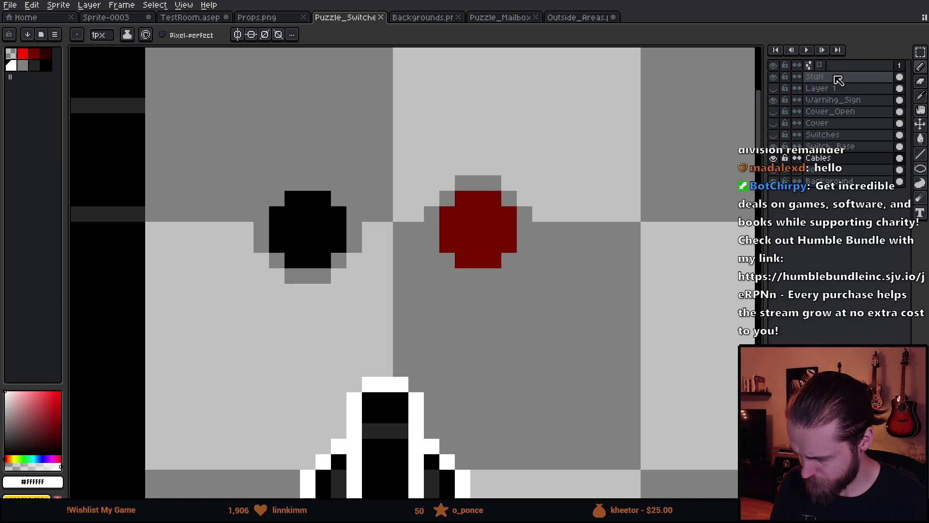
Step: On the Stuff layer, bucket-fill the grey ring around the red light white and save the sprite
click(840, 77)
key(g)
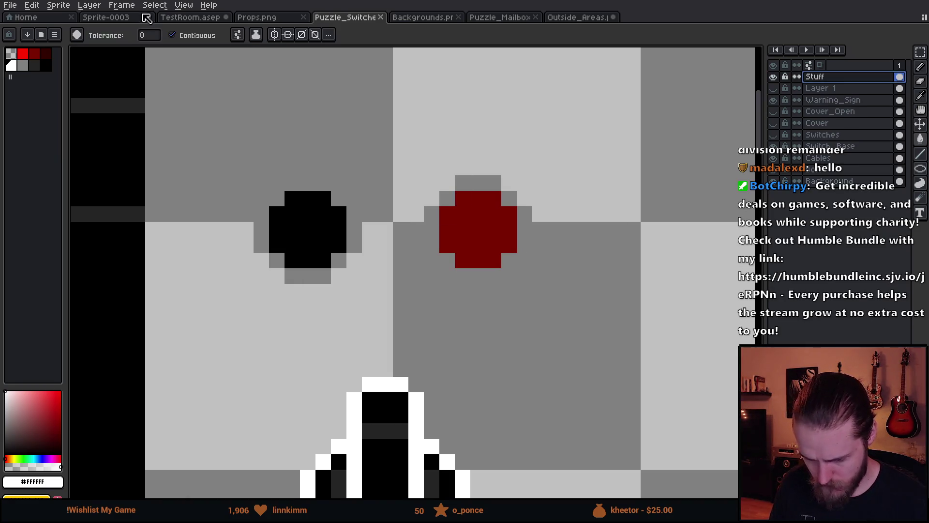
click(237, 35)
click(301, 100)
click(490, 182)
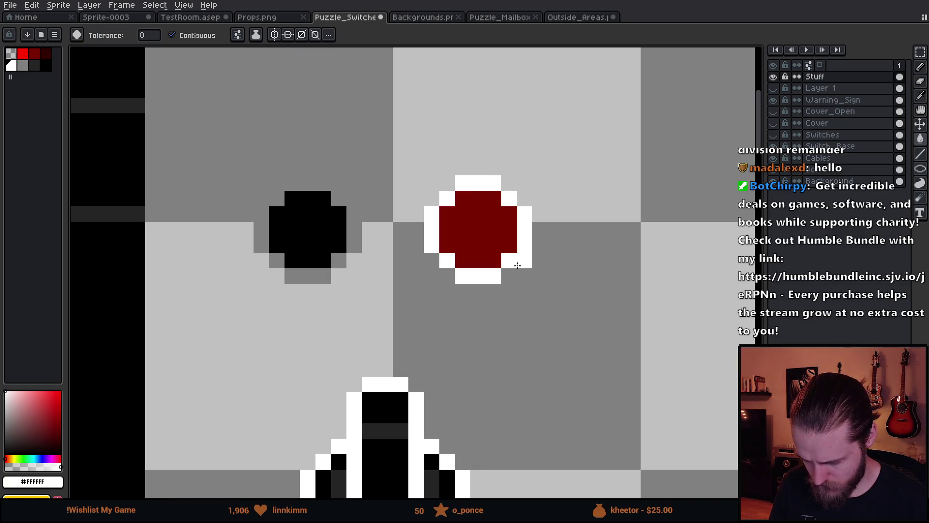
scroll(518, 266, down, 4)
key(ctrl+s)
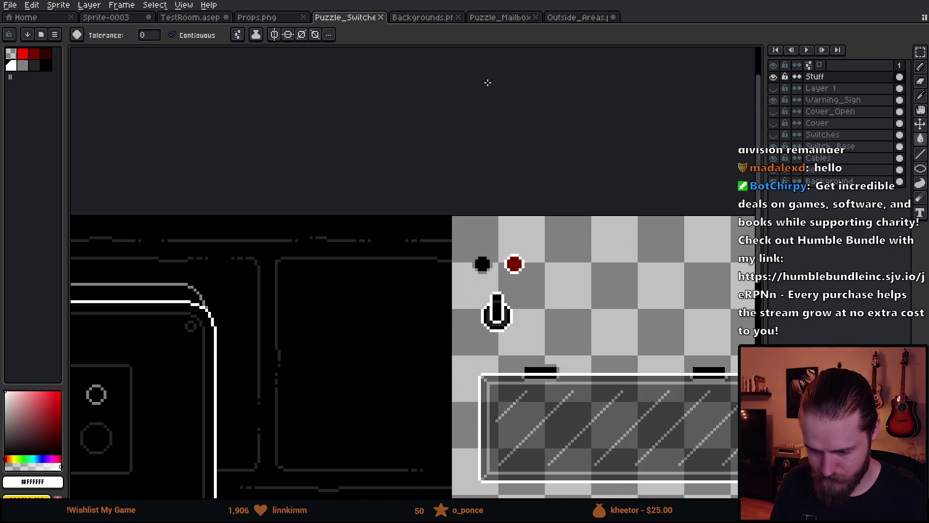
key(alt+Tab)
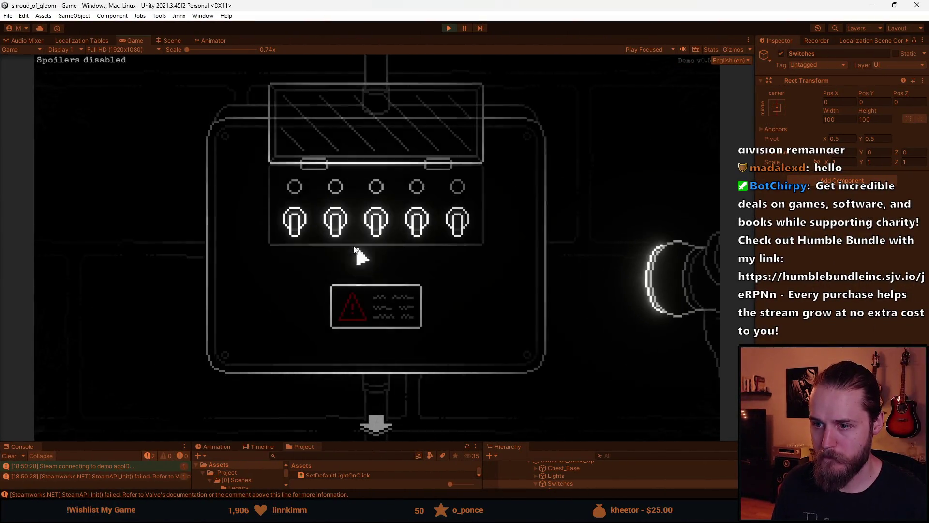
Step: Flip the switches in Play mode, pausing once, to watch wrong flips flash the lights and reset
click(331, 228)
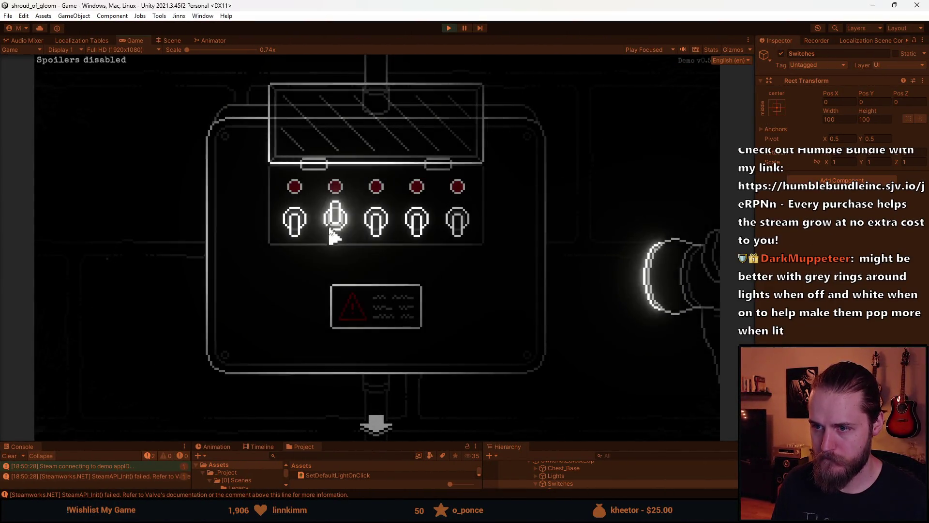
click(333, 235)
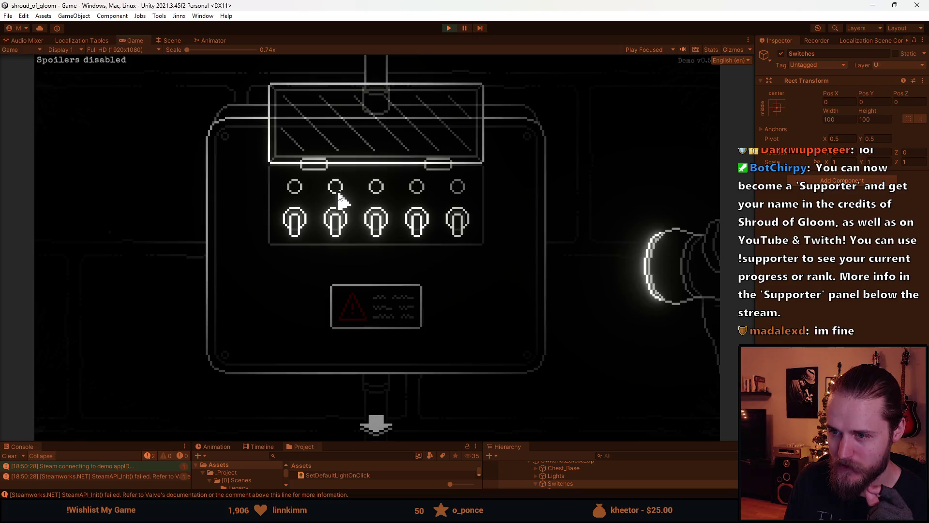
click(344, 225)
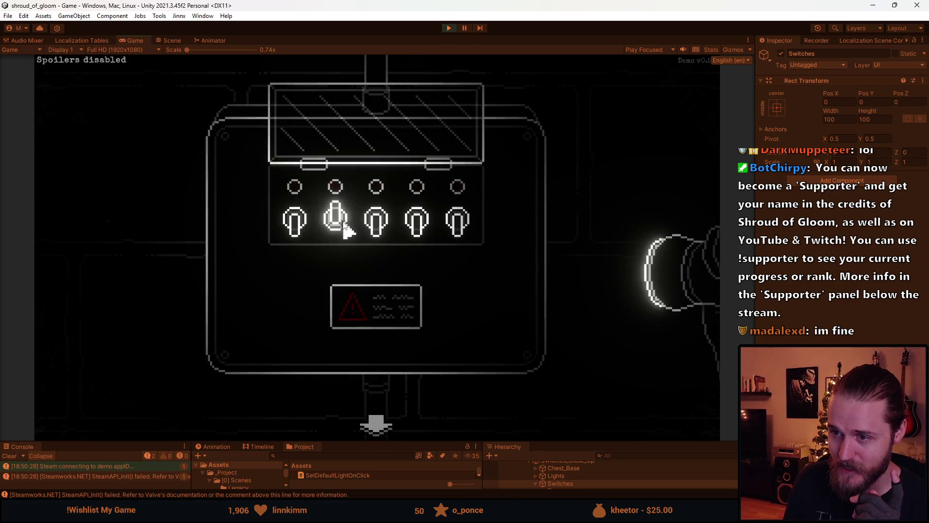
click(344, 224)
click(344, 224)
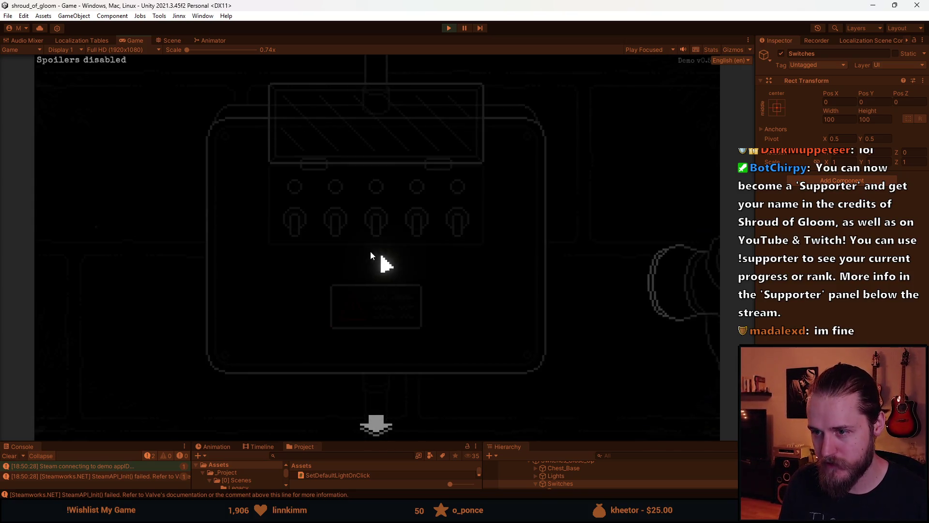
click(340, 229)
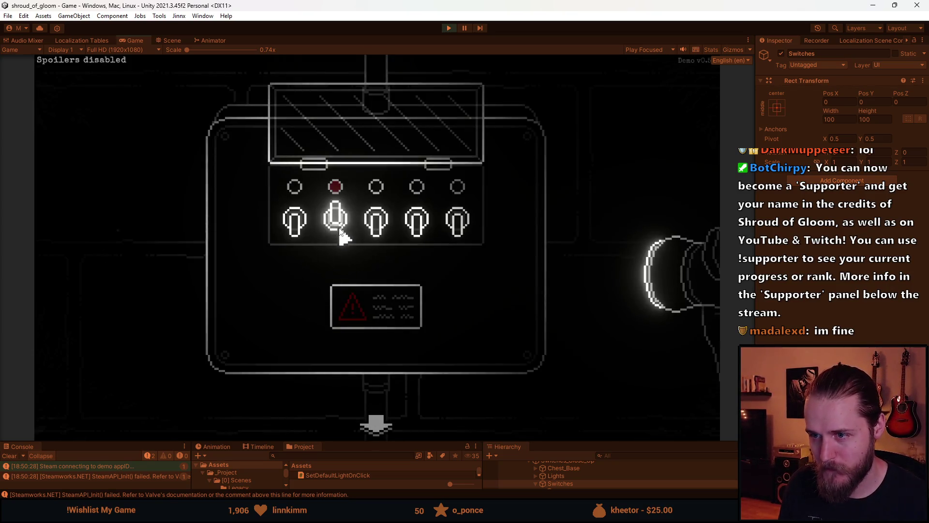
key(Escape)
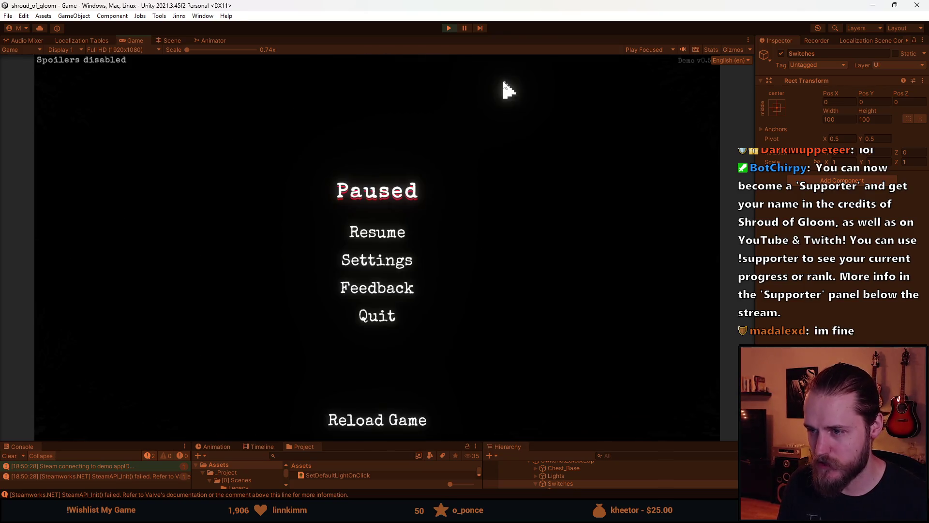
click(390, 233)
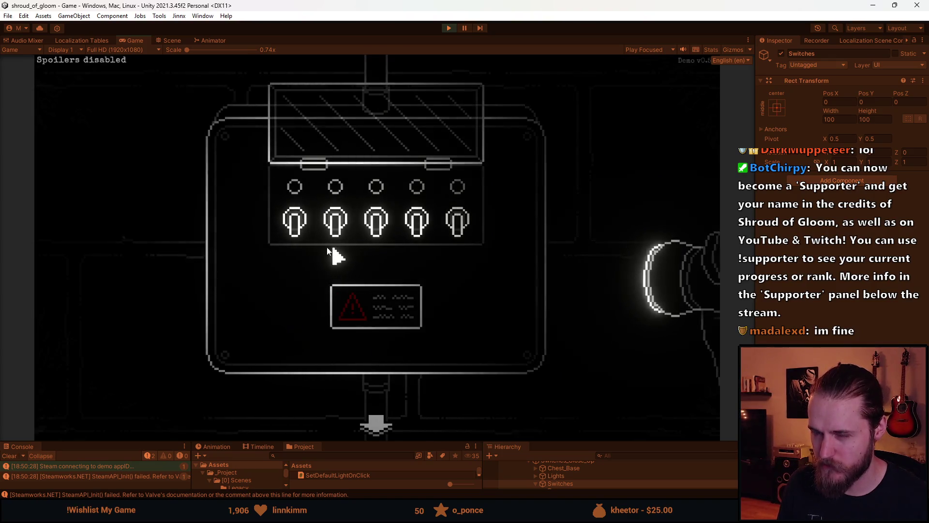
click(375, 225)
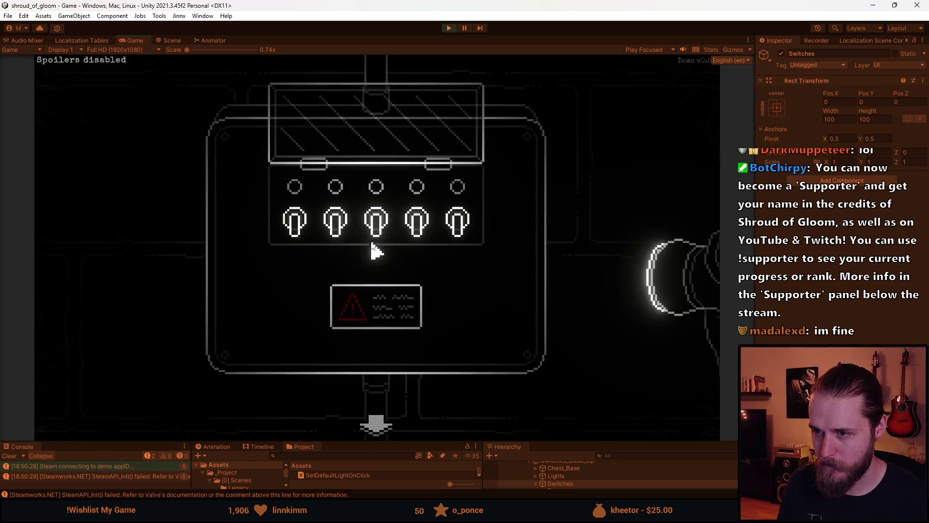
Step: Pause the game and go to the 0.25f wait in SwitchPuzzle.cs
key(Escape)
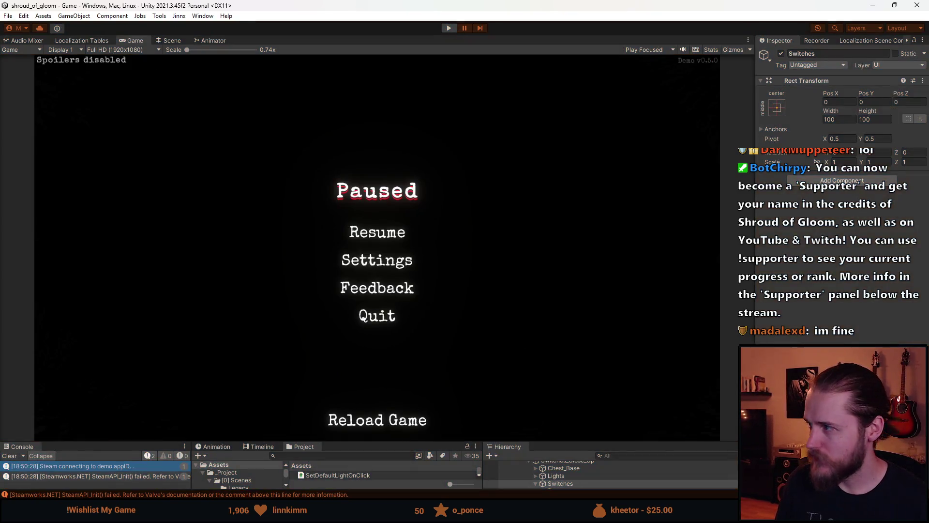
key(alt+Tab)
scroll(339, 232, up, 1)
click(287, 255)
Step: Change the flash wait to WaitForSeconds(0.1f) and save SwitchPuzzle.cs
key(BackSpace)
key(ctrl+s)
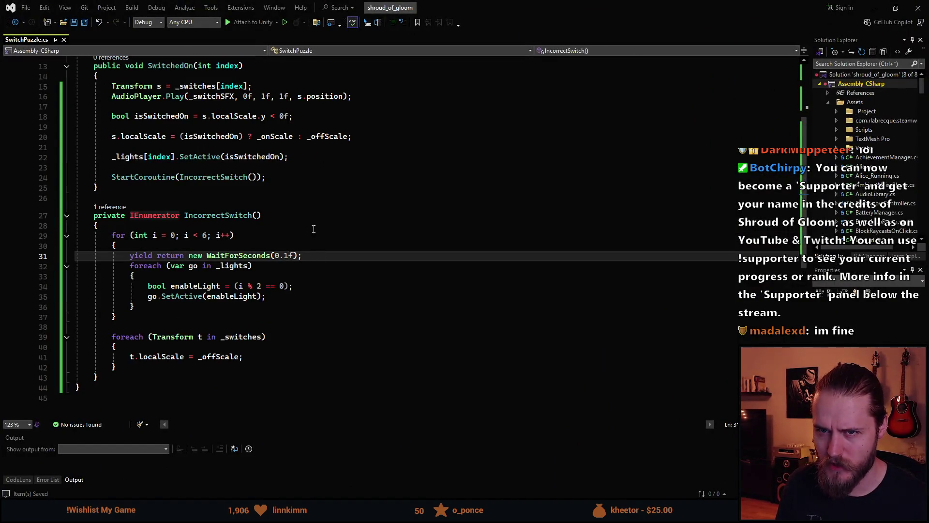
key(alt+Tab)
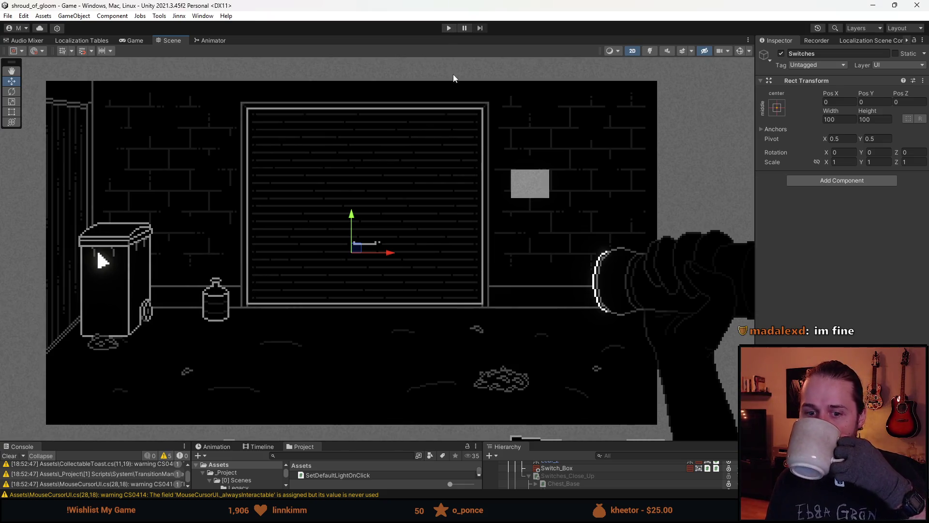
Step: Play the game, open the switch box close-up, and flip the five switches
click(450, 29)
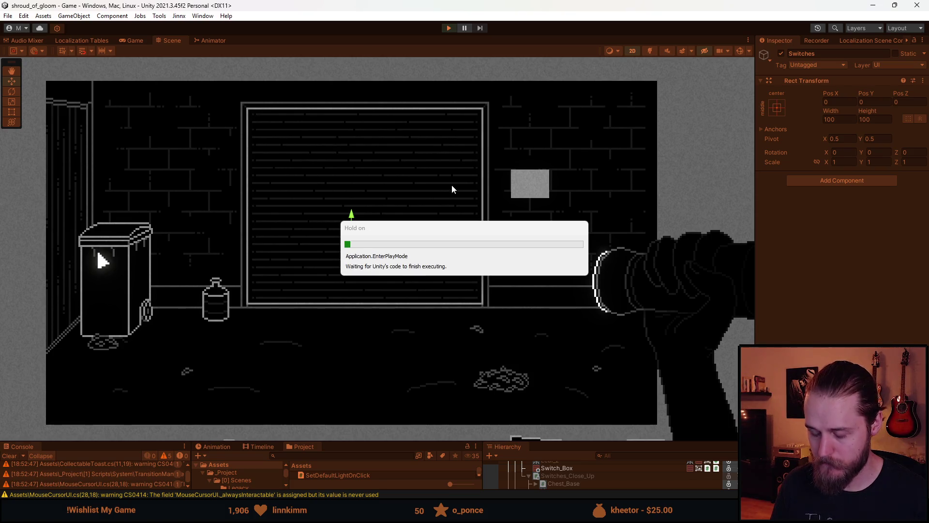
click(575, 180)
click(376, 228)
click(376, 234)
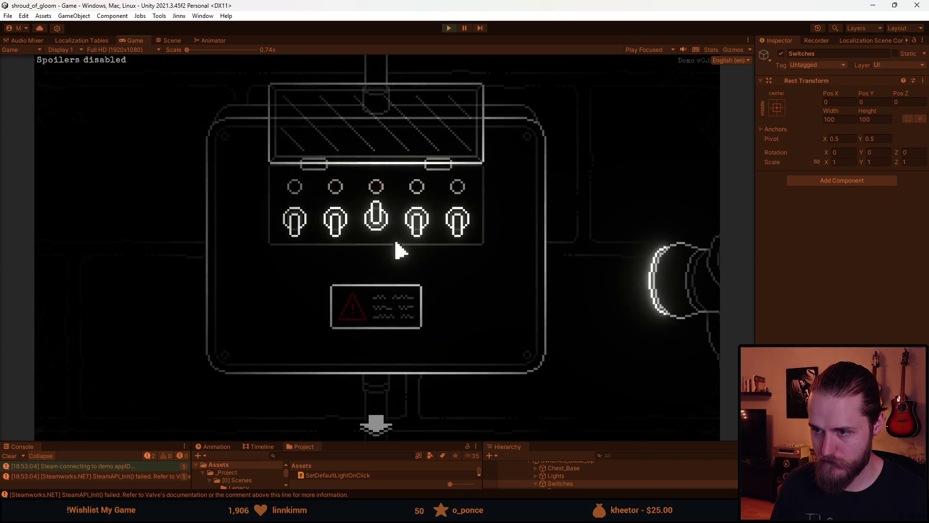
click(416, 236)
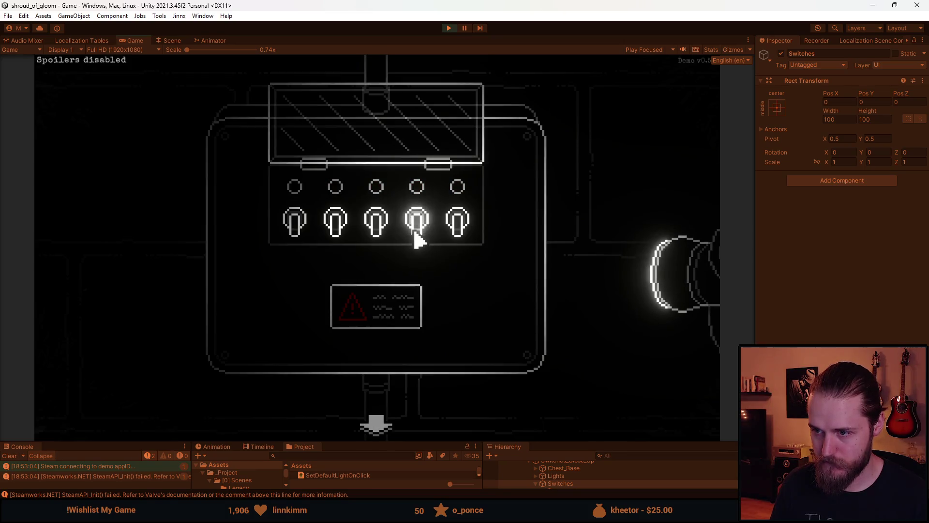
click(471, 230)
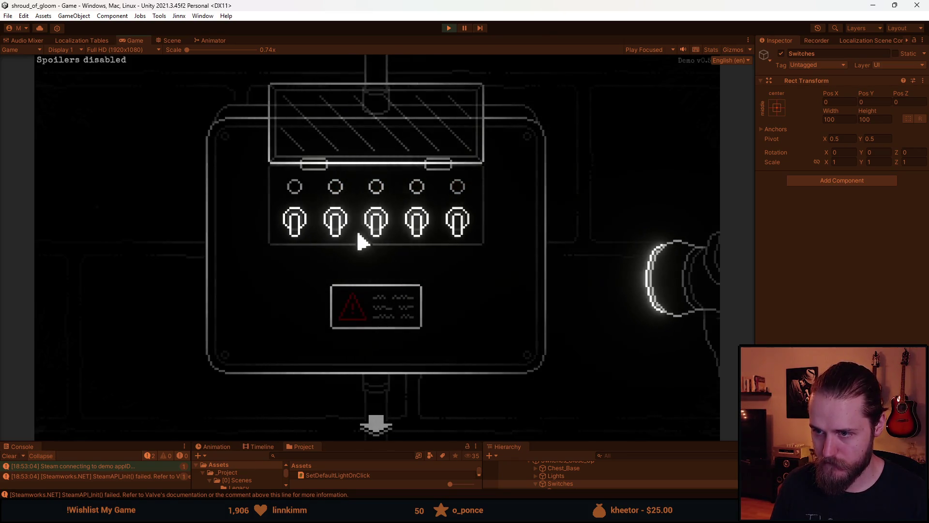
click(315, 233)
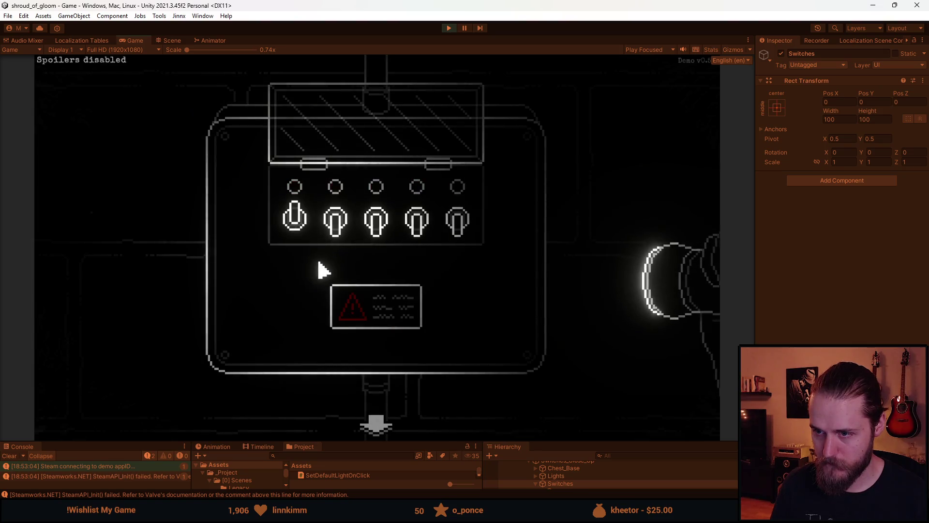
click(341, 248)
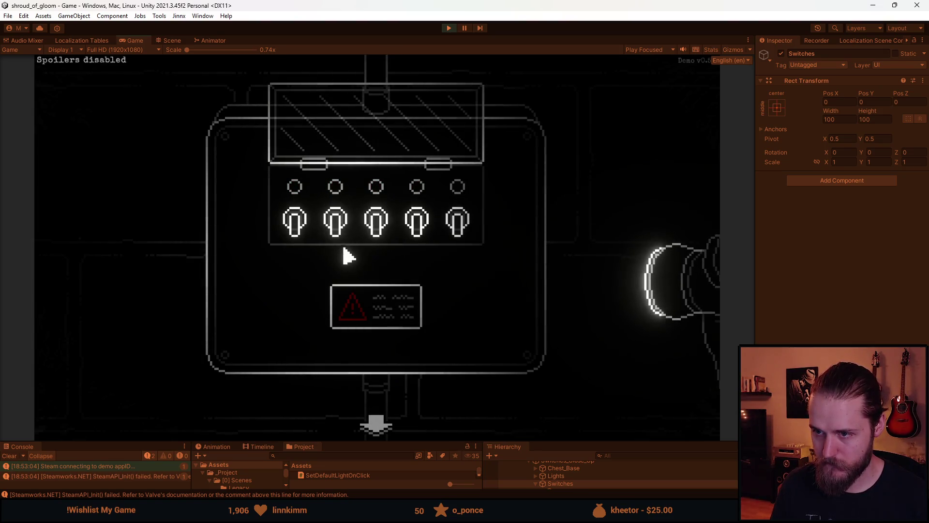
click(375, 221)
Step: Pause the game and bring SwitchPuzzle.cs back up, maximised in the code editor
click(464, 27)
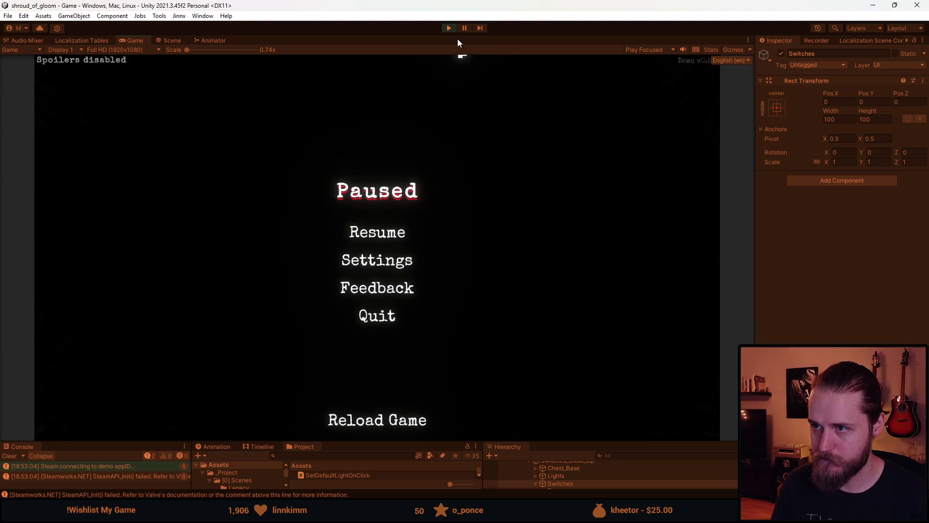
key(alt+Tab)
double_click(561, 25)
Step: Scroll through SwitchPuzzle.cs, reviewing the IncorrectSwitch coroutine and the _offScale field
scroll(247, 339, down, 3)
scroll(238, 341, up, 5)
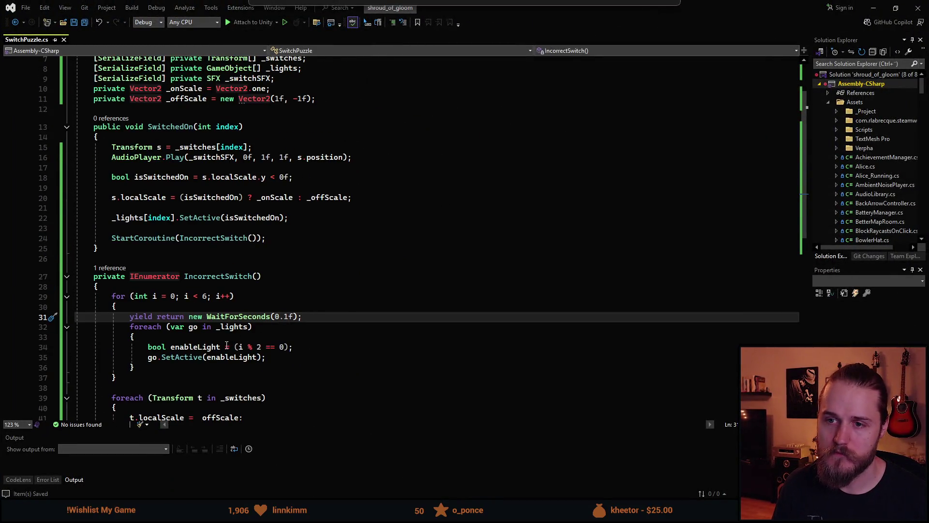
scroll(224, 345, up, 2)
scroll(221, 343, down, 1)
scroll(222, 344, down, 4)
scroll(188, 327, up, 1)
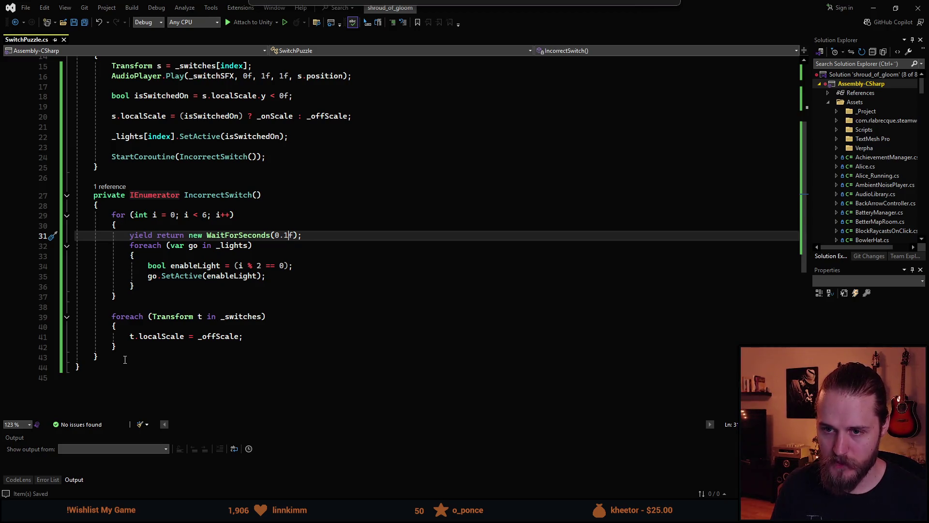
click(125, 358)
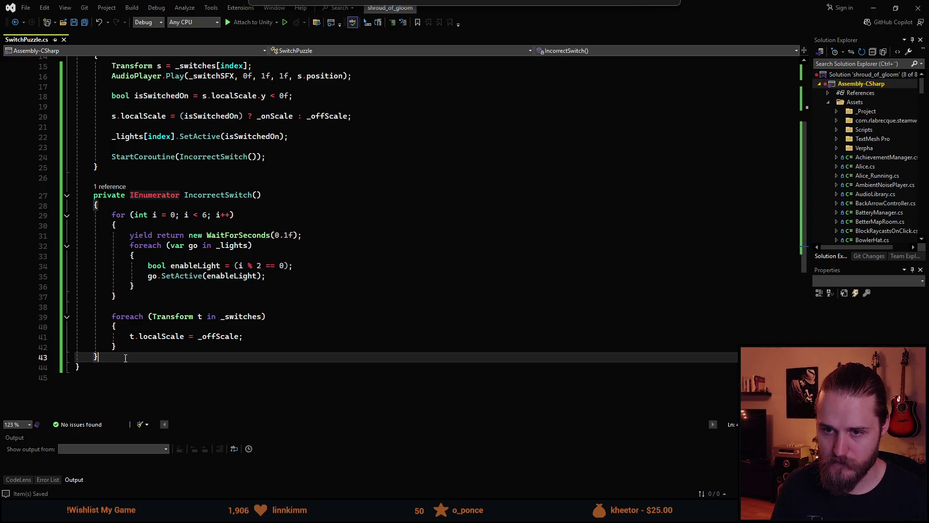
scroll(126, 358, up, 5)
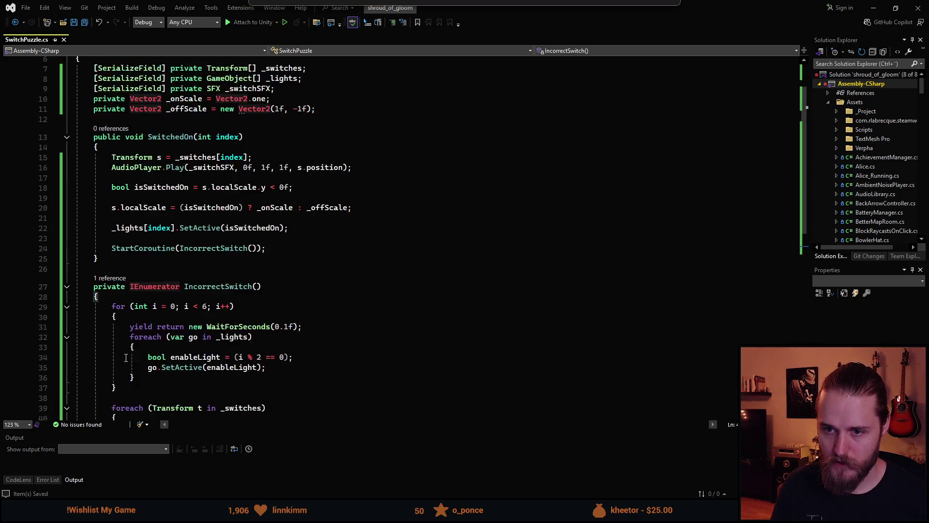
scroll(126, 357, down, 2)
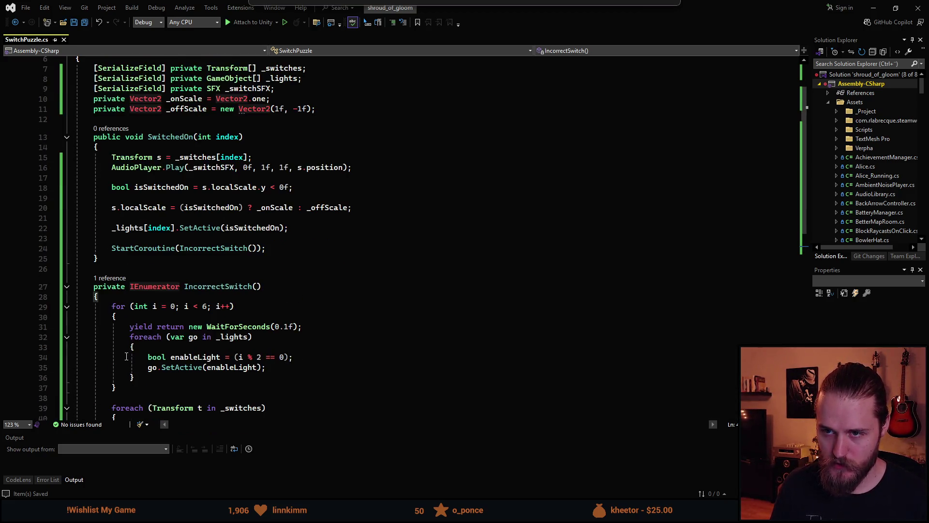
click(337, 109)
scroll(325, 224, up, 2)
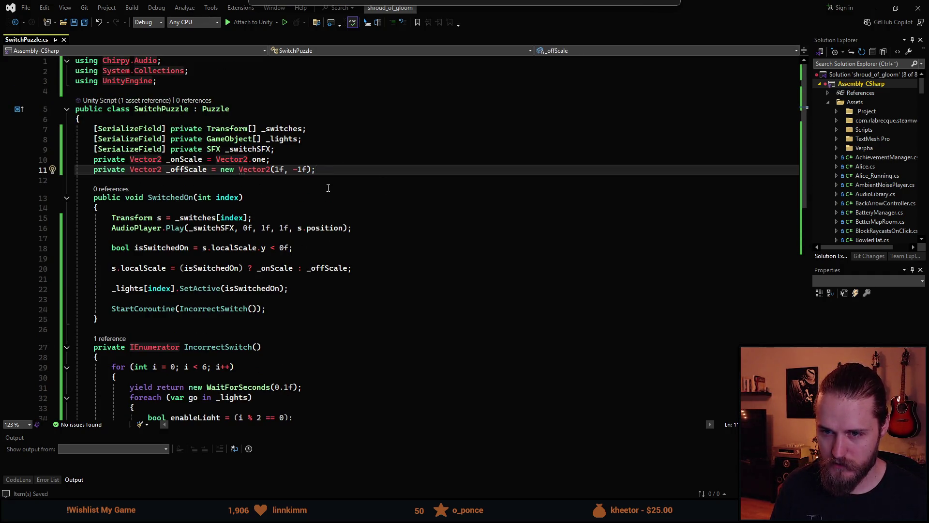
scroll(328, 188, down, 4)
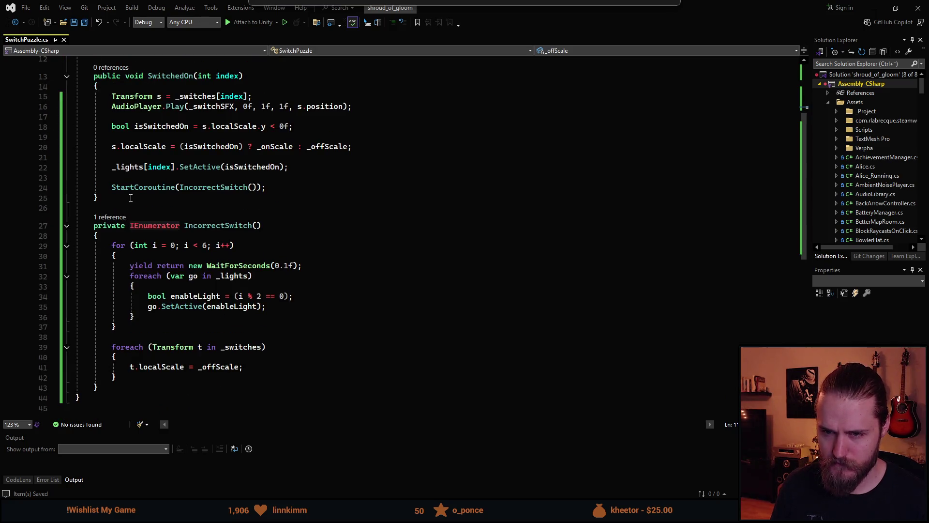
Step: Check the spacing after SwitchedOn, then return to the end of the _offScale declaration
click(130, 198)
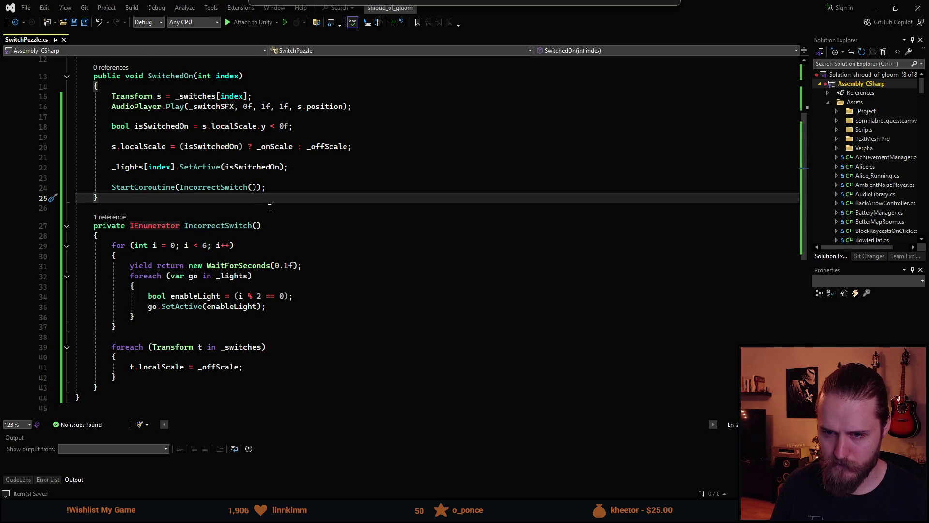
scroll(138, 334, down, 2)
scroll(138, 335, up, 3)
scroll(253, 269, up, 1)
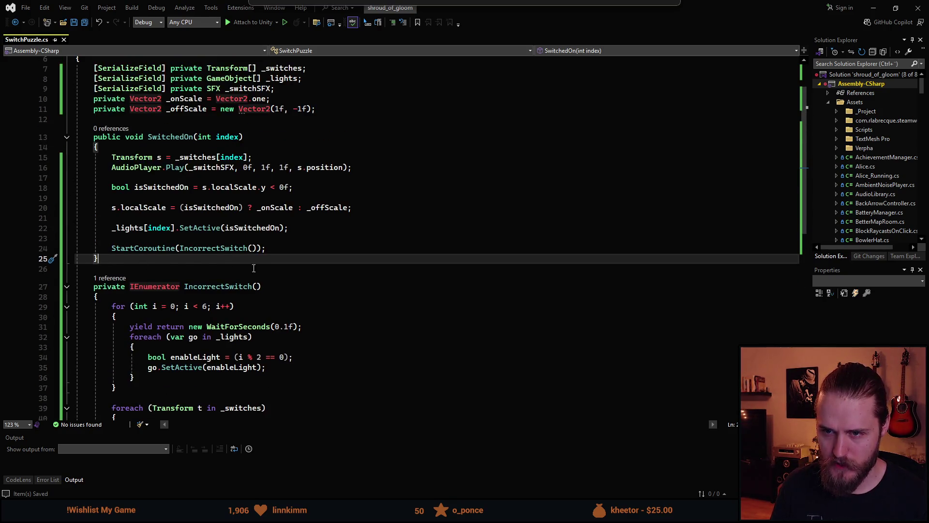
key(Return)
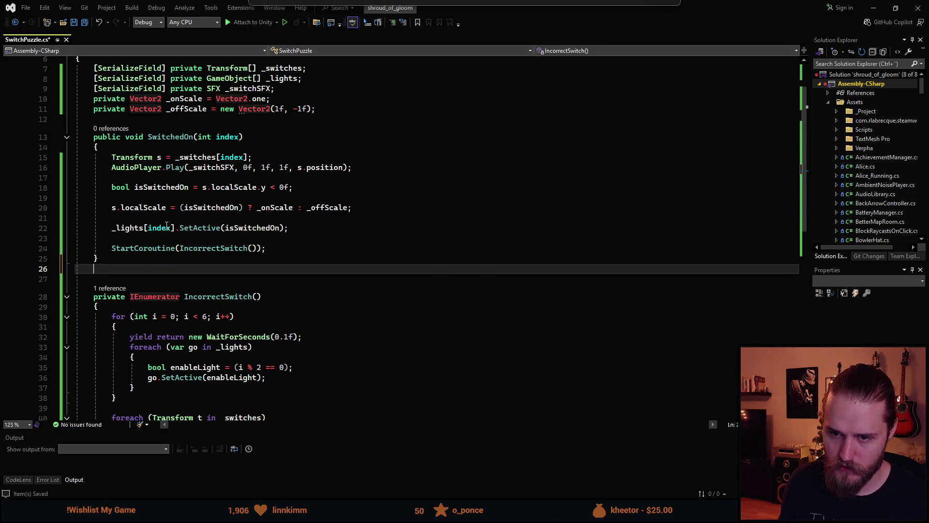
key(BackSpace)
scroll(138, 252, down, 3)
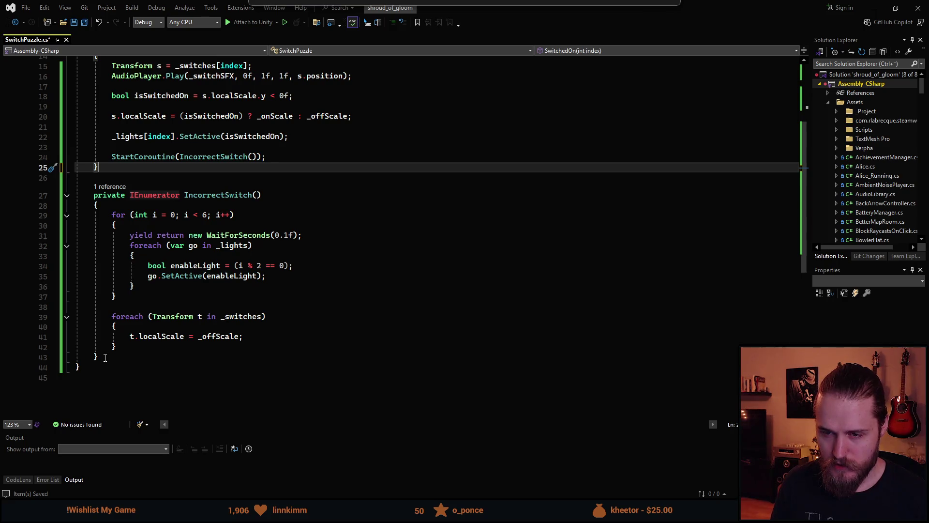
click(107, 356)
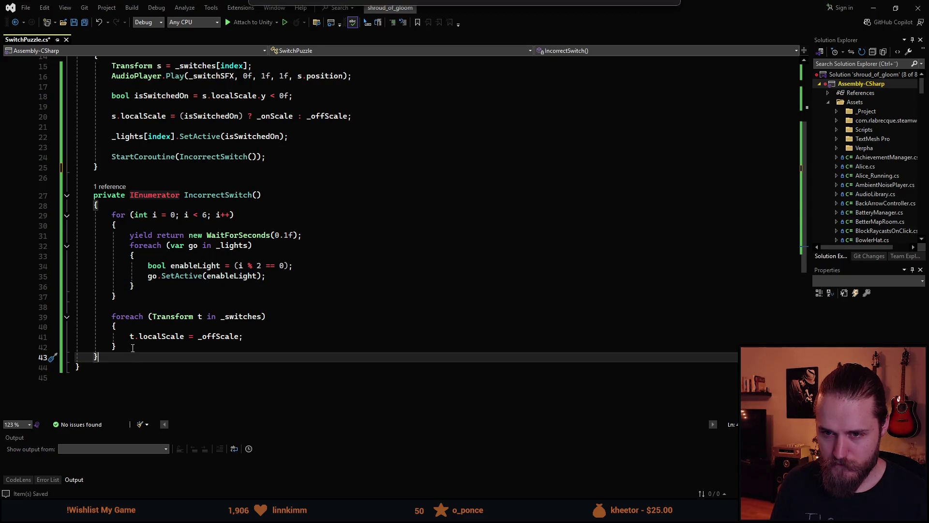
scroll(171, 313, up, 5)
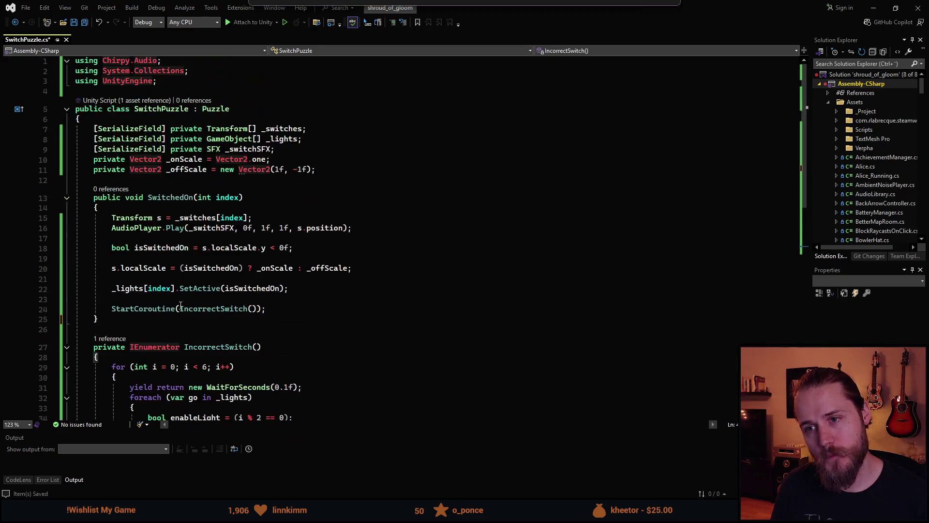
click(422, 174)
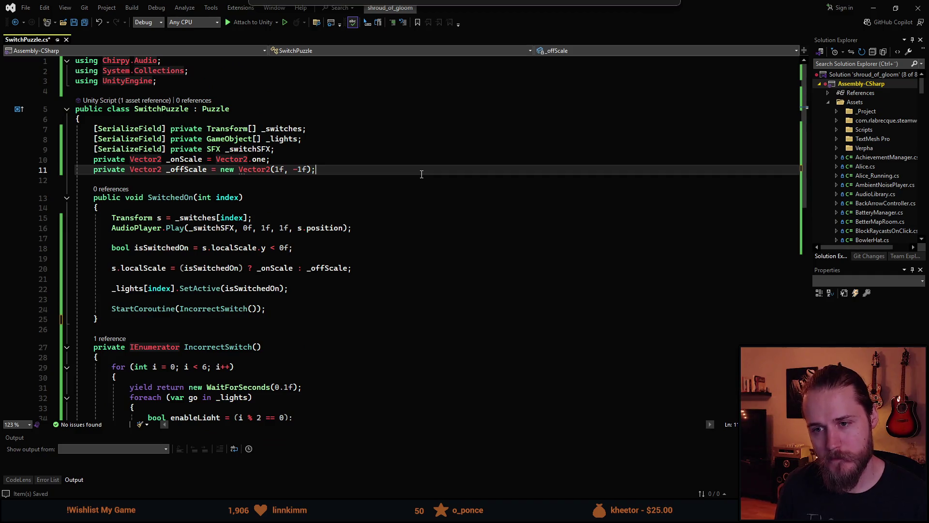
Step: Start a private bool _isOn field below _offScale, then delete it
key(Return)
text(bool)
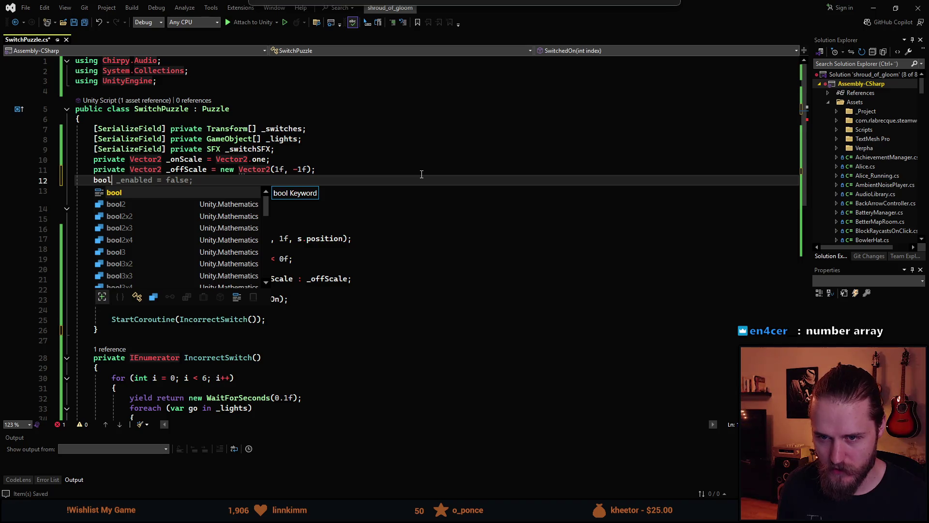
key(ctrl+BackSpace)
text(private)
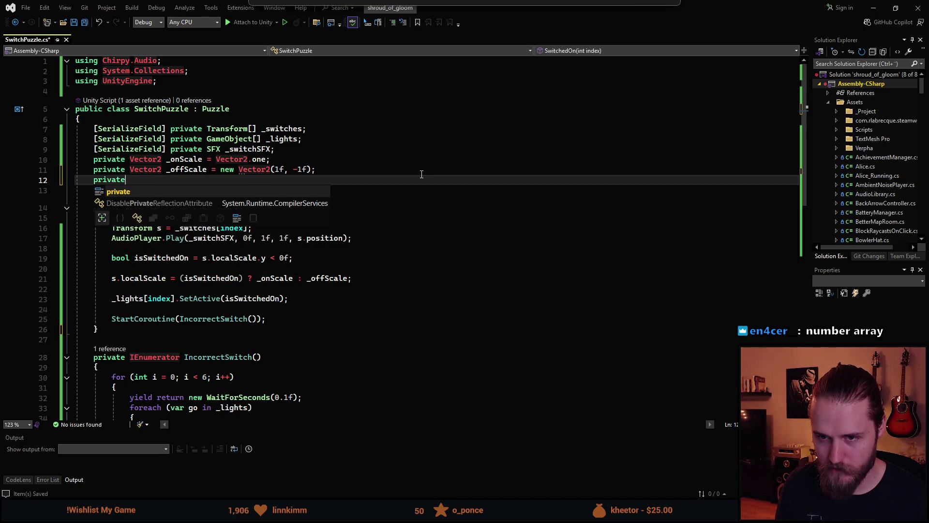
text( bool _isOn)
key(ctrl+BackSpace)
key(ctrl+BackSpace)
key(ctrl+BackSpace)
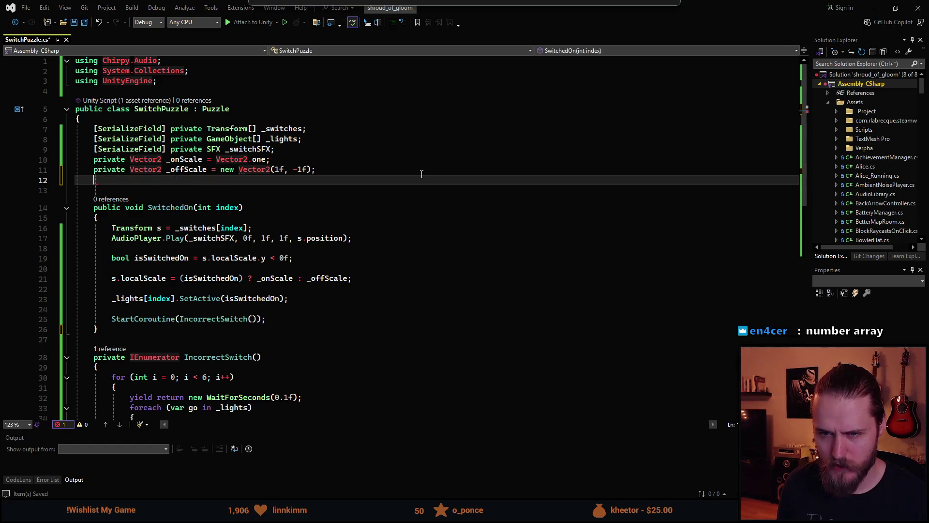
Step: Begin an IsSolved line inside SwitchedOn, remove it, and save
click(145, 221)
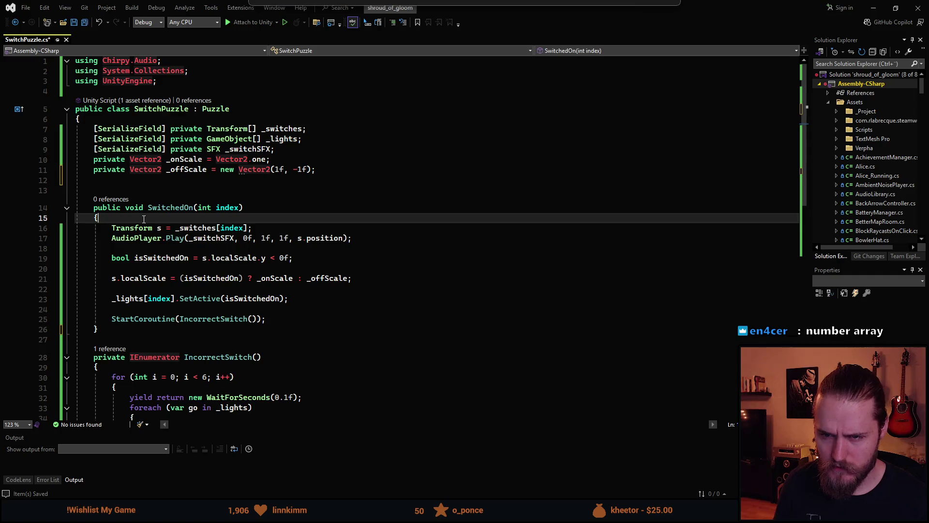
key(Return)
text(IsSol)
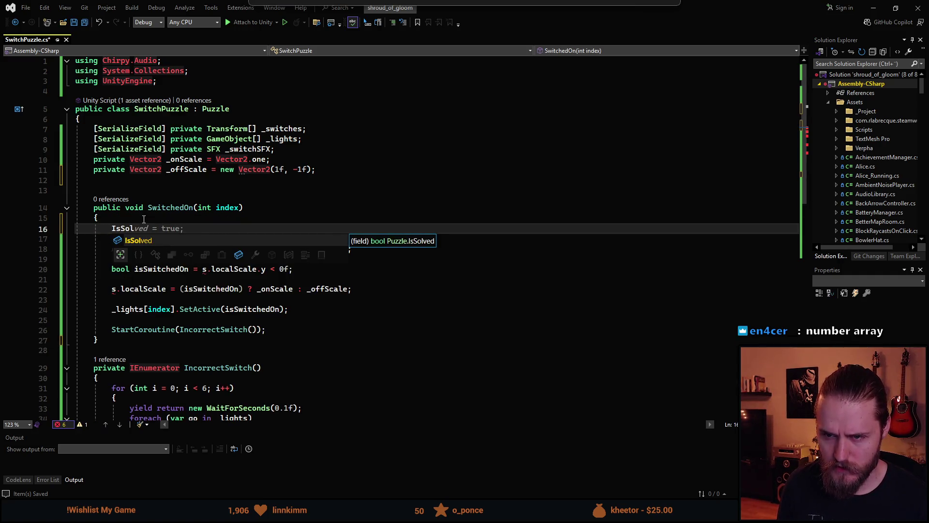
key(ctrl+BackSpace)
key(BackSpace)
key(ctrl+s)
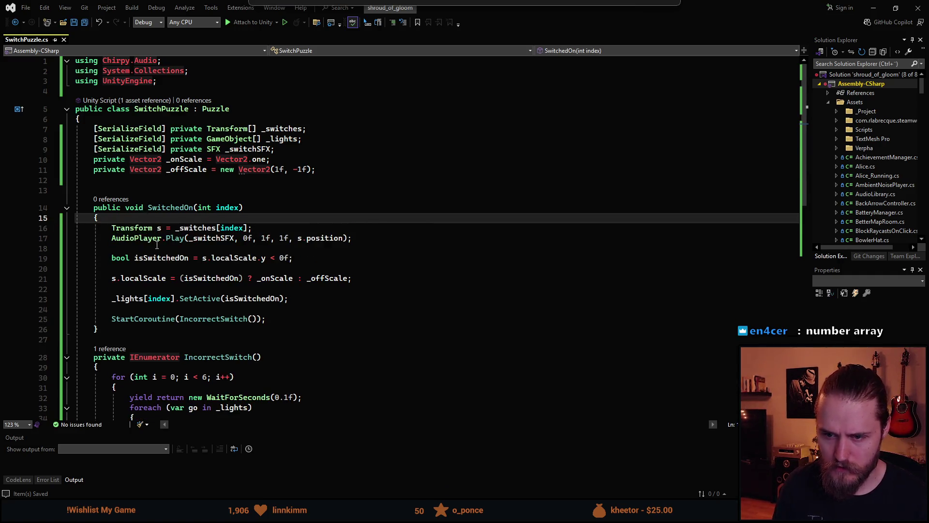
scroll(150, 215, down, 2)
scroll(163, 206, up, 1)
Step: Add 'if (IsSolved) { return; }' at the top of SwitchedOn, save, and add a blank line
text(i)
key(Return)
text(if (IsS)
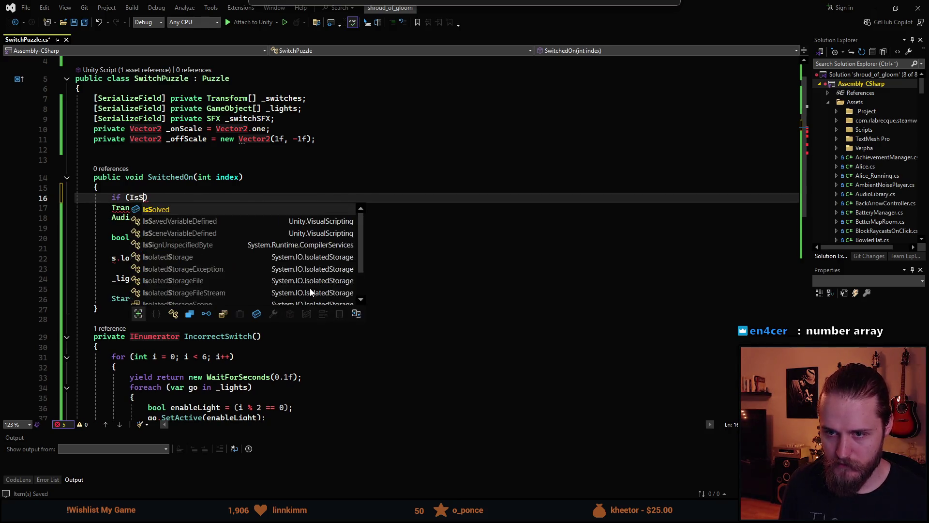
key(Tab)
text() { return; })
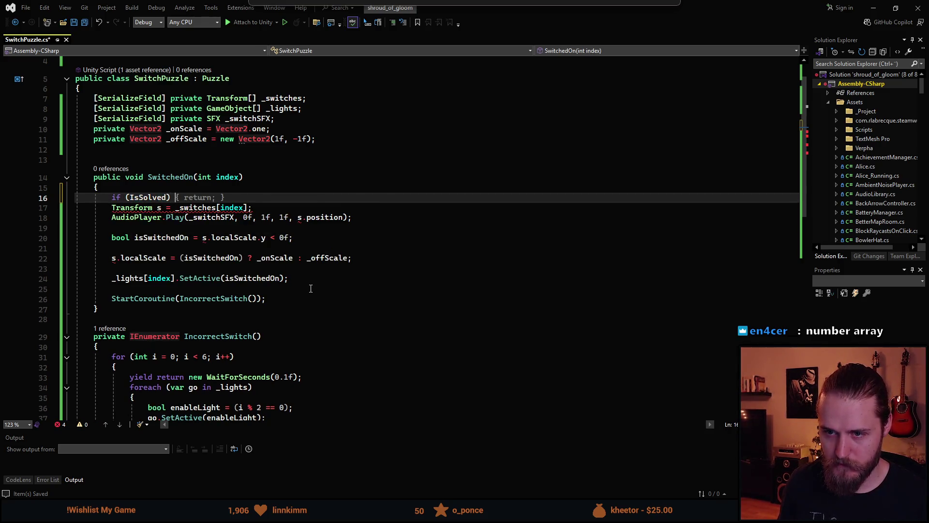
key(ctrl+s)
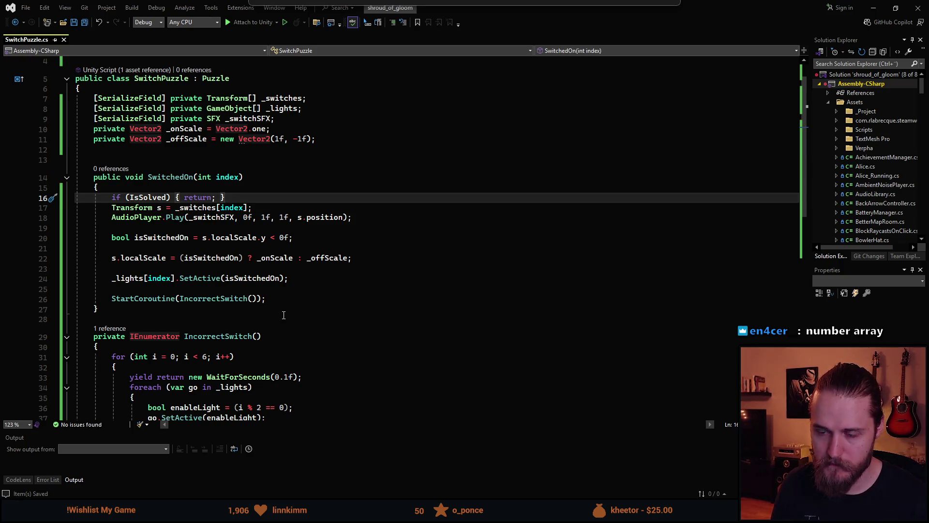
key(Return)
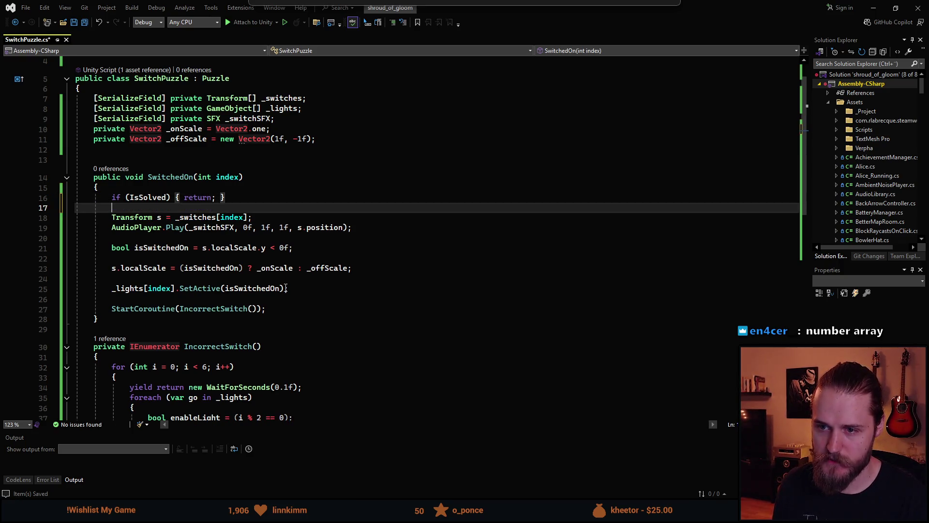
scroll(193, 276, down, 3)
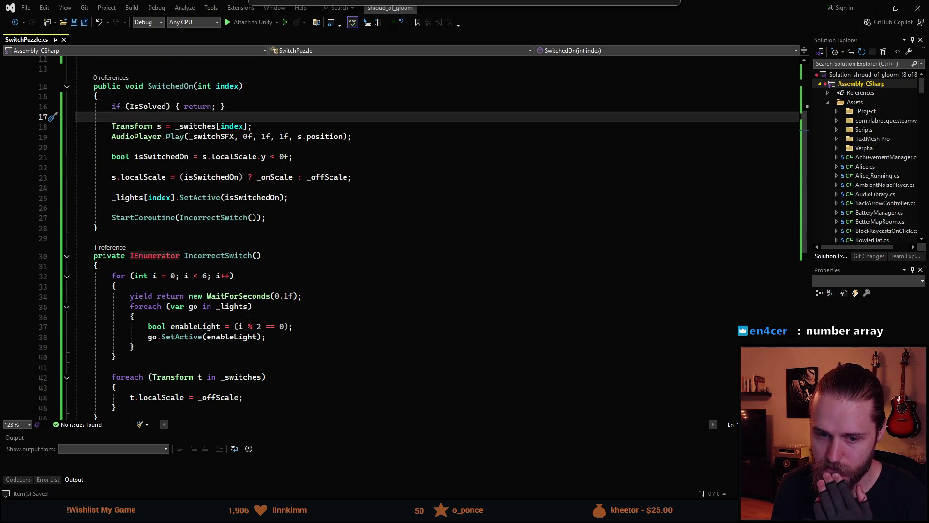
Step: Insert blank lines after the _offScale field declaration in SwitchPuzzle.cs
scroll(248, 319, up, 2)
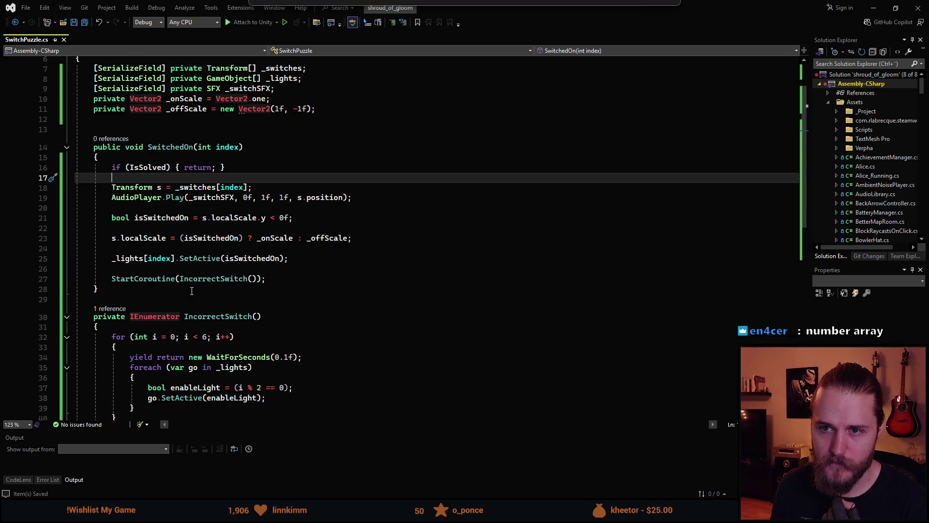
scroll(192, 291, up, 2)
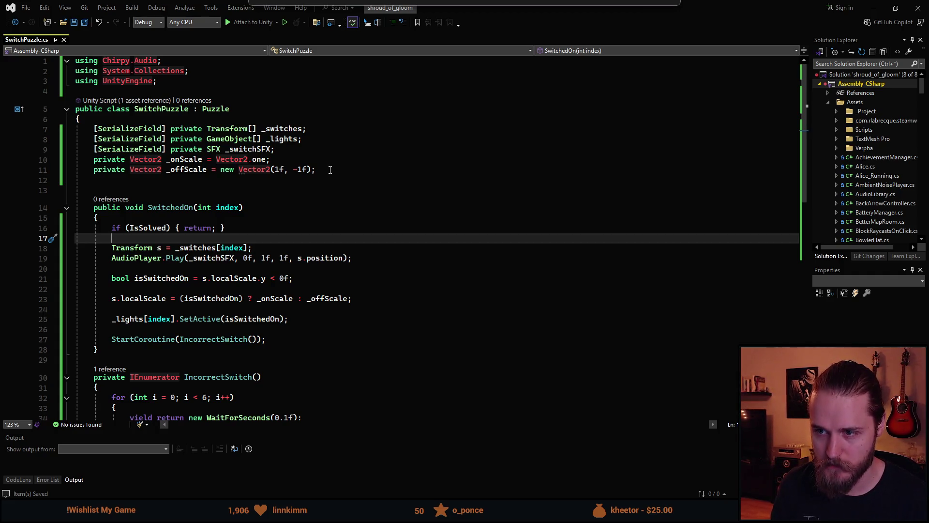
click(330, 170)
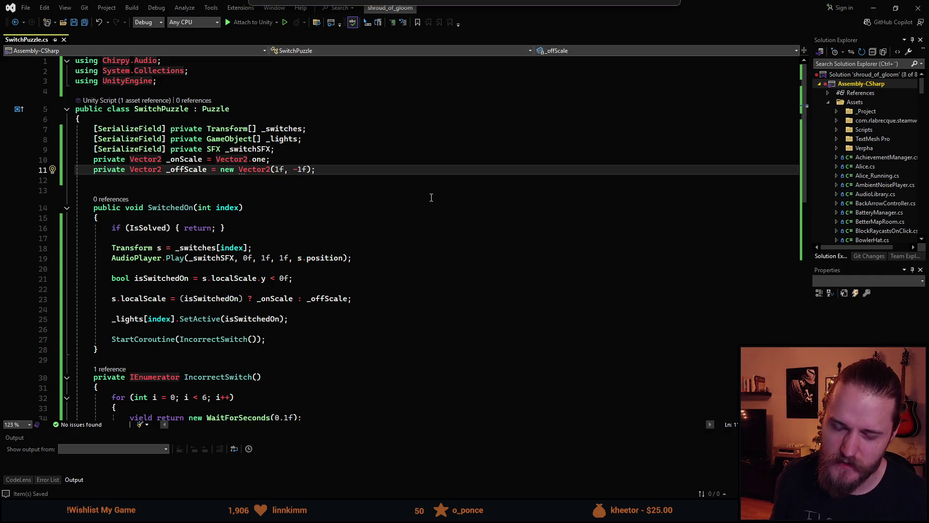
key(Return)
key(Return)
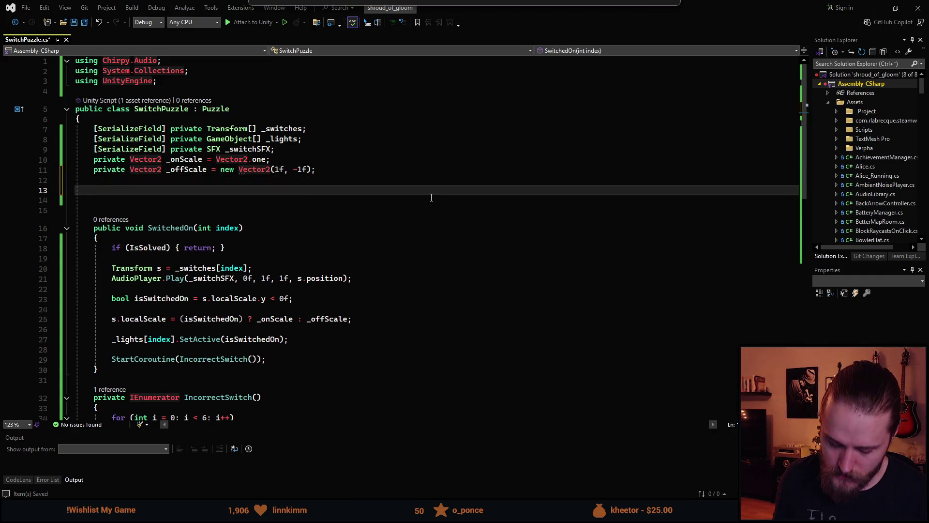
Step: Declare private List<int> _correctOrder as a new List<int> passed 0, 1, 2, 3, 4
text(private )
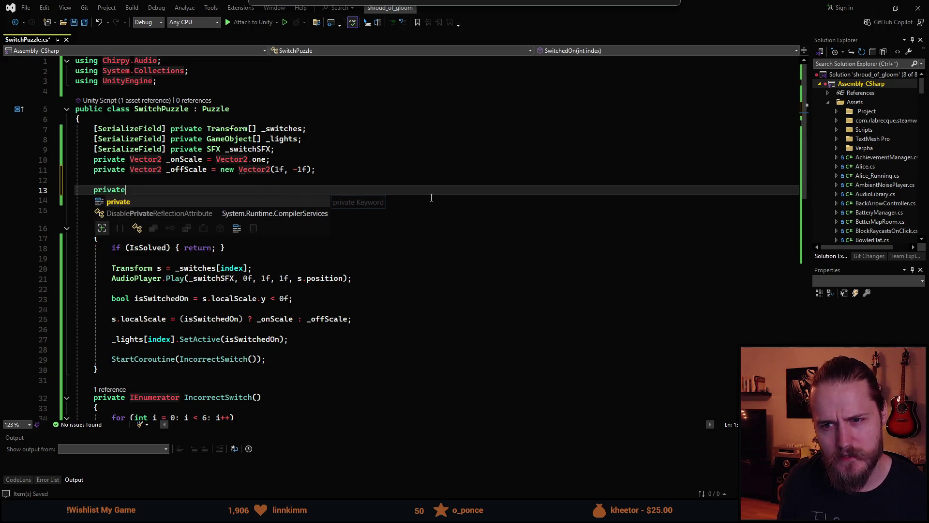
text(List)
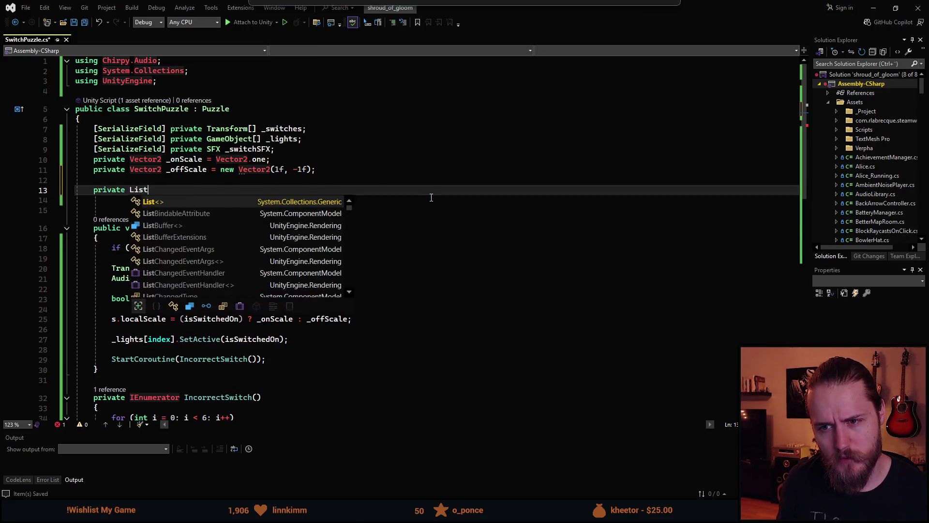
text(<Int> )
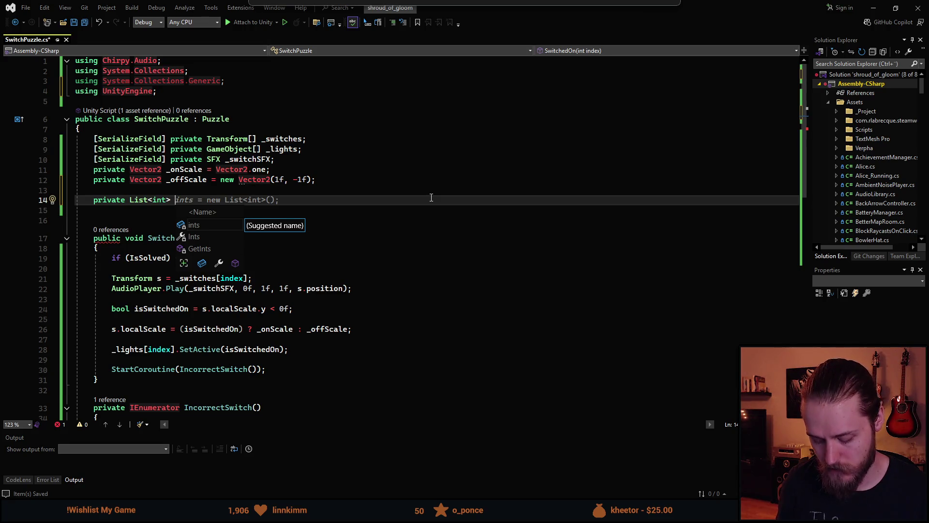
text(_correct)
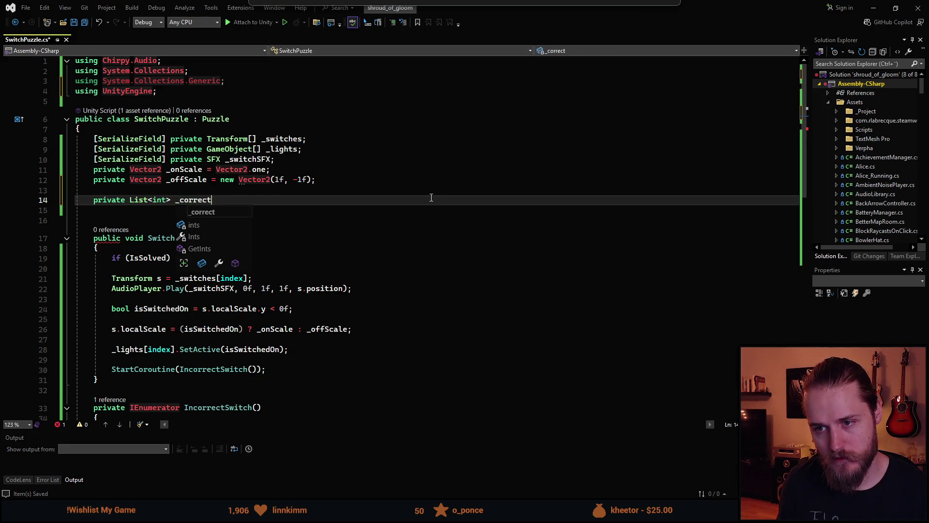
text(Order)
key(Tab)
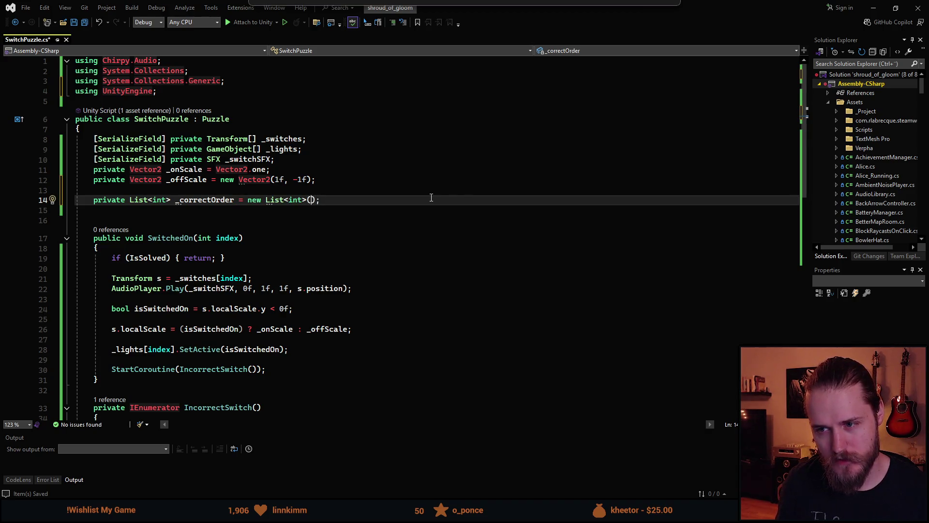
text(0, 1, )
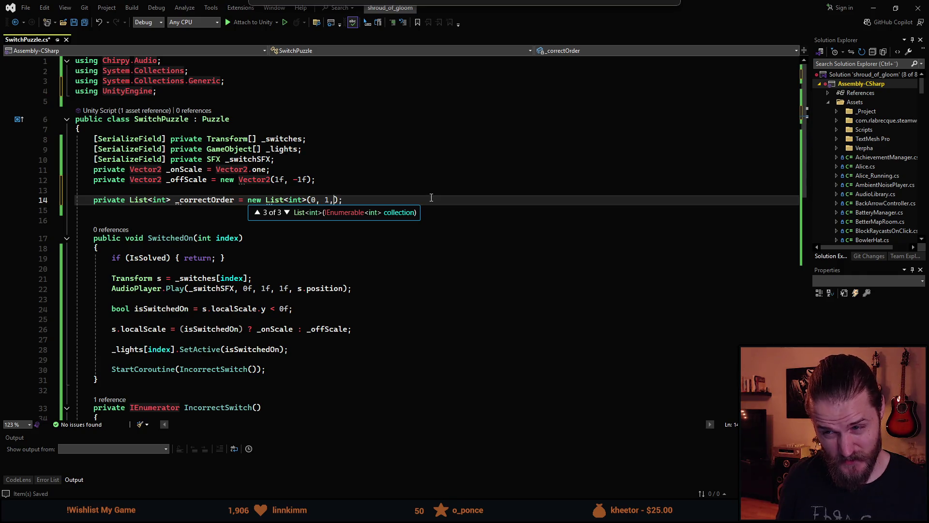
text(2, 3, 4)
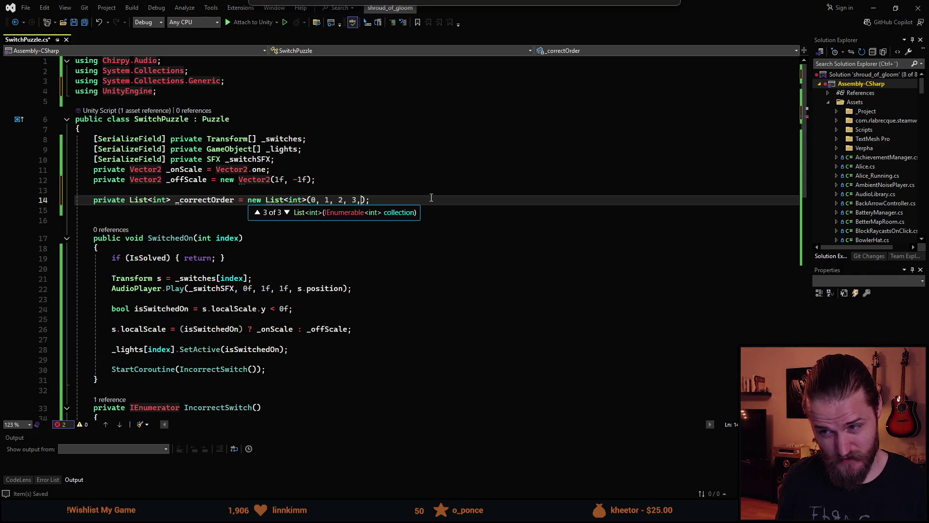
key(Escape)
key(Down)
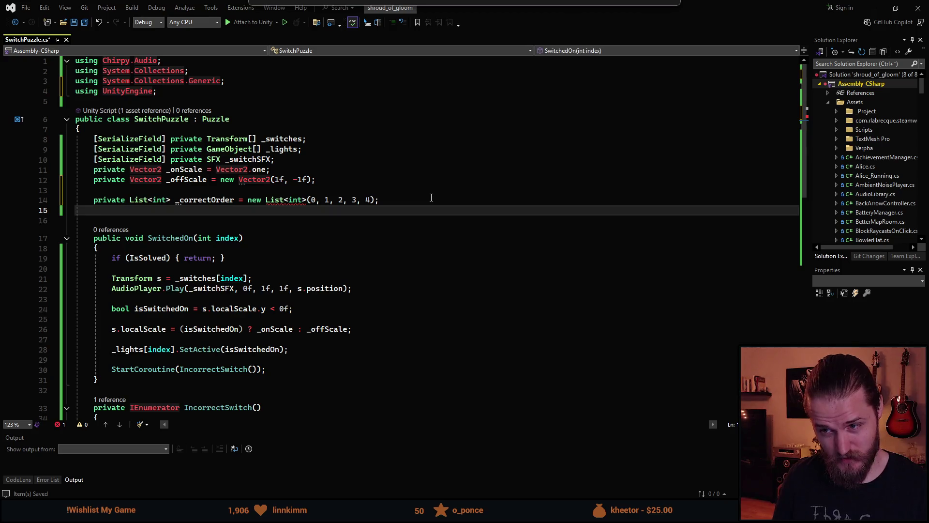
key(Up)
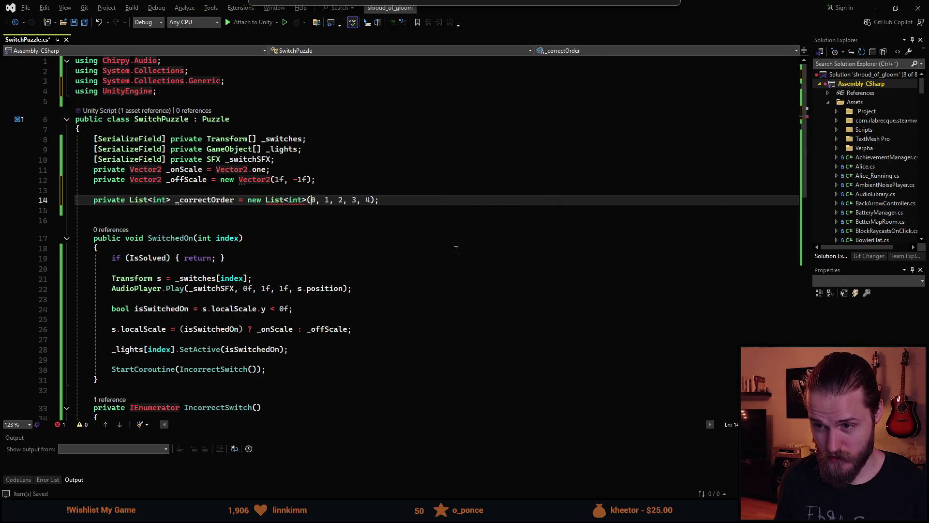
Step: Try wrapping the numbers in braces, undoing the misplaced opening brace
key(shift+Right)
key(shift+Right)
key(shift+Right)
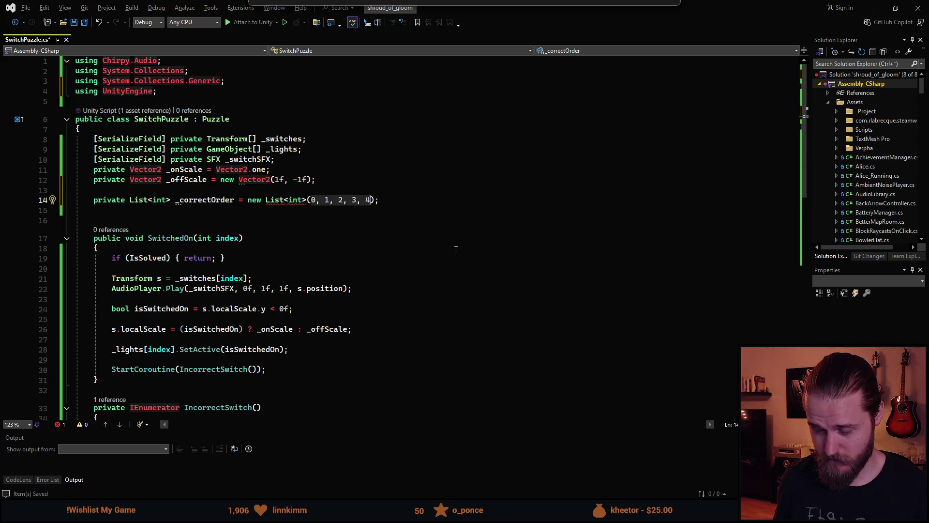
key(Right)
text(})
key(Left)
key(Left)
key(Left)
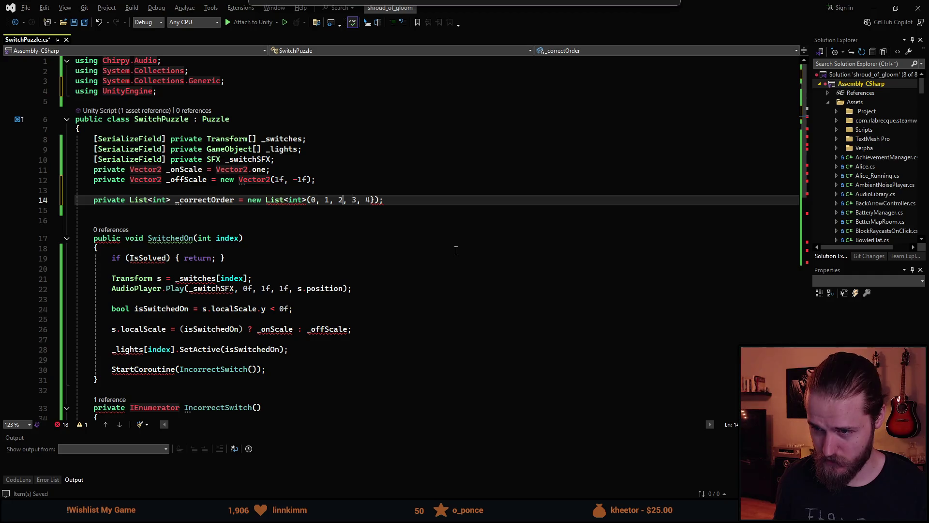
text({)
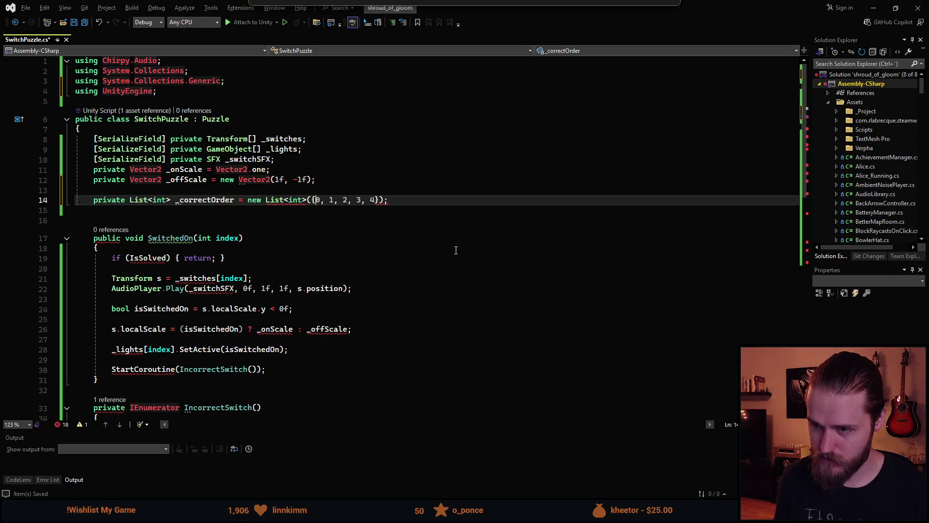
key(Right)
key(Right)
key(Right)
key(ctrl+z)
key(Right)
key(Right)
key(Right)
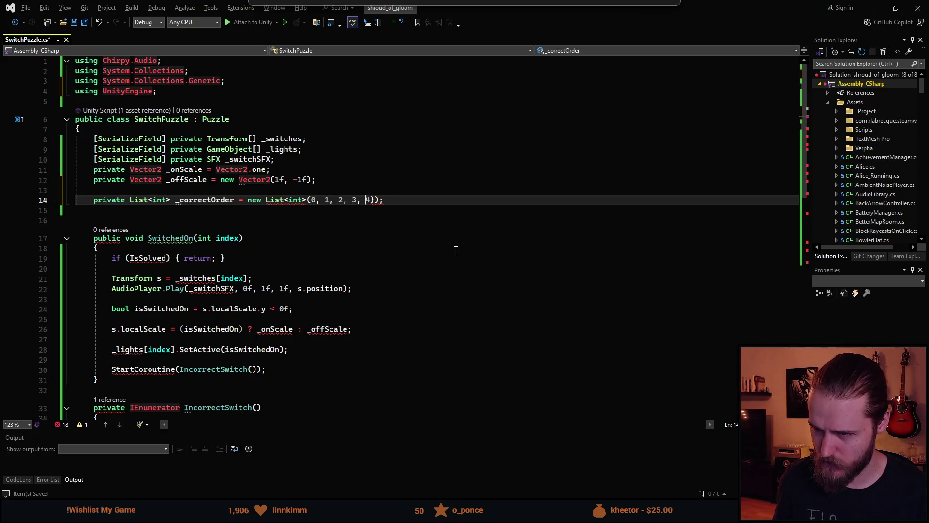
Step: Rewrite the field's value as the collection initializer { 0, 1, 2, 3, 4 }
key(Right)
key(Right)
key(BackSpace)
key(BackSpace)
key(BackSpace)
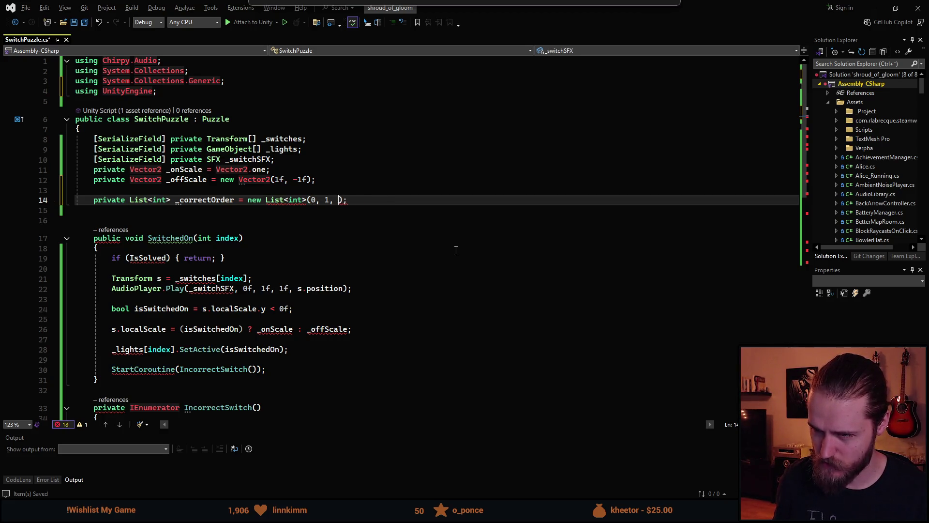
key(BackSpace)
key(BackSpace)
key(BackSpace)
key(Right)
text({ 0, 1, 2, 3, 4)
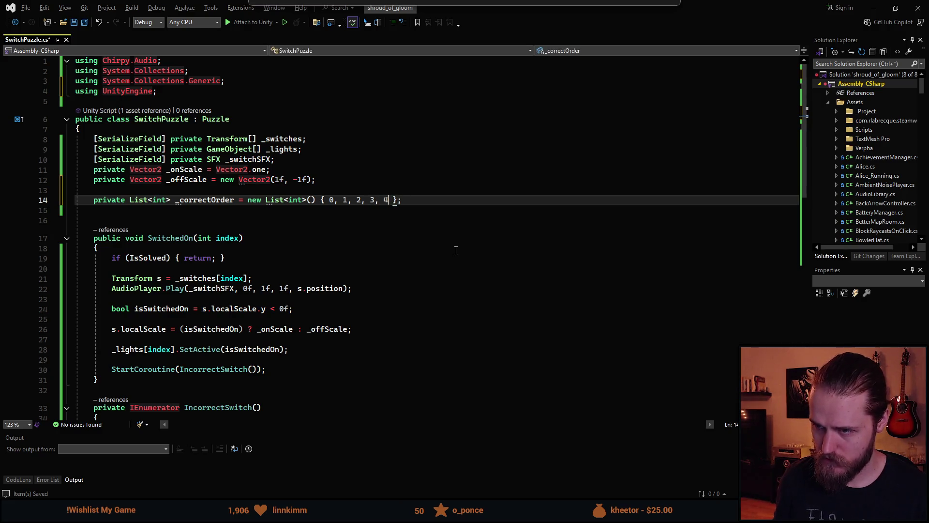
key(Down)
key(Down)
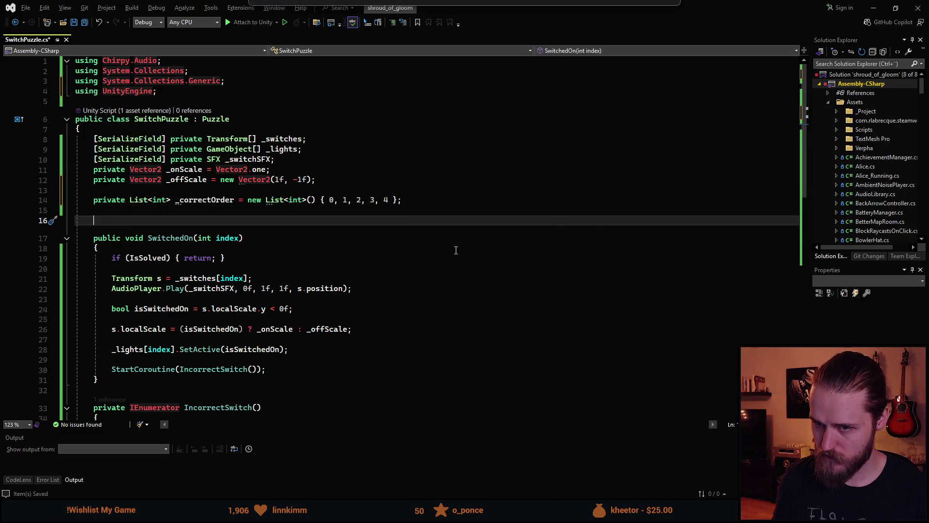
mouse_move(272, 201)
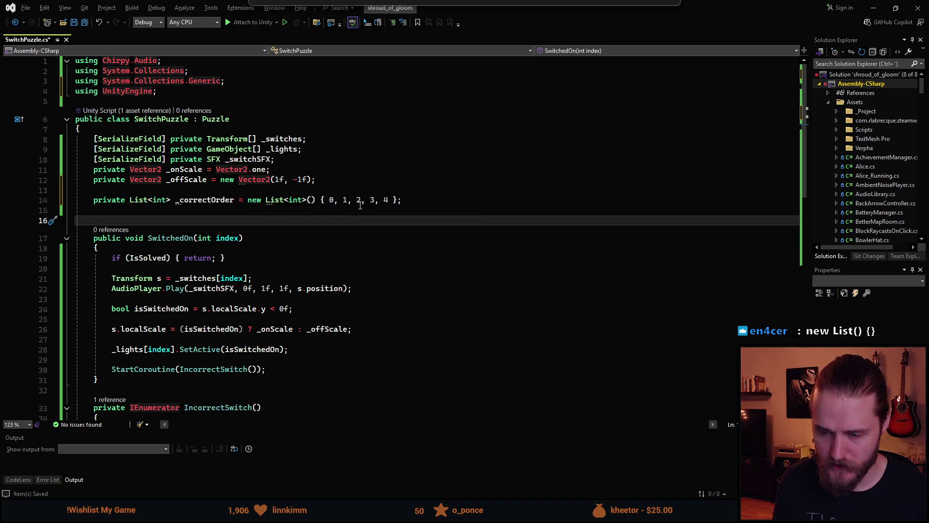
Step: Save, then change the first two _correctOrder values to 1 and 3
key(ctrl+s)
click(416, 201)
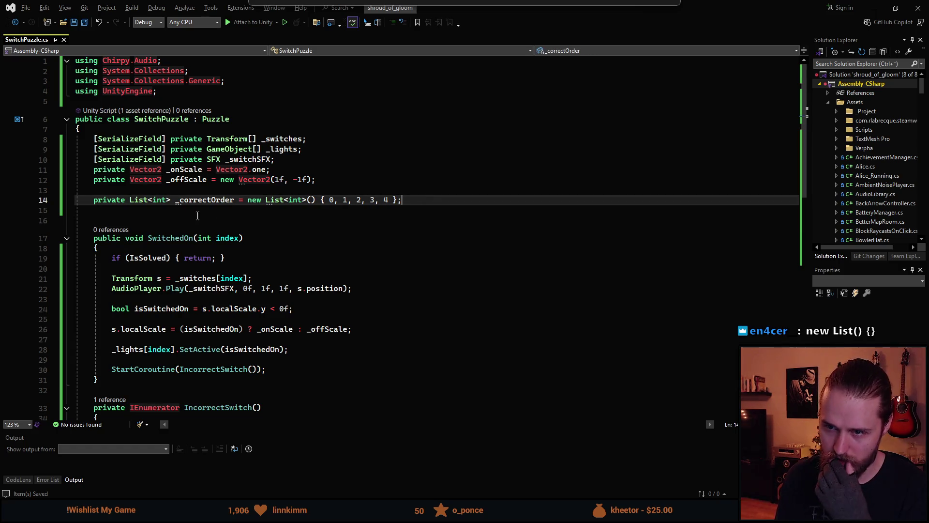
click(336, 202)
key(BackSpace)
text(1)
key(Right)
key(Right)
key(Right)
key(BackSpace)
text(3)
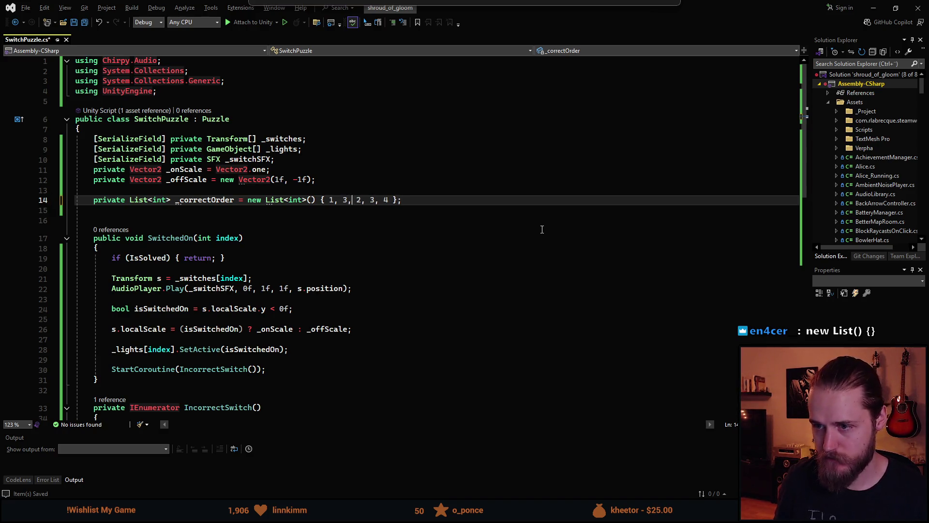
Step: Replace the last values to finish { 1, 3, 2, 4, 0 } and save the script
key(Right)
key(Right)
key(Right)
key(BackSpace)
text(5)
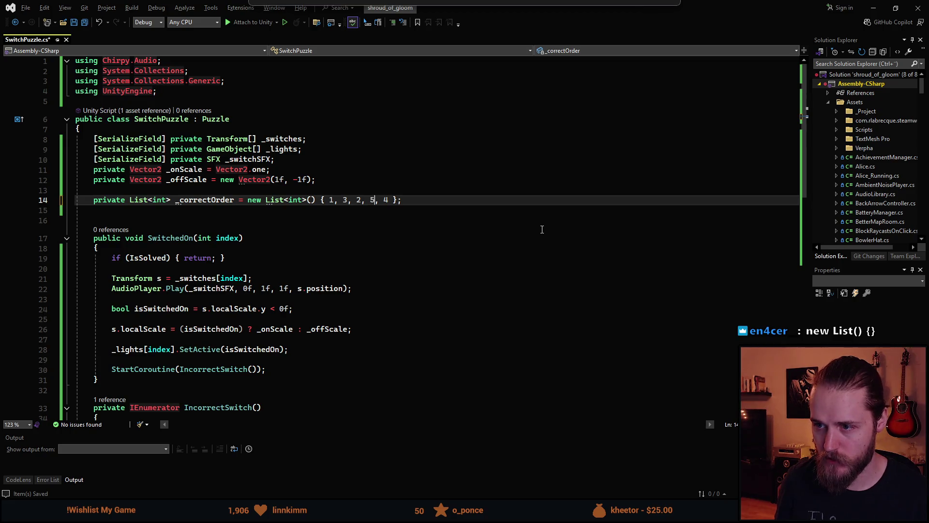
key(Right)
key(Right)
key(BackSpace)
text(0)
key(ctrl+s)
scroll(277, 238, down, 2)
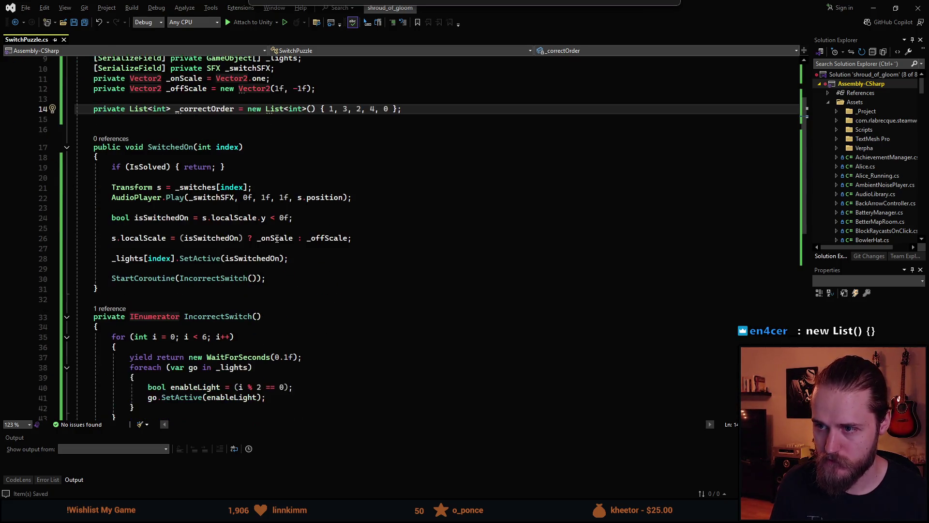
scroll(262, 232, up, 1)
scroll(248, 227, down, 1)
scroll(248, 226, down, 4)
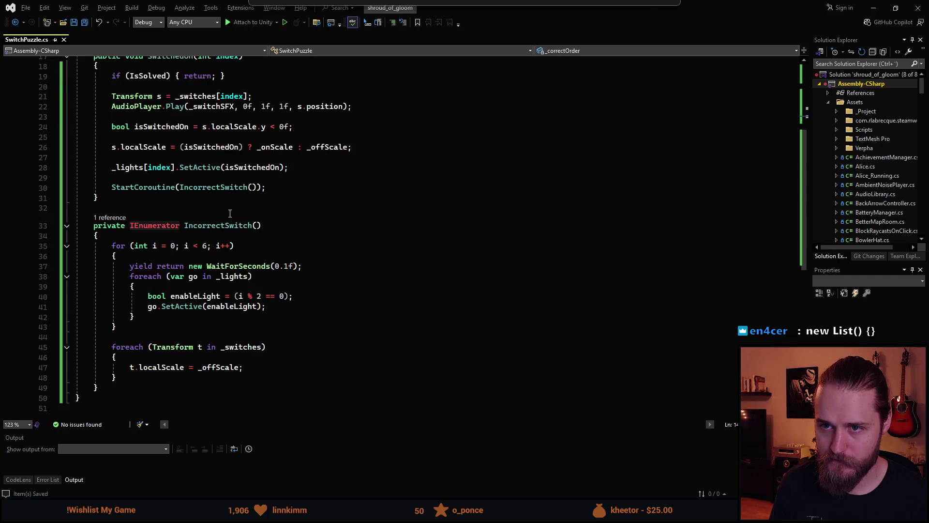
scroll(192, 243, down, 1)
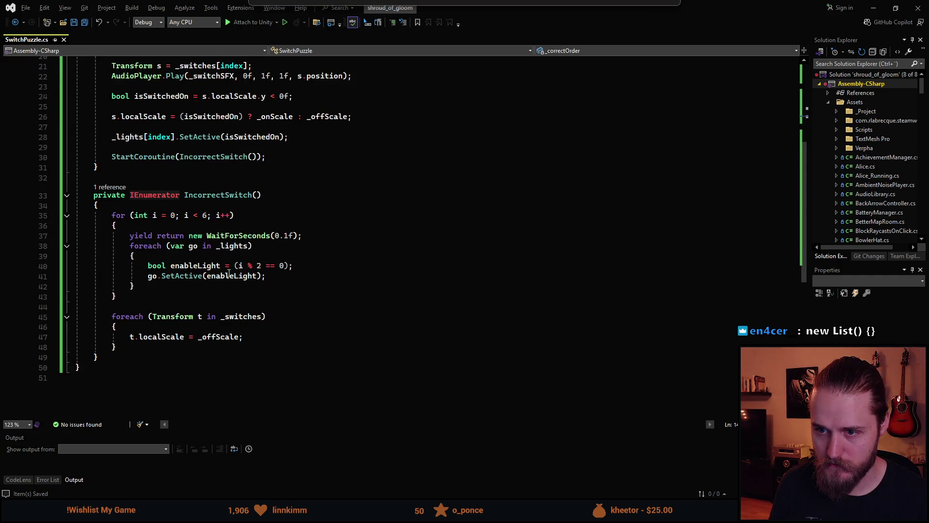
scroll(203, 300, down, 2)
scroll(140, 217, up, 3)
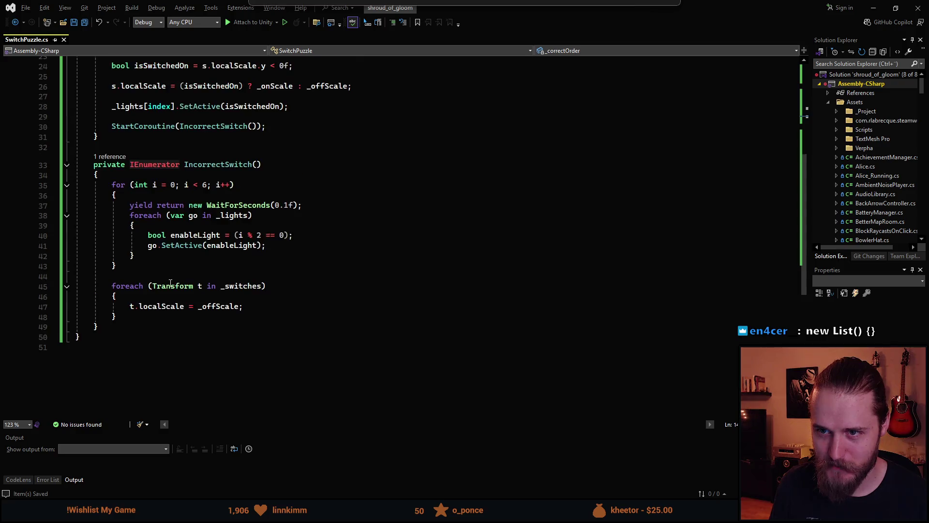
scroll(145, 286, down, 2)
scroll(145, 286, up, 2)
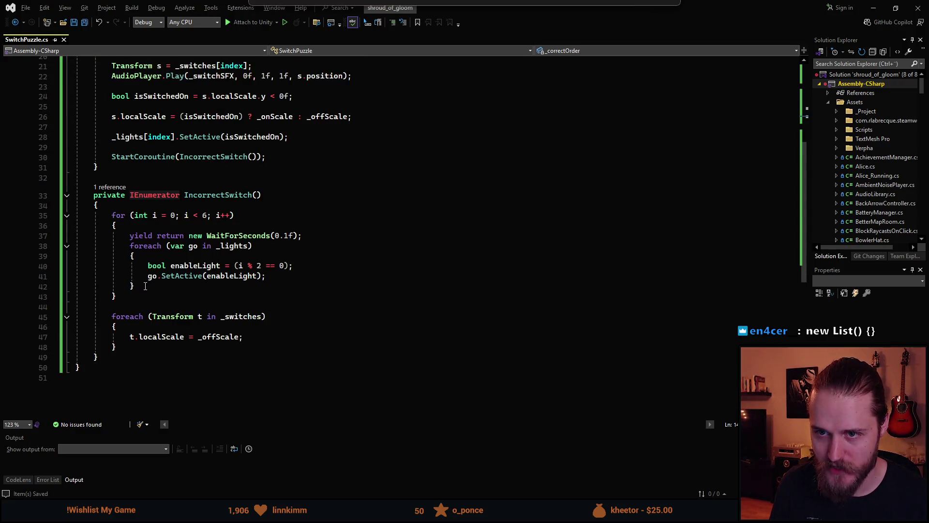
scroll(180, 212, up, 1)
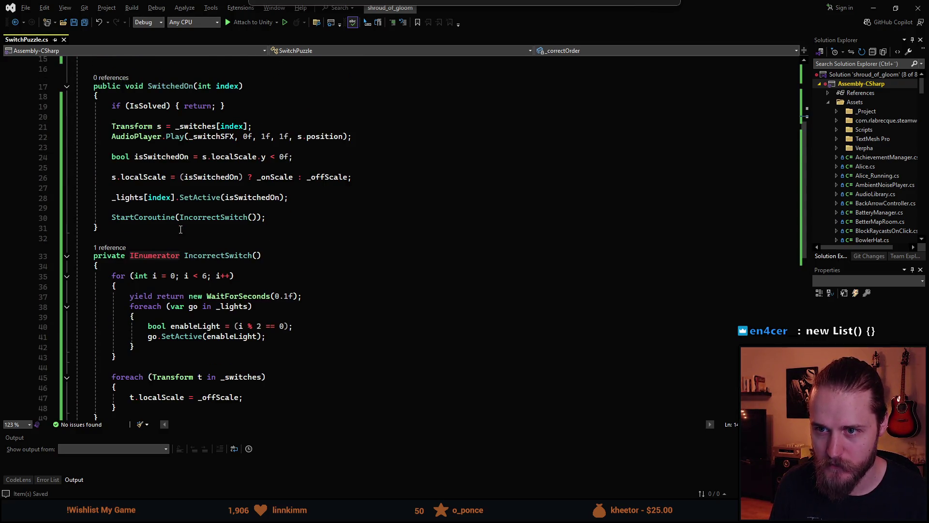
scroll(181, 229, down, 2)
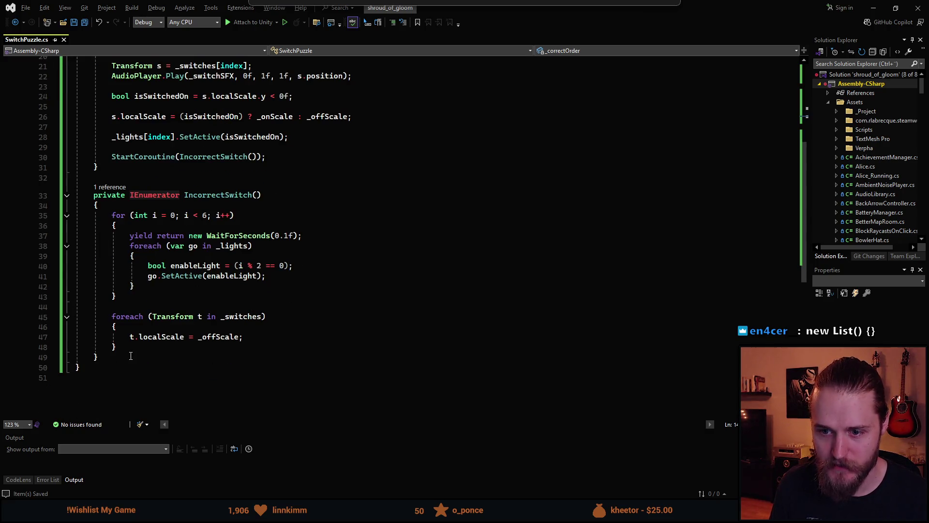
scroll(140, 351, up, 1)
scroll(146, 348, down, 1)
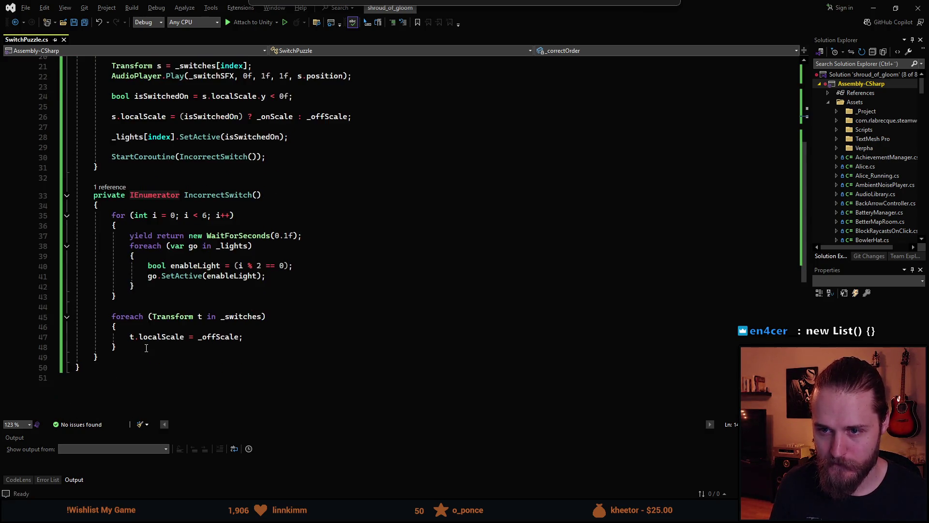
click(115, 358)
key(Return)
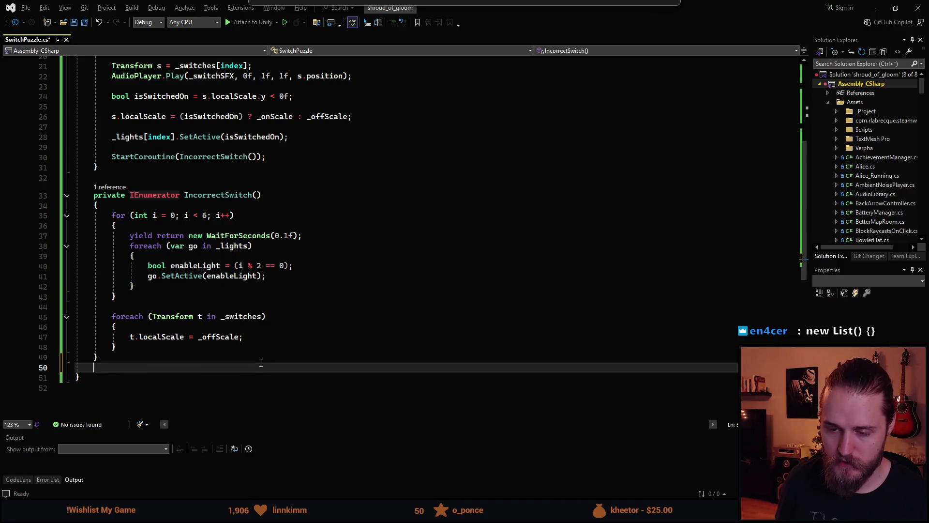
key(BackSpace)
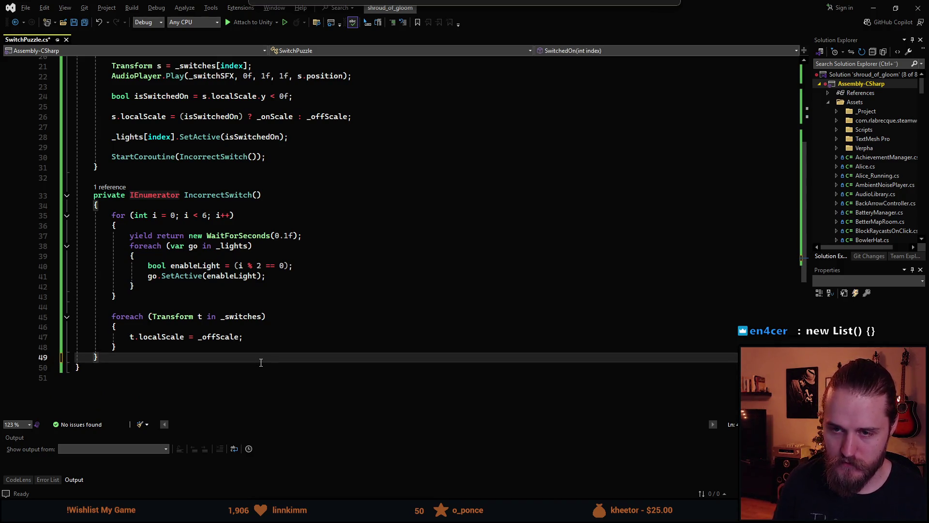
scroll(194, 266, up, 2)
scroll(193, 266, up, 2)
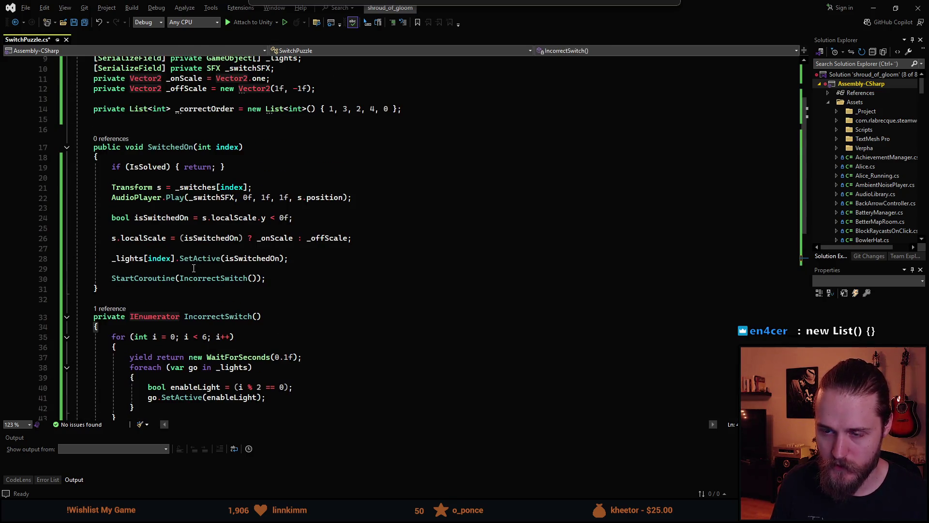
scroll(194, 268, down, 1)
scroll(188, 268, up, 1)
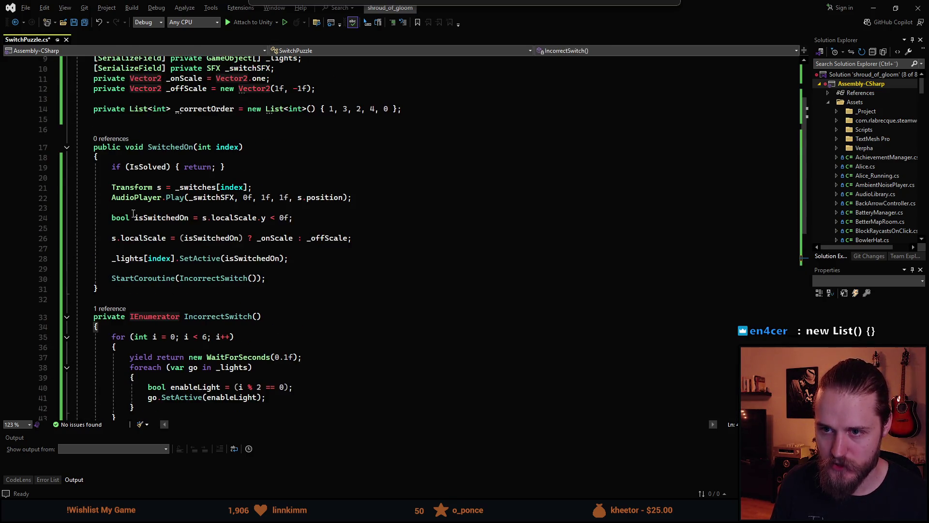
scroll(133, 214, up, 1)
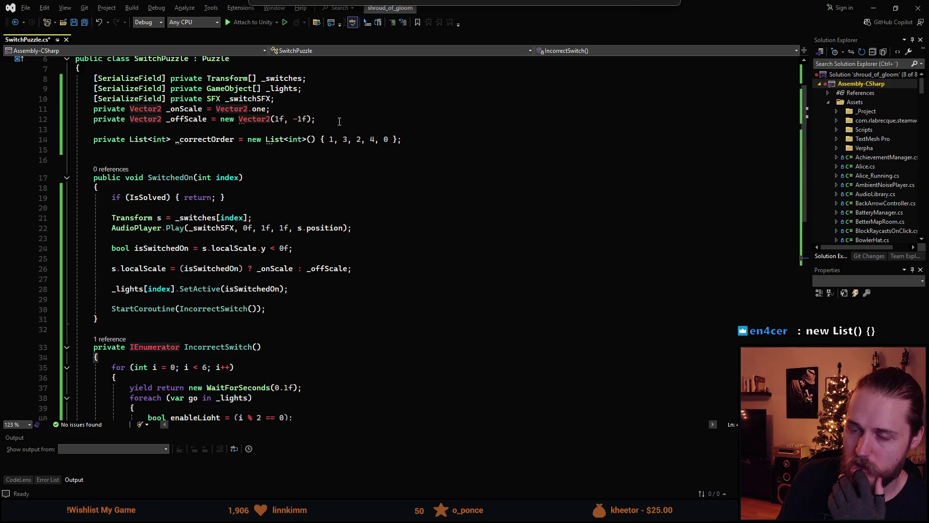
click(287, 90)
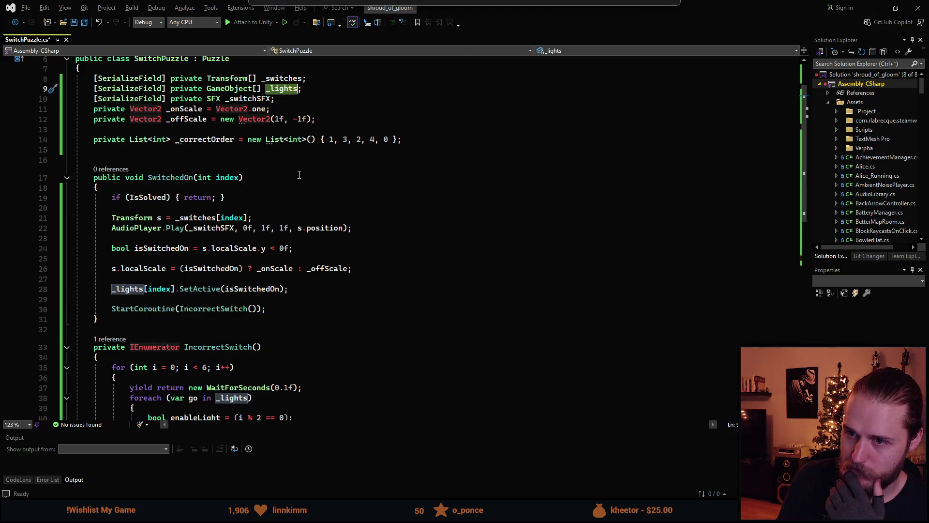
scroll(299, 175, down, 2)
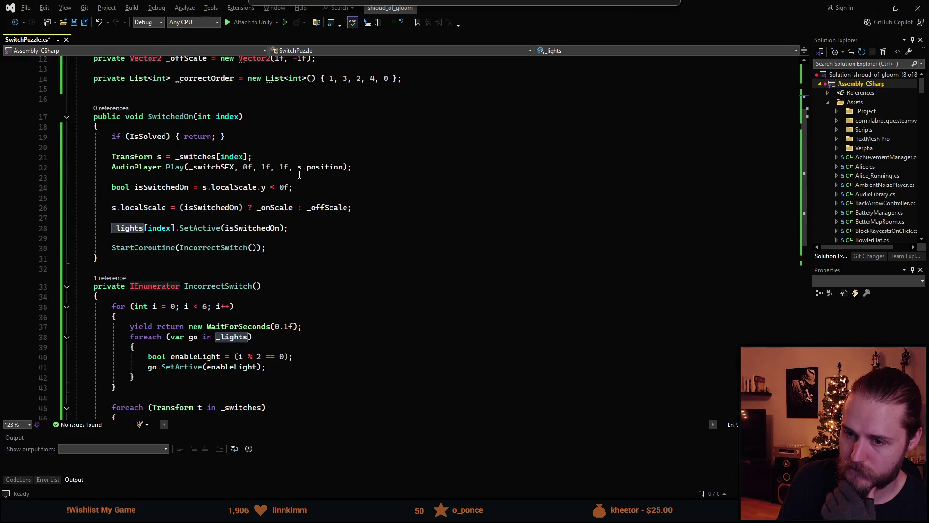
scroll(299, 175, up, 3)
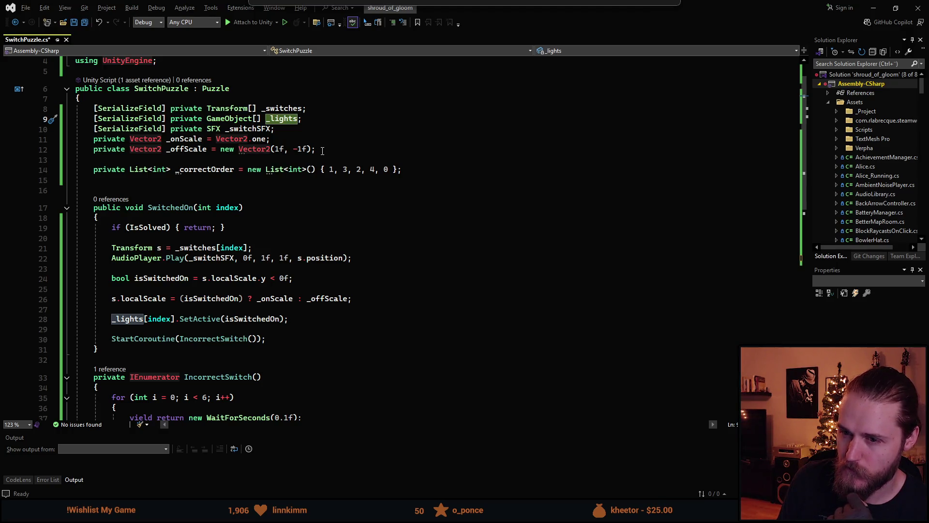
scroll(322, 151, down, 1)
scroll(321, 154, up, 1)
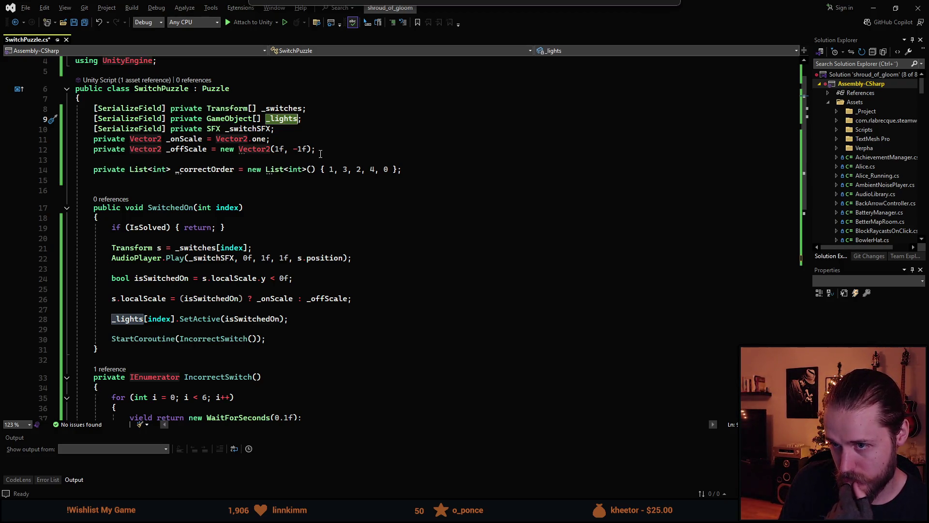
scroll(321, 154, down, 5)
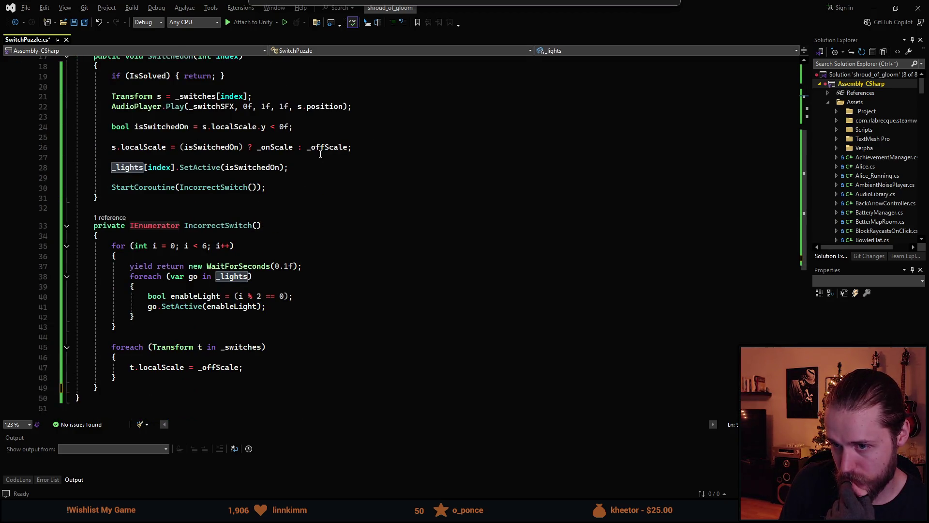
scroll(320, 154, up, 3)
scroll(320, 154, up, 3)
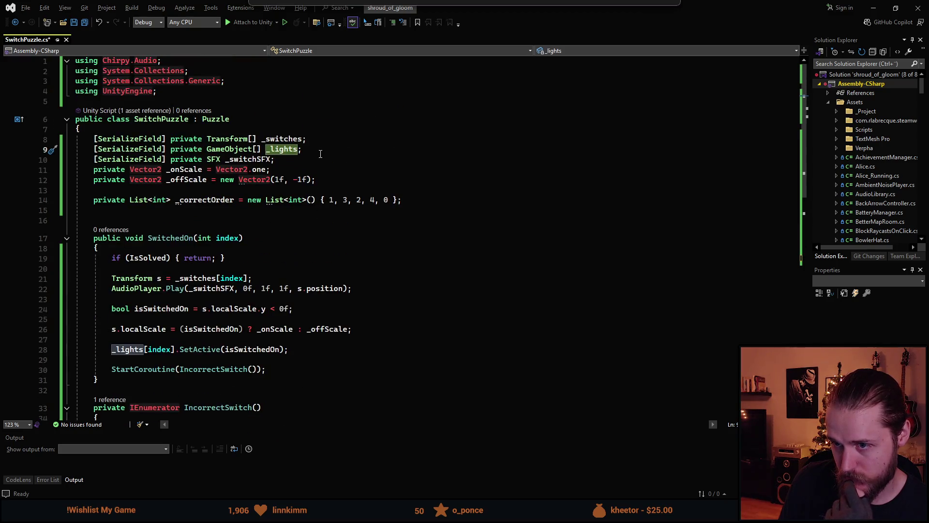
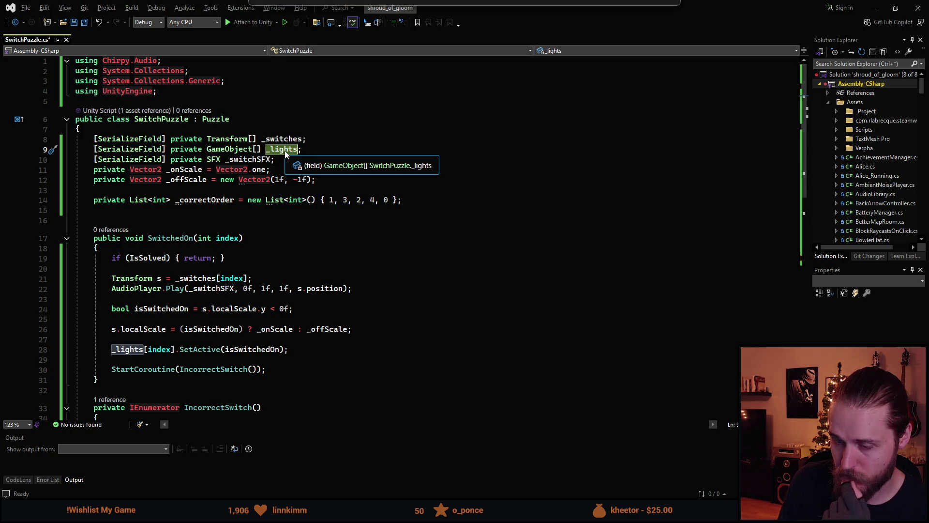
Step: Review the SwitchedOn method and the _offScale line in SwitchPuzzle.cs
scroll(204, 311, down, 1)
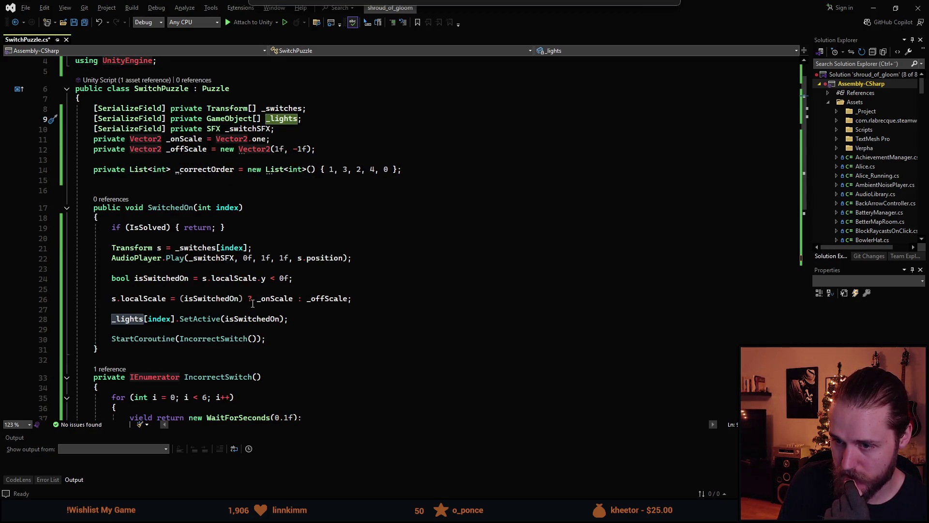
scroll(253, 303, down, 1)
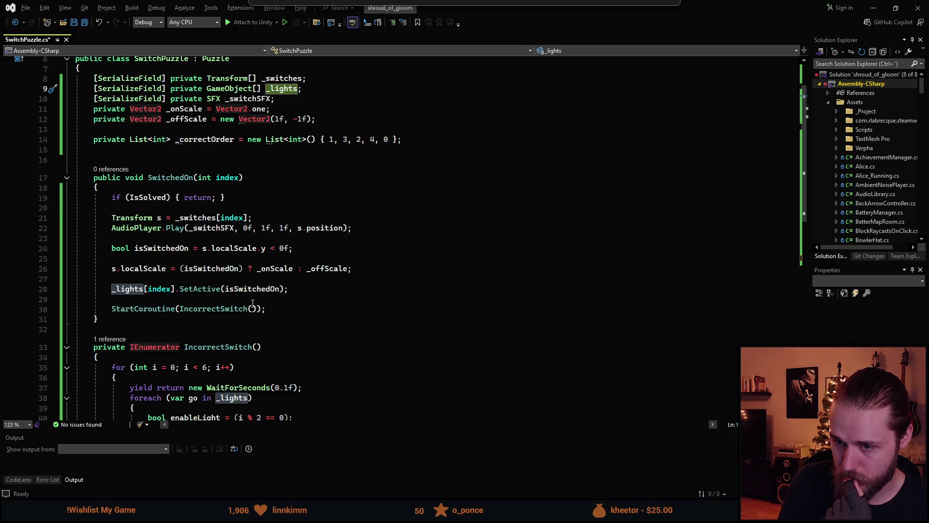
click(216, 279)
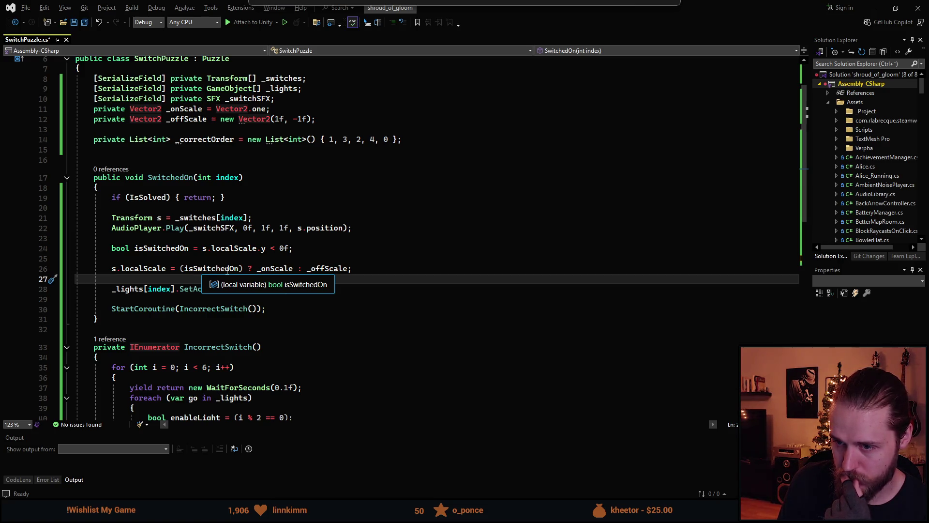
scroll(250, 215, up, 2)
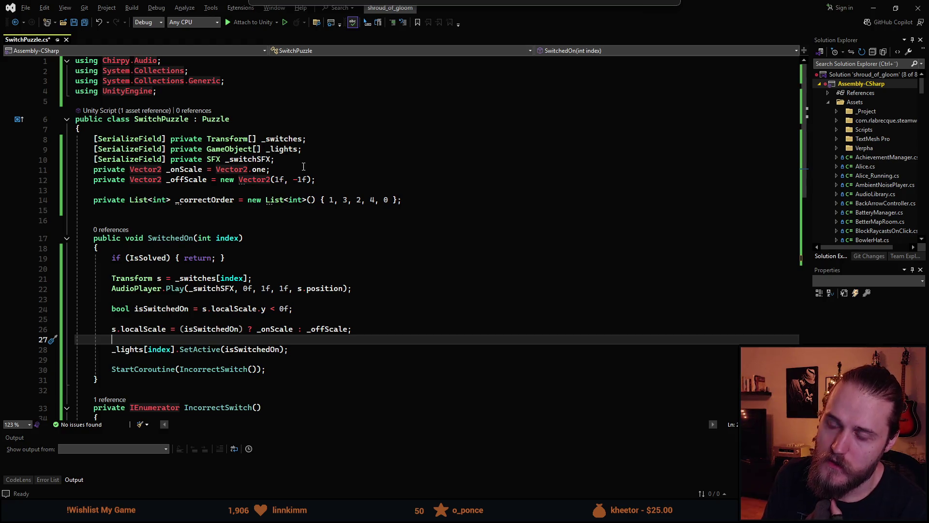
click(328, 181)
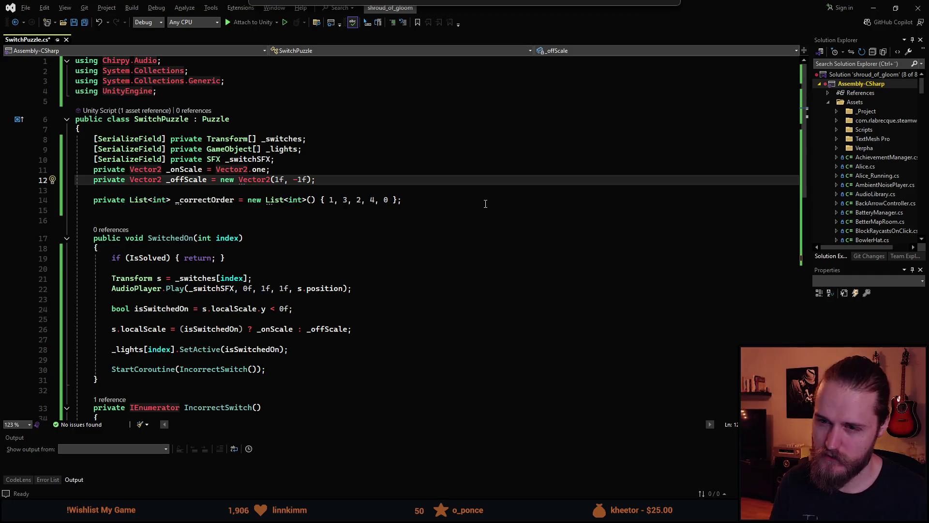
scroll(332, 261, down, 10)
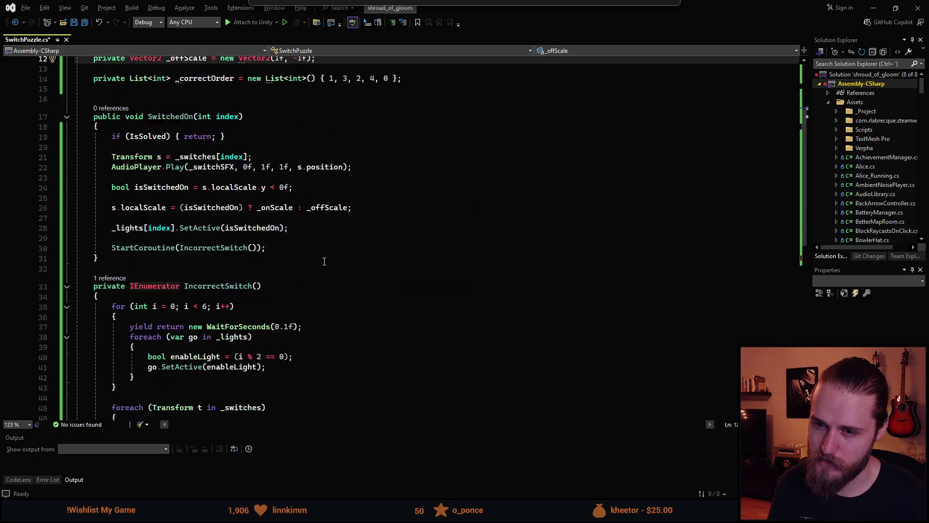
scroll(123, 334, up, 2)
Step: Declare 'private int GetAmountSwitchedOn()' with an empty body below IncorrectSwitch
click(123, 329)
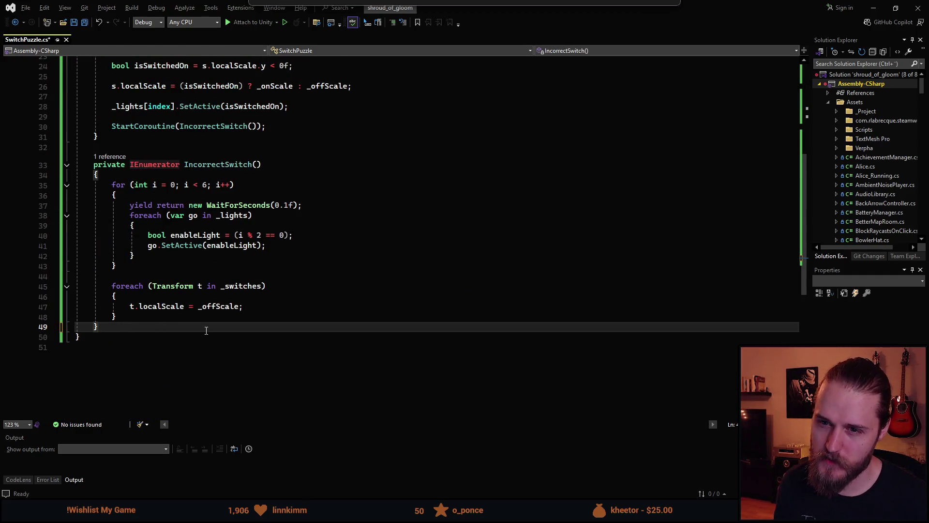
key(Return)
key(Return)
text(private )
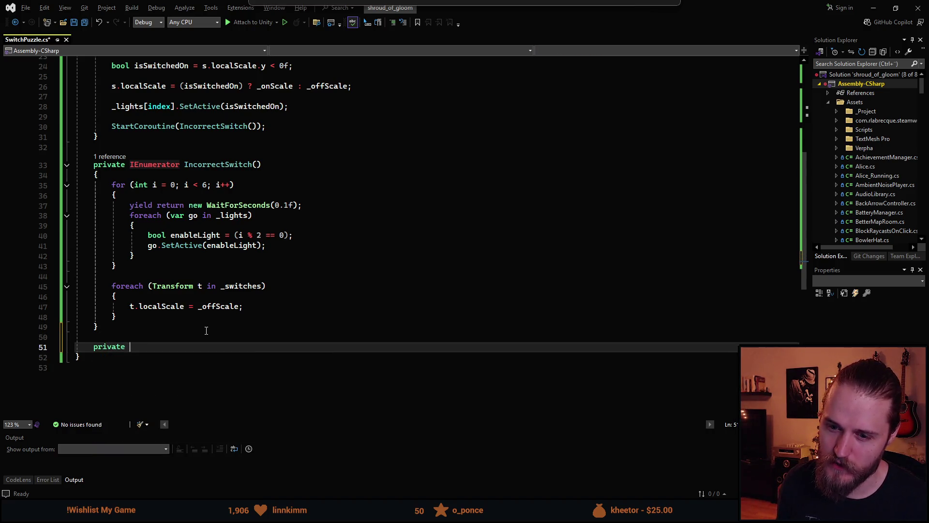
text(int ()
key(Left)
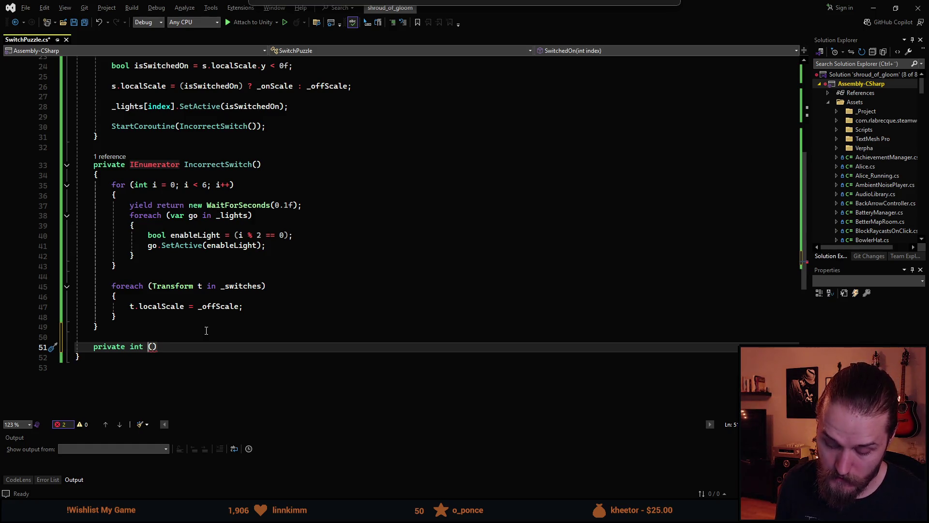
text(Amou)
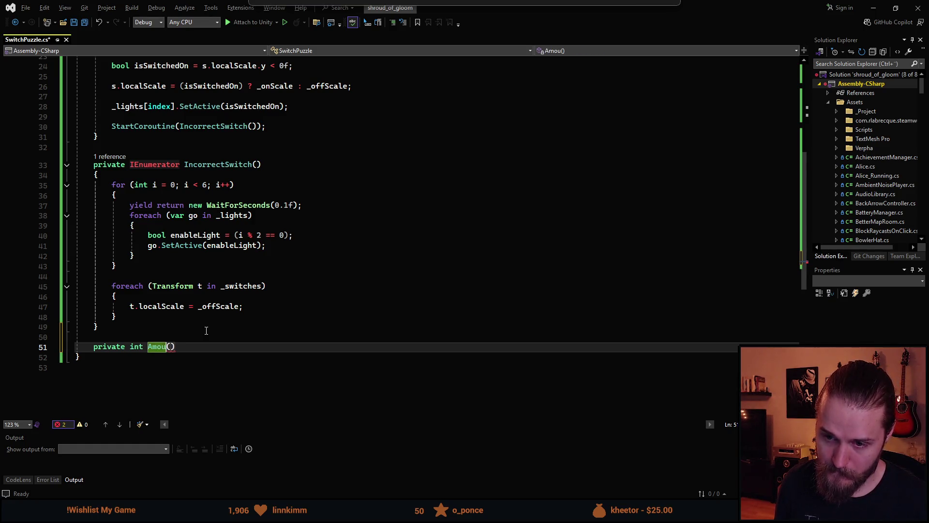
key(BackSpace)
key(BackSpace)
key(BackSpace)
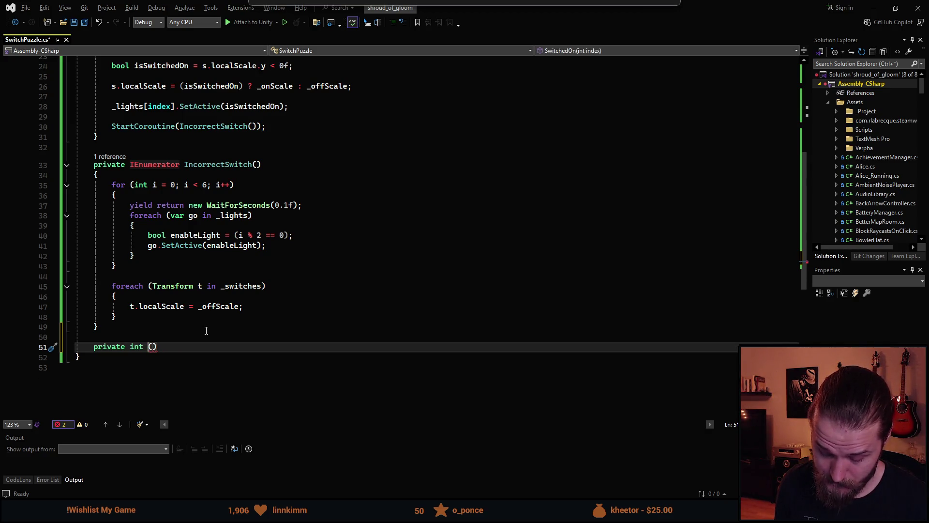
text(Get)
text(A)
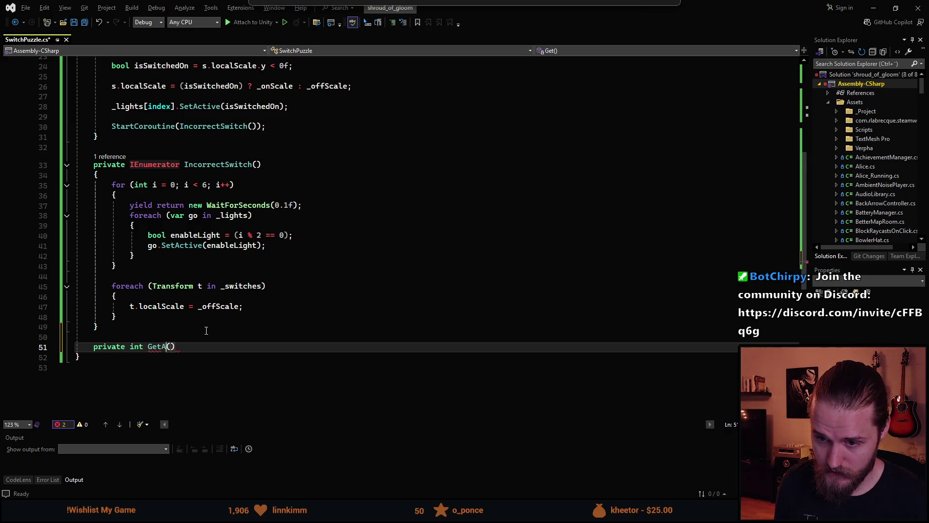
key(BackSpace)
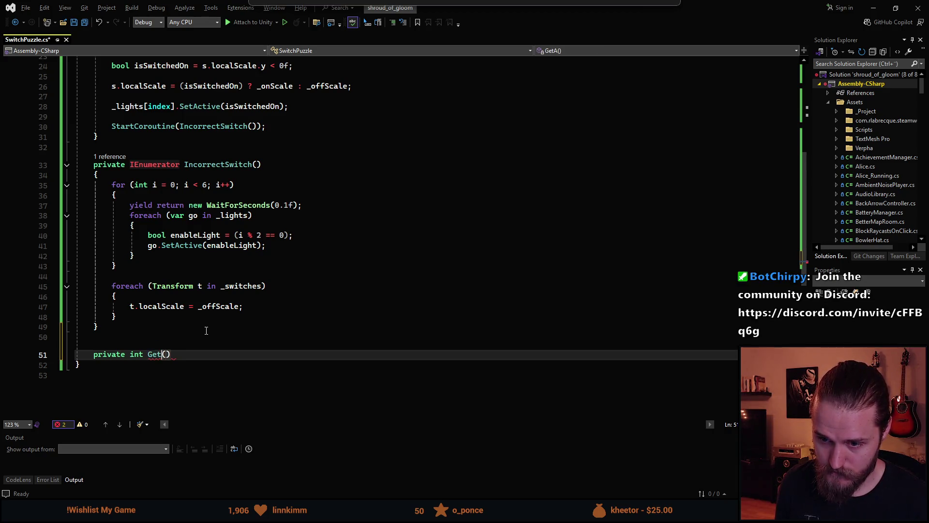
text(Amoun)
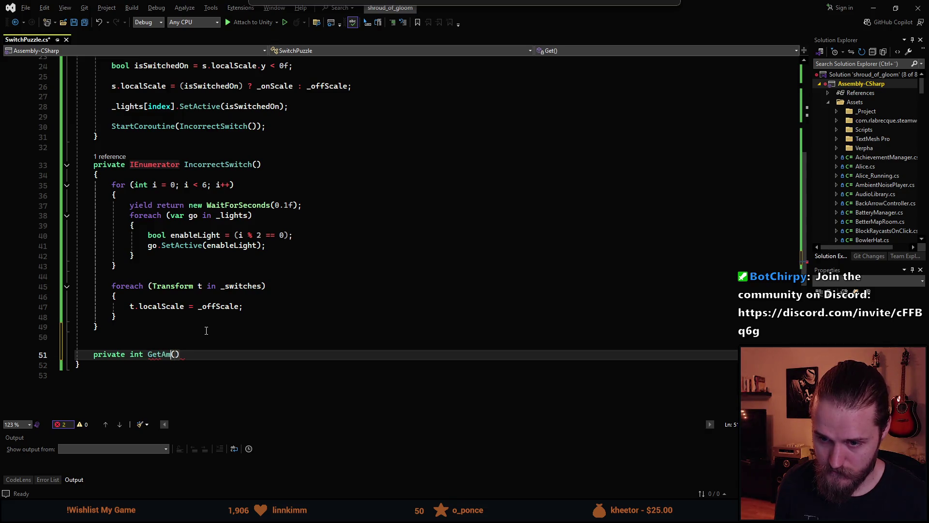
text(tSwitchedOn)
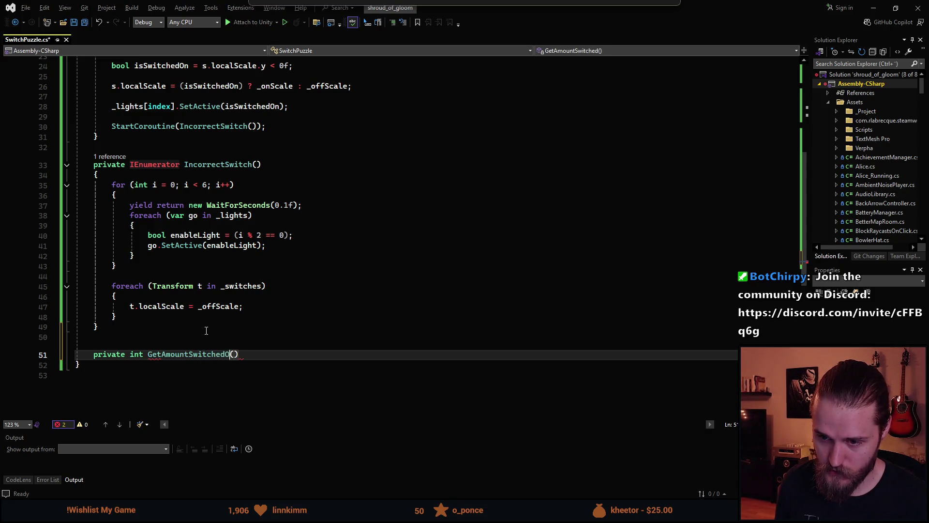
key(End)
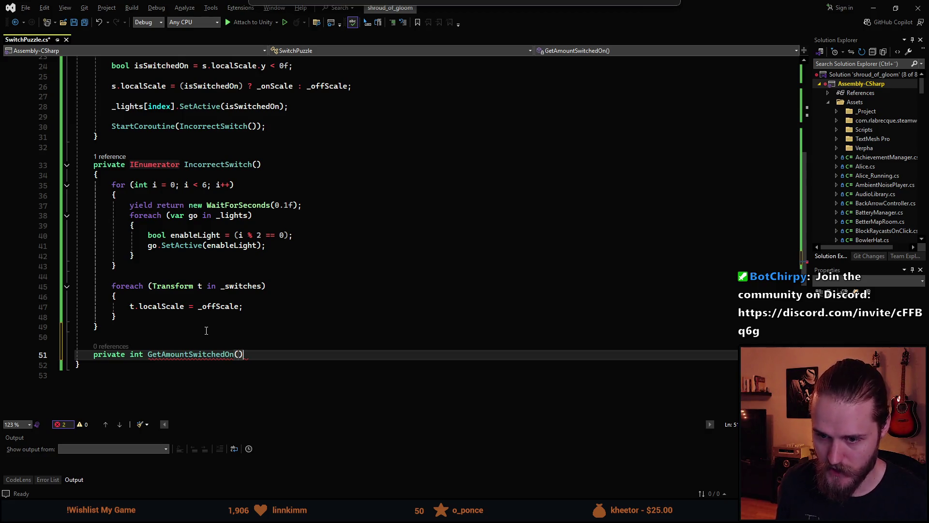
key(Return)
text({)
key(Return)
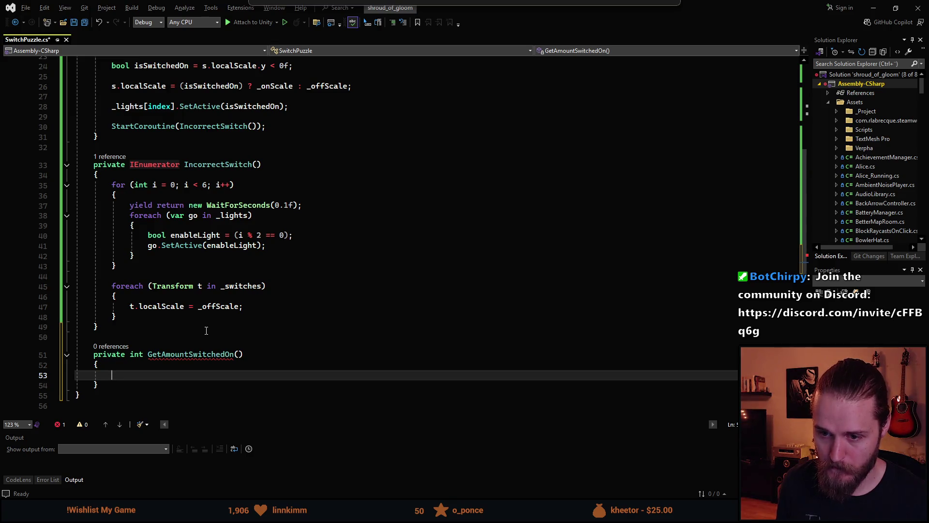
scroll(273, 318, up, 7)
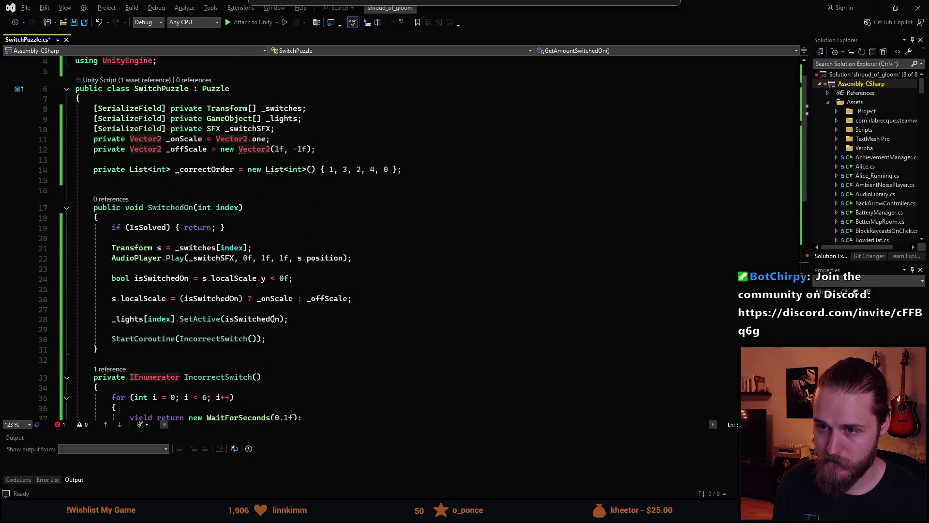
Step: Declare int amount = 0 and add a for loop over _lights.Length, then save
scroll(413, 339, down, 7)
text(int amount = 0;)
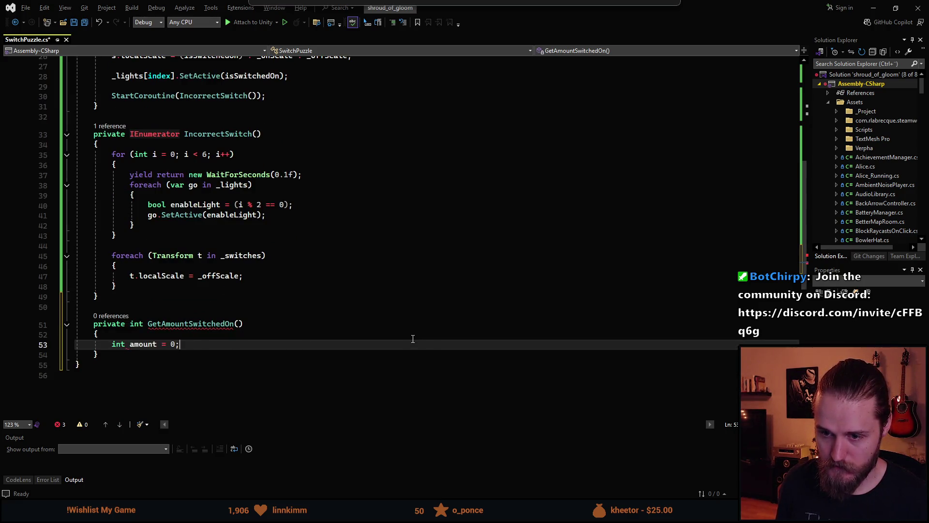
key(Return)
key(Return)
text(for)
key(Tab)
key(Tab)
key(Tab)
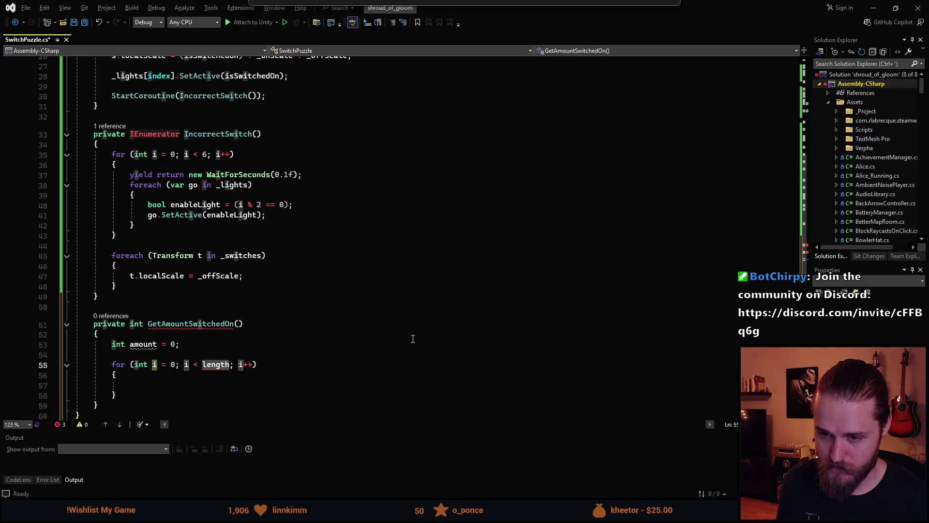
scroll(311, 359, down, 1)
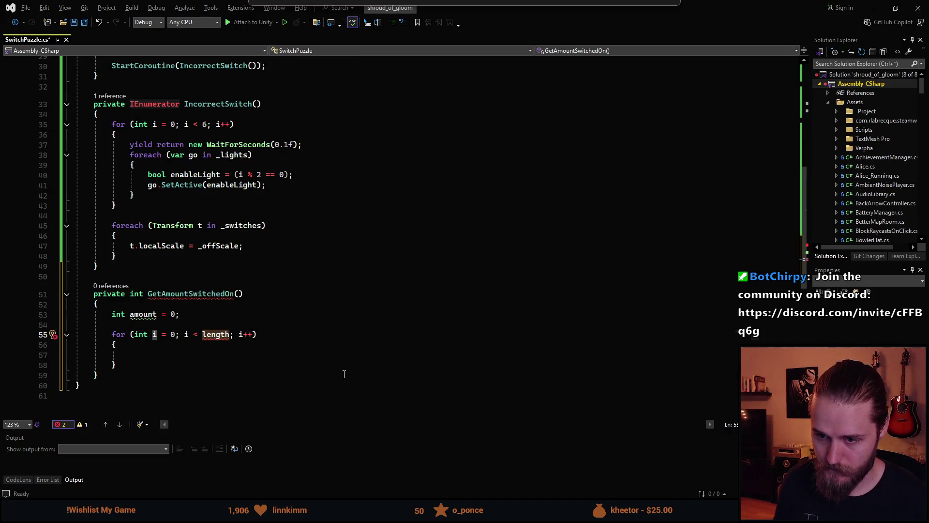
text(_l)
text(i)
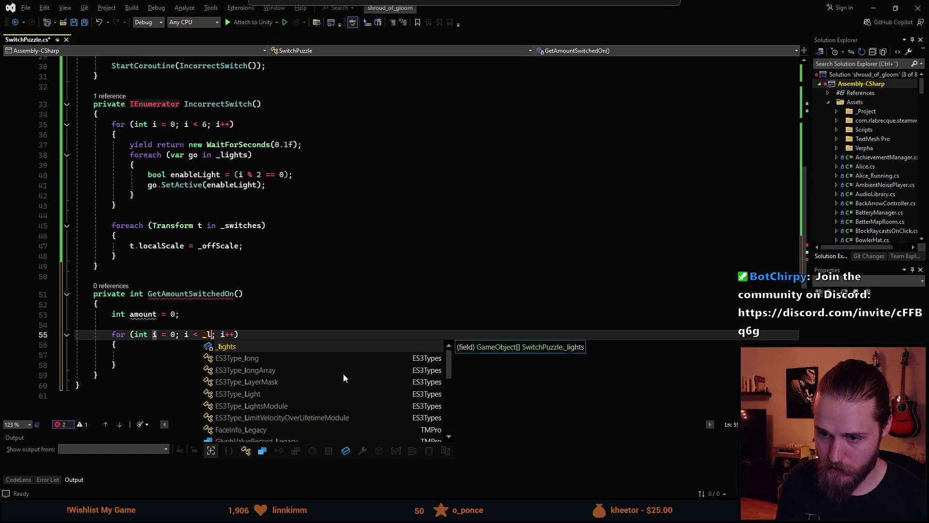
key(Tab)
text(.)
key(Tab)
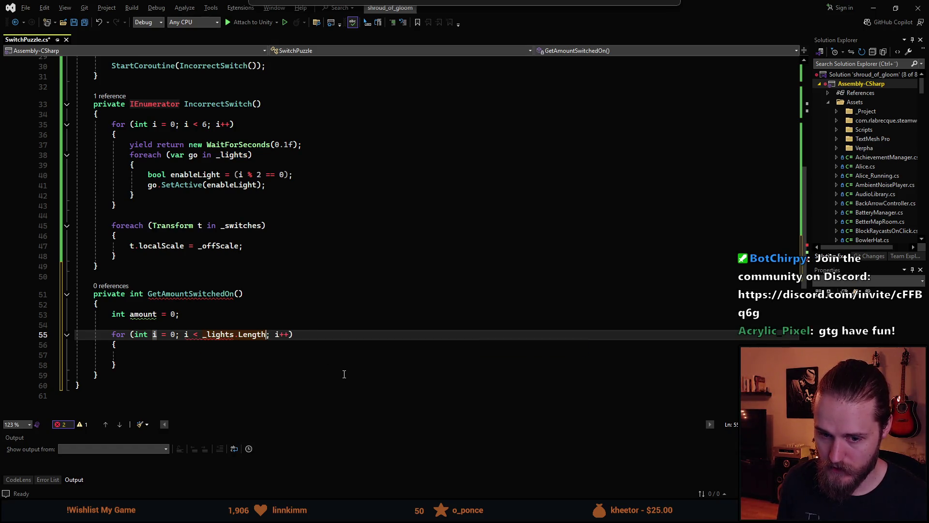
key(Tab)
key(Down)
key(Down)
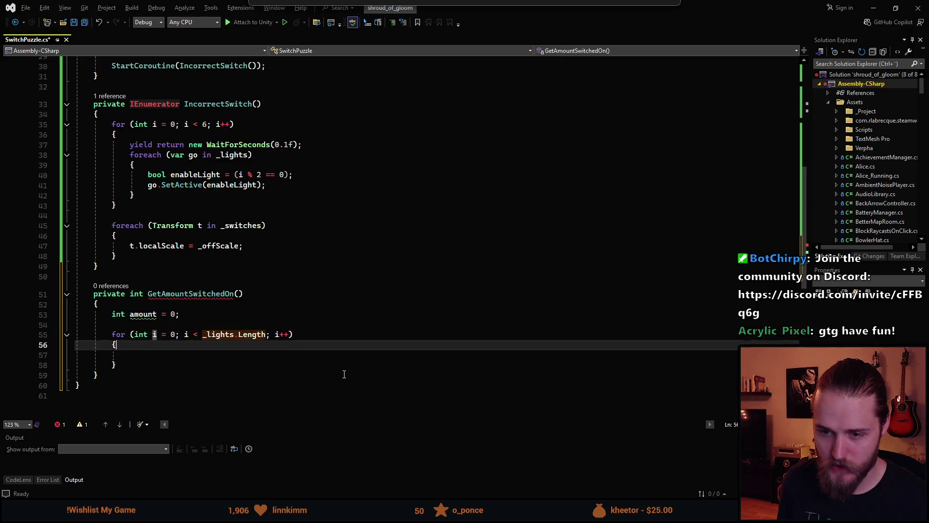
key(ctrl+s)
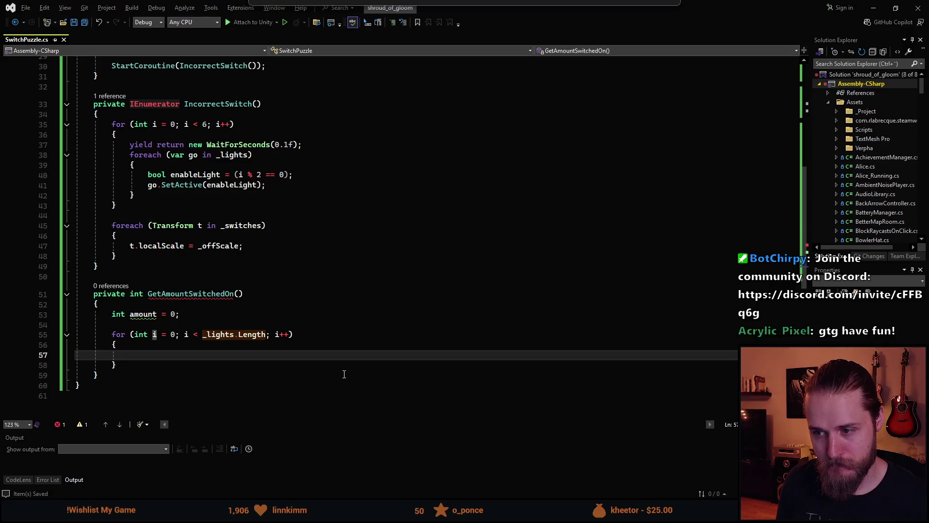
Step: Increment amount when _lights[i].activeSelf inside the loop, then add 'return amount;'
text(_)
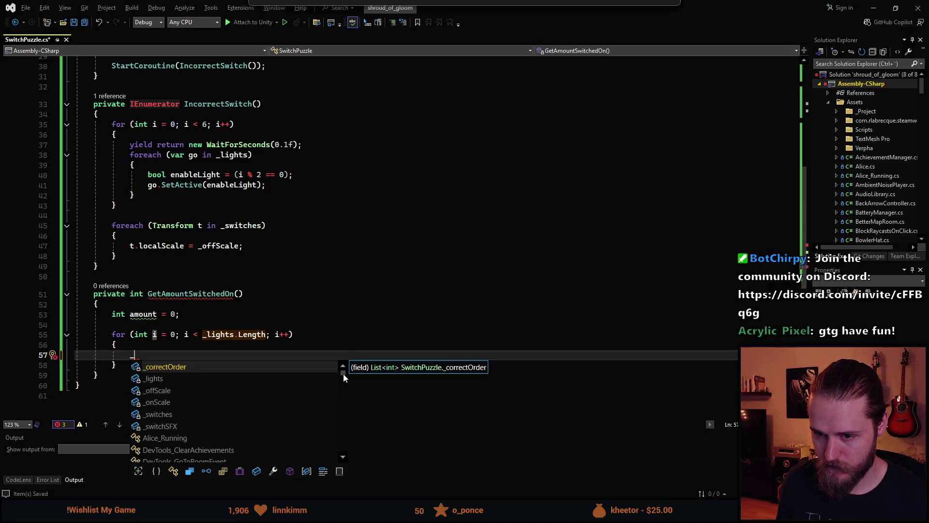
key(BackSpace)
text(if (_li)
key(Tab)
text([i].a)
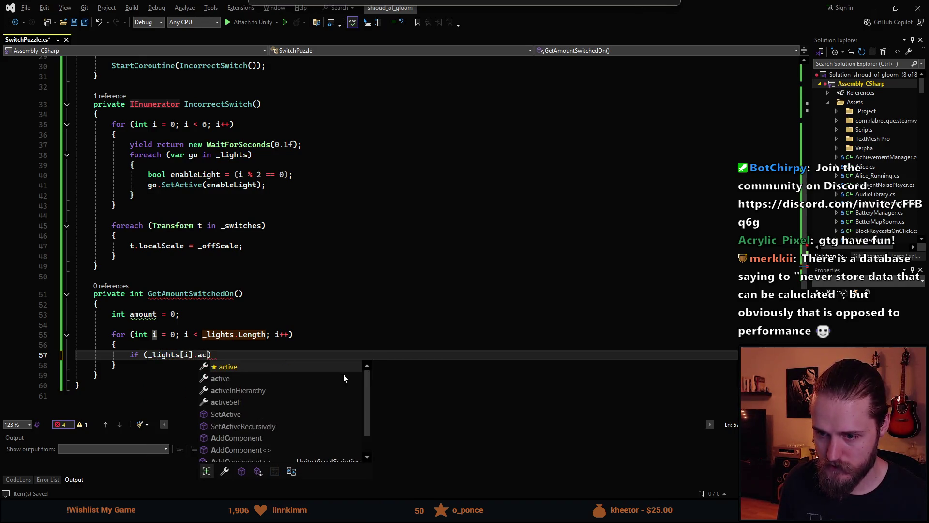
key(Down)
key(Down)
key(Down)
key(Tab)
text())
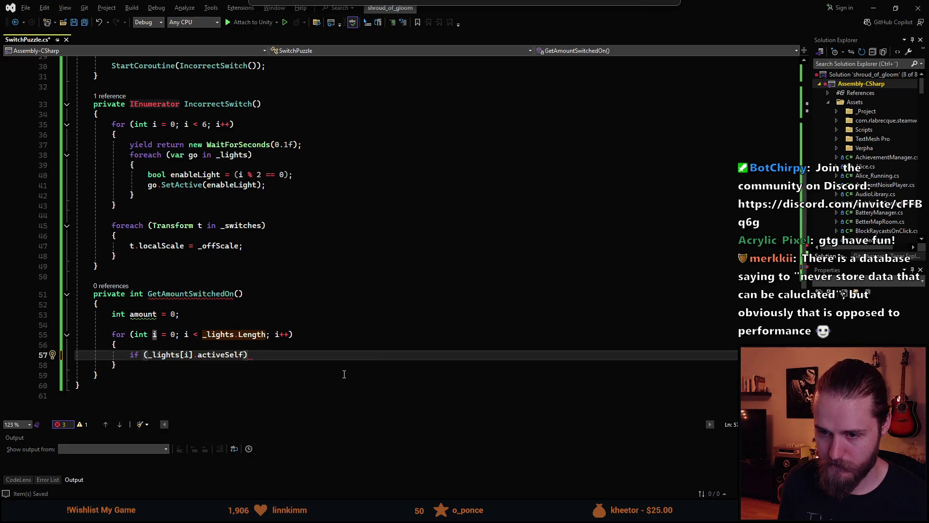
key(Return)
text({)
key(Return)
text(amount,)
key(BackSpace)
text(++;)
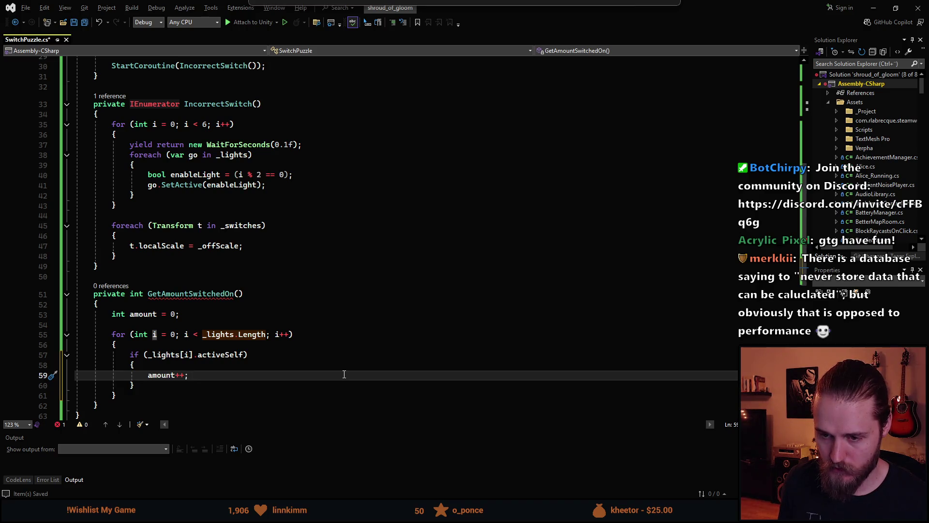
key(Down)
key(Down)
key(Down)
key(Return)
text(r)
key(Tab)
scroll(265, 278, down, 1)
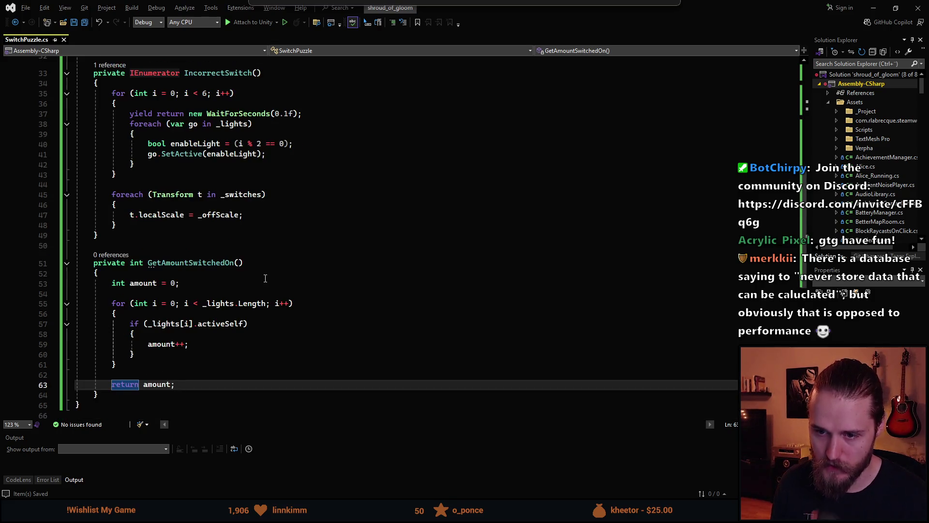
scroll(231, 361, up, 1)
scroll(231, 361, up, 1)
scroll(194, 309, down, 2)
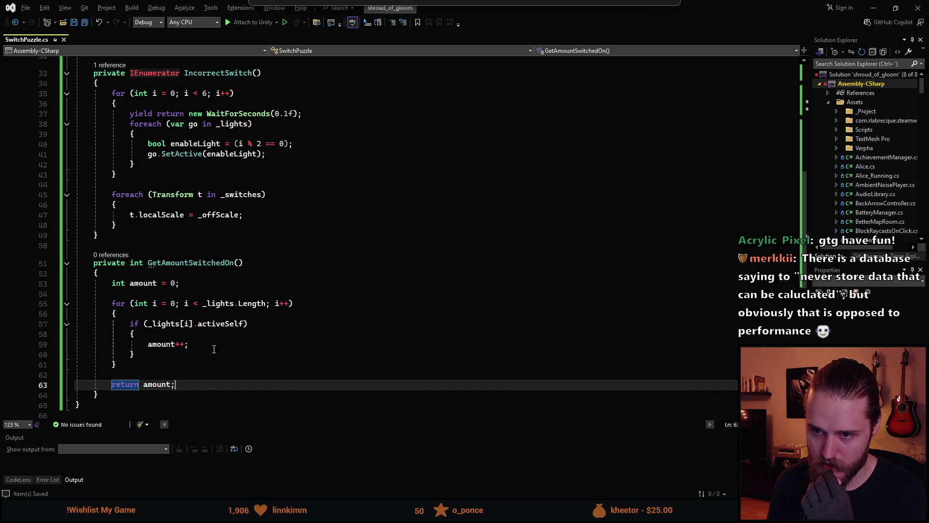
scroll(214, 349, up, 8)
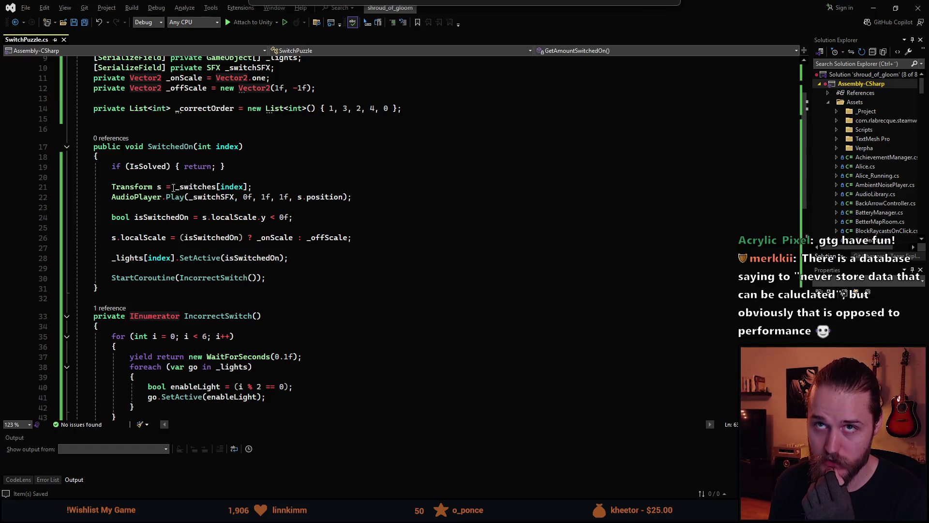
Step: Start an int declaration below the light toggle line, then delete it
scroll(164, 286, up, 1)
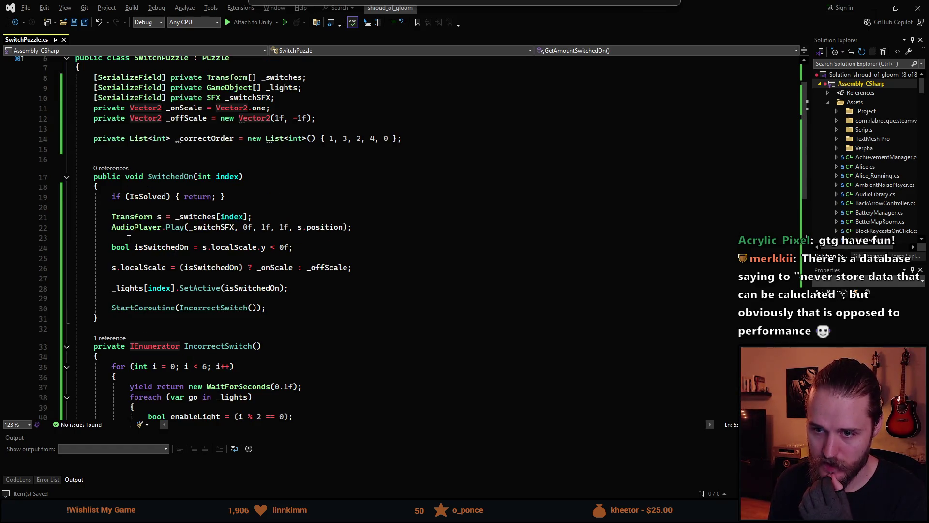
click(123, 286)
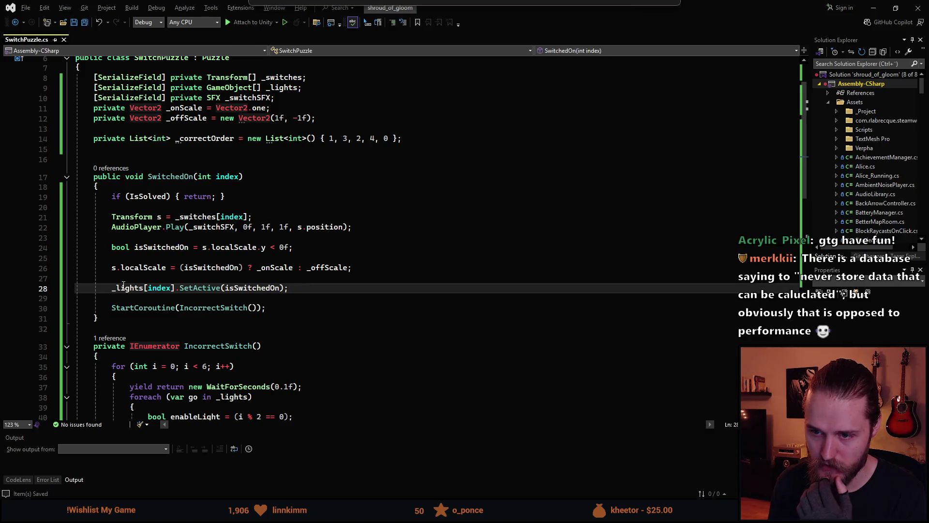
key(Return)
key(Return)
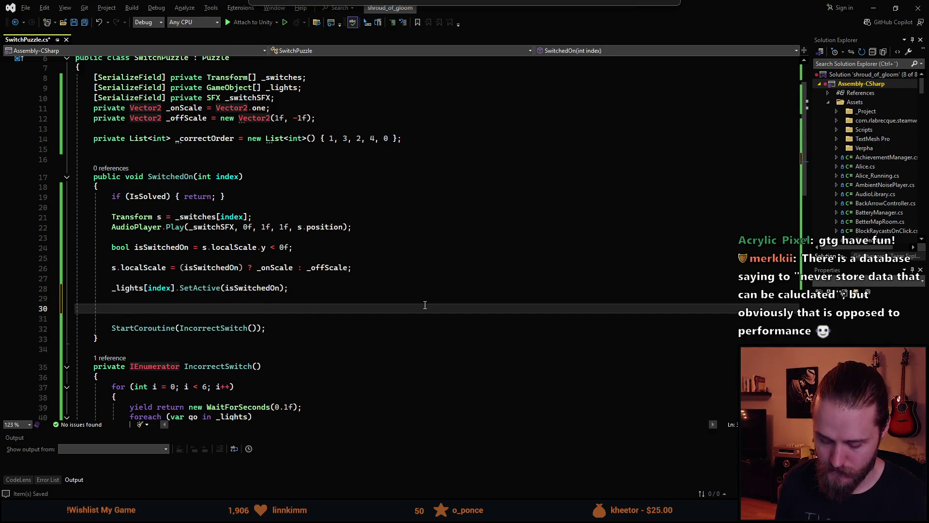
text(int)
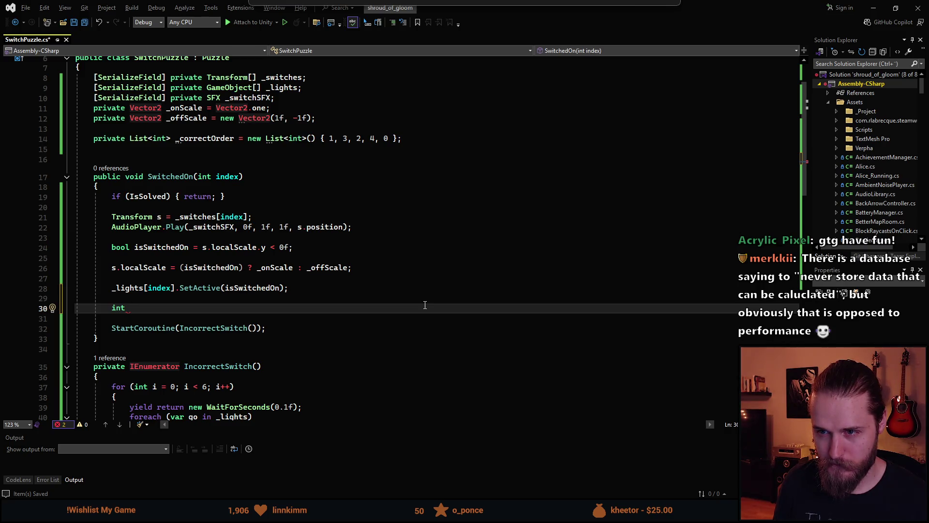
scroll(421, 305, down, 8)
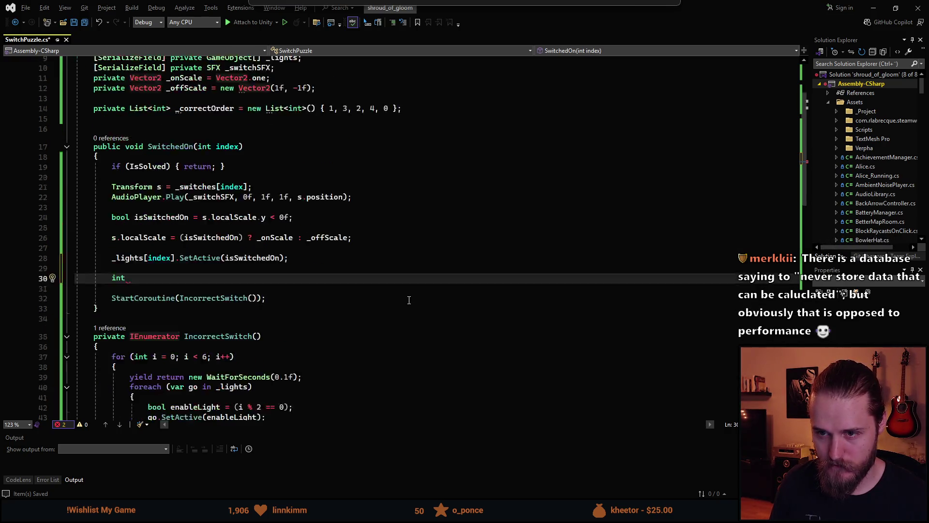
scroll(314, 311, up, 6)
key(BackSpace)
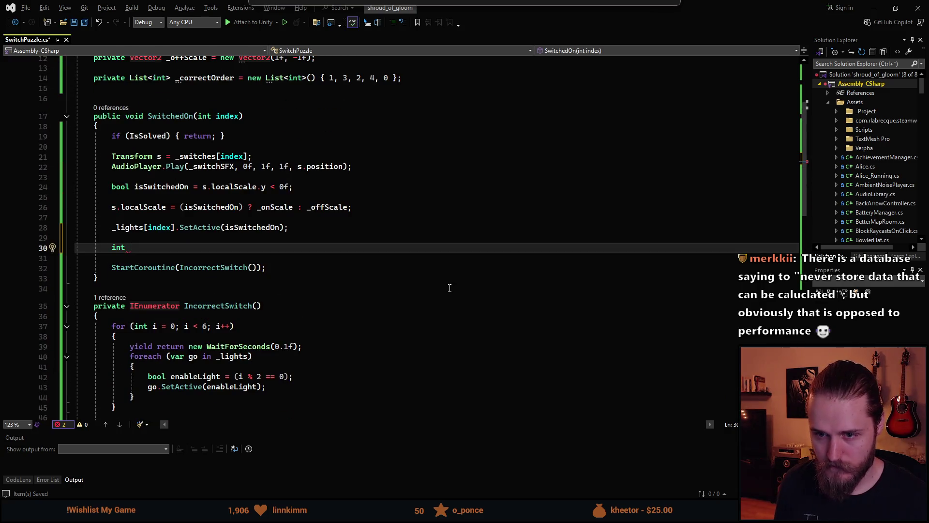
key(BackSpace)
key(BackSpace)
key(BackSpace)
scroll(450, 288, down, 8)
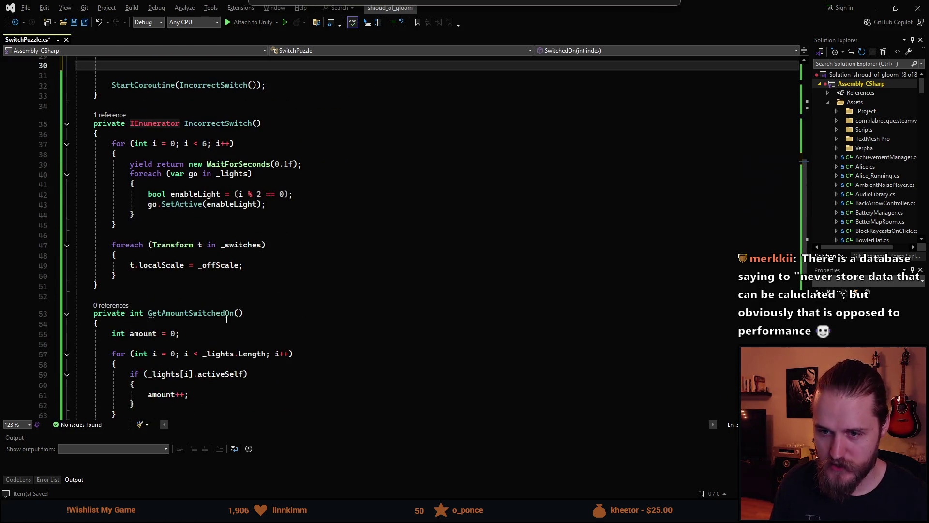
scroll(197, 322, up, 1)
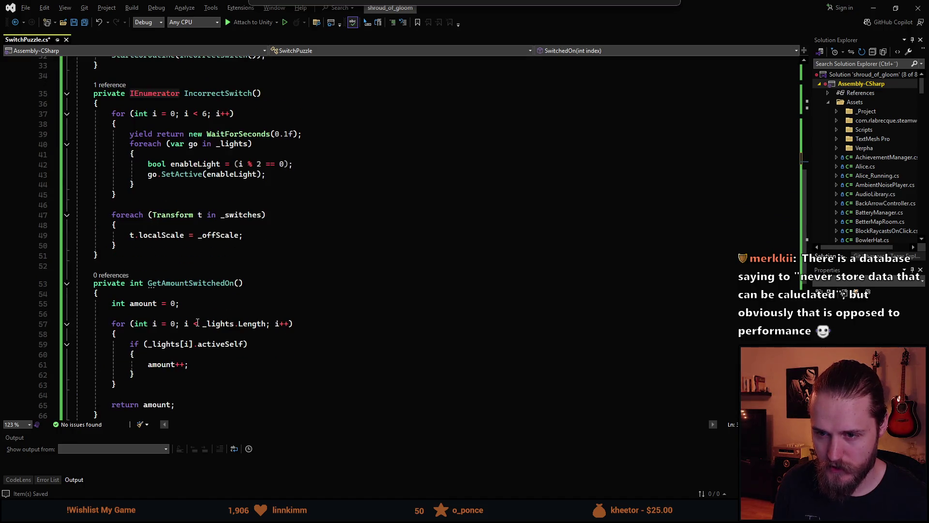
Step: Rename GetAmountSwitchedOn to CheckIfSolved and save the file
mouse_move(166, 287)
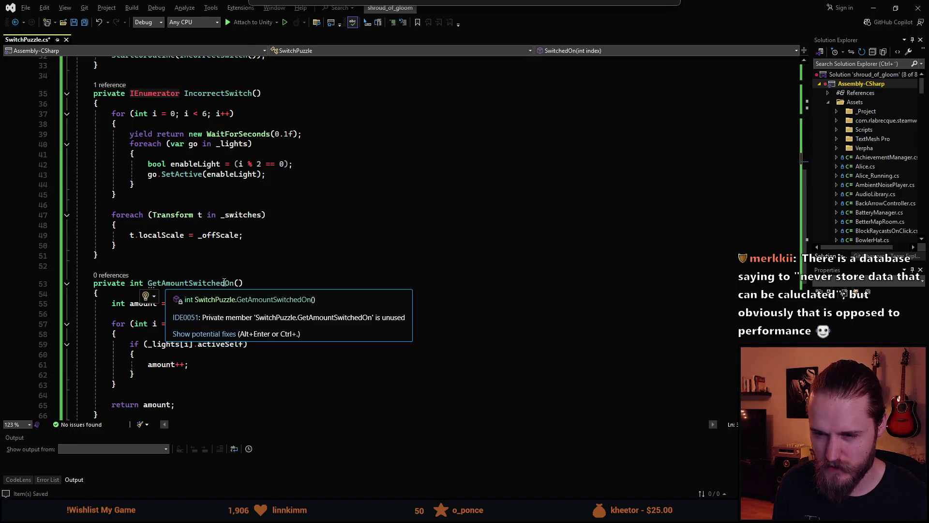
click(175, 288)
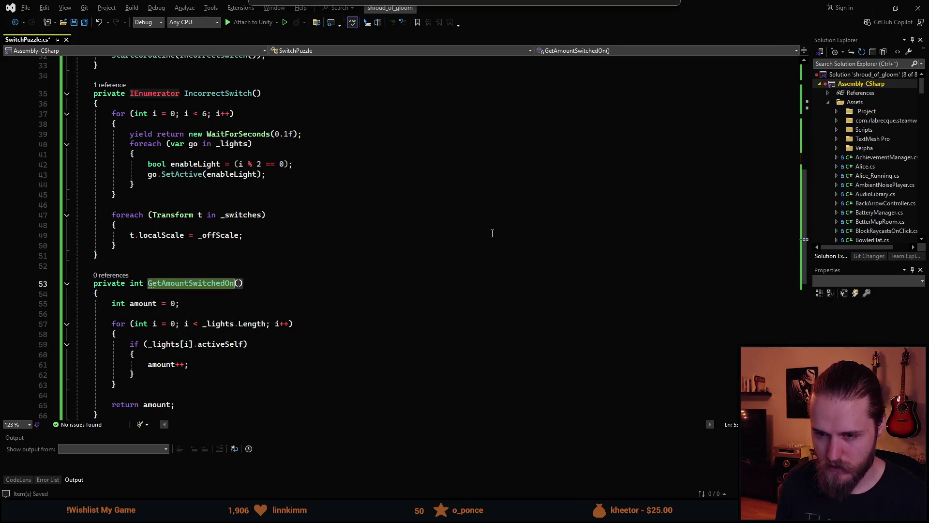
key(ctrl+r)
key(ctrl+r)
text(Check)
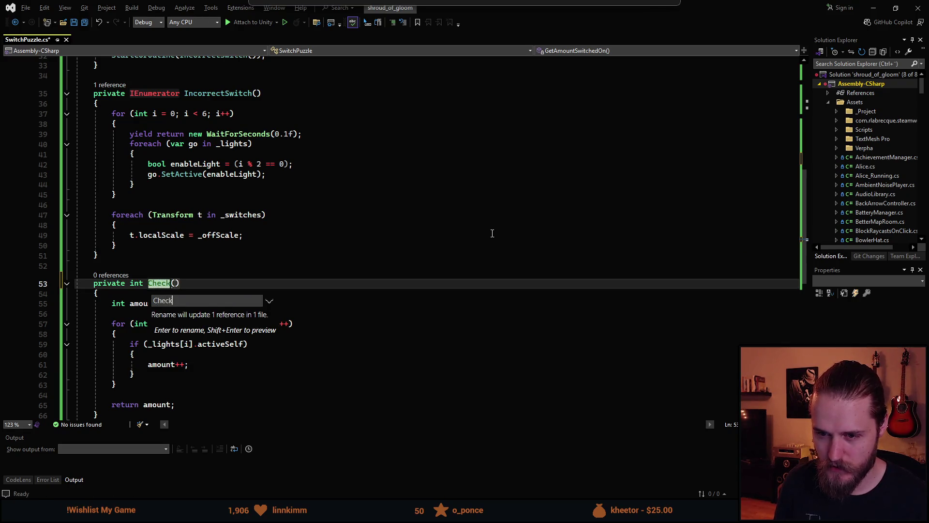
text(IfSolved)
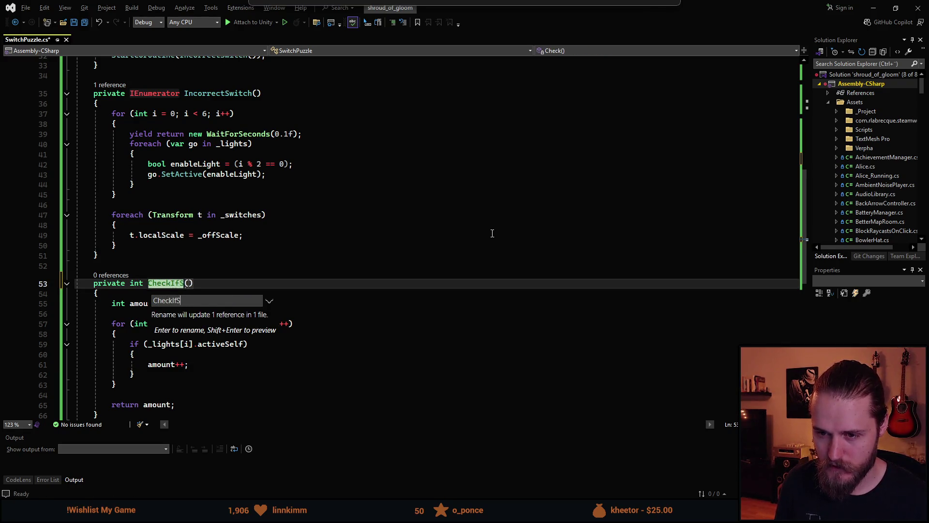
key(Return)
key(ctrl+s)
Step: Change CheckIfSolved's return type from int to bool
key(ctrl+Left)
key(ctrl+shift+Left)
text(bool)
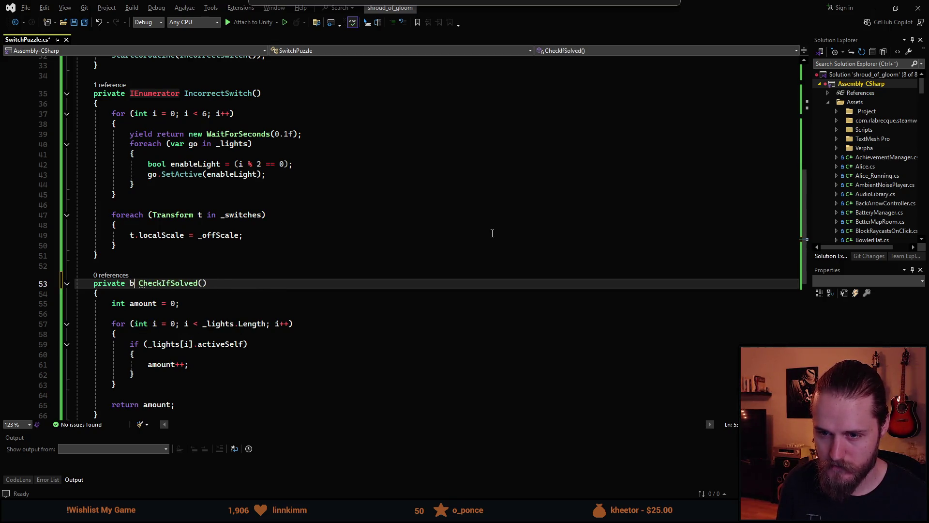
click(492, 233)
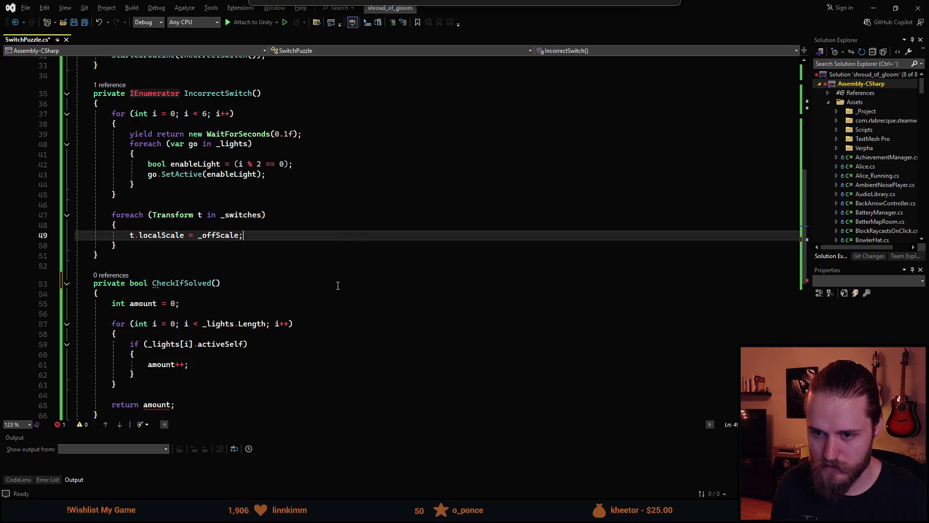
scroll(334, 289, down, 1)
scroll(332, 294, up, 2)
scroll(318, 302, up, 1)
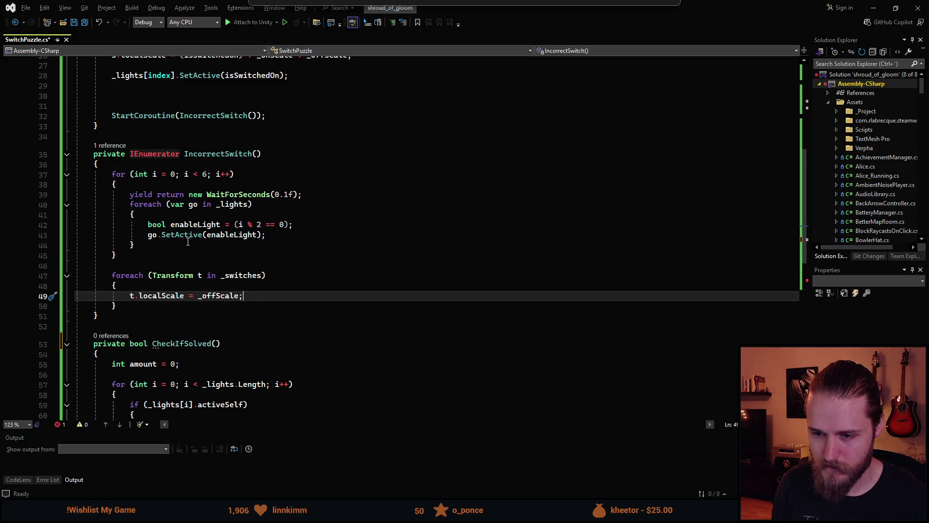
scroll(188, 242, down, 1)
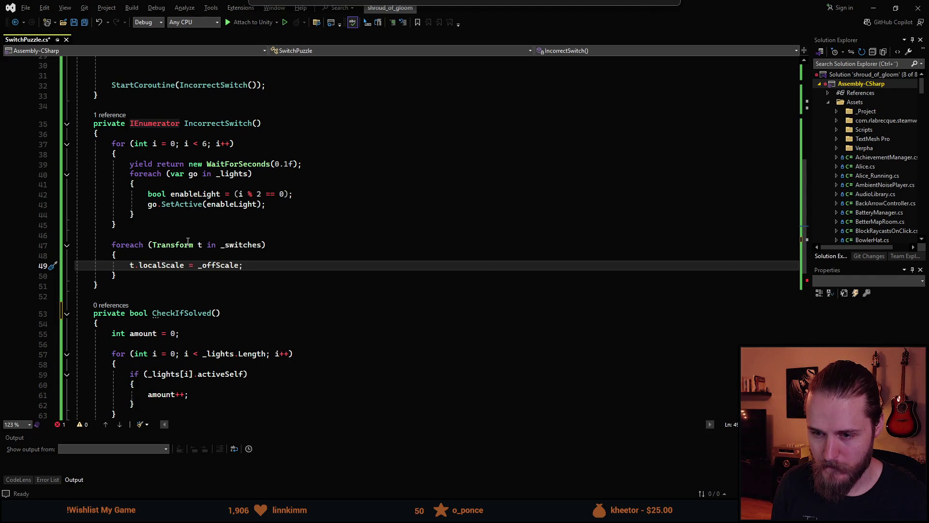
scroll(188, 241, down, 1)
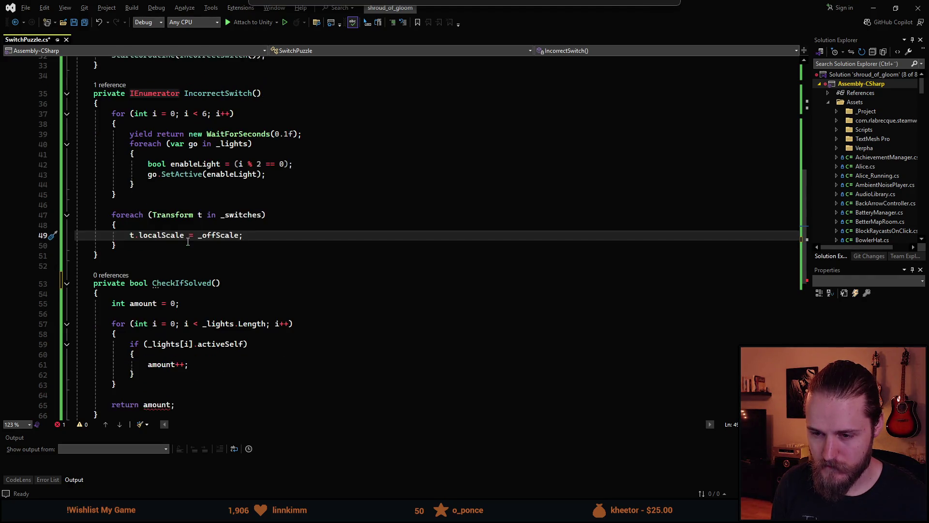
scroll(174, 362, up, 1)
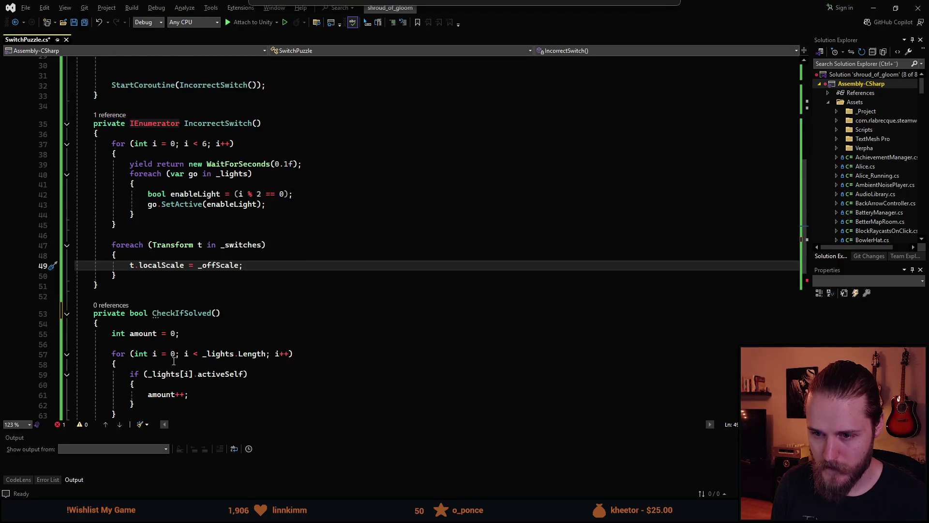
scroll(188, 319, up, 2)
scroll(202, 272, up, 2)
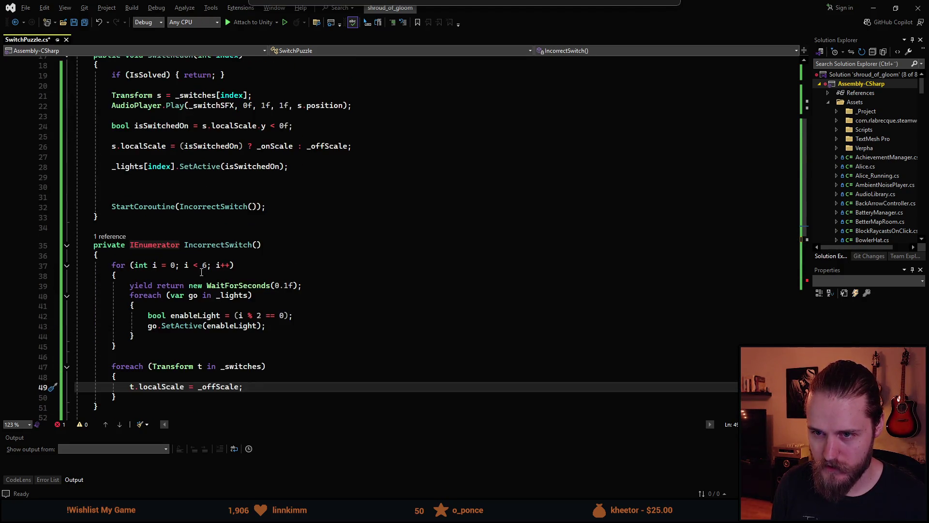
scroll(201, 273, down, 5)
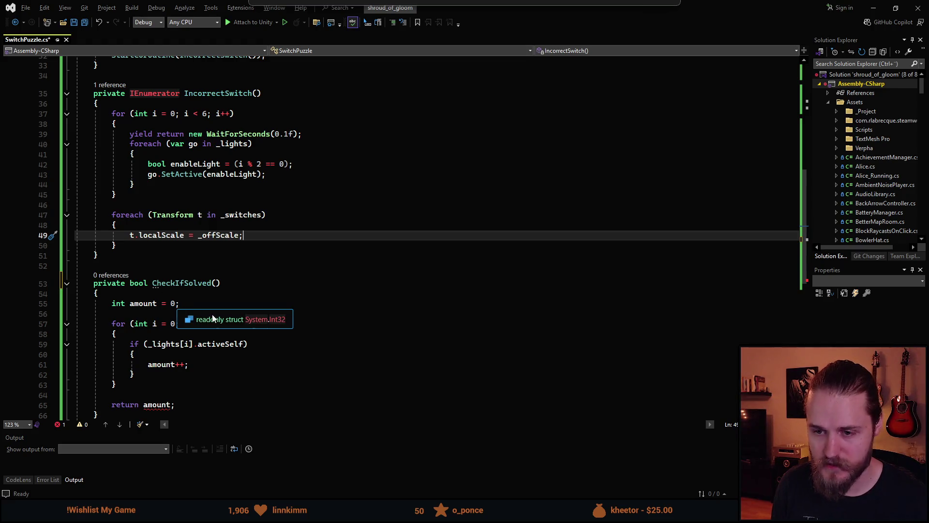
scroll(179, 309, up, 2)
scroll(180, 310, up, 3)
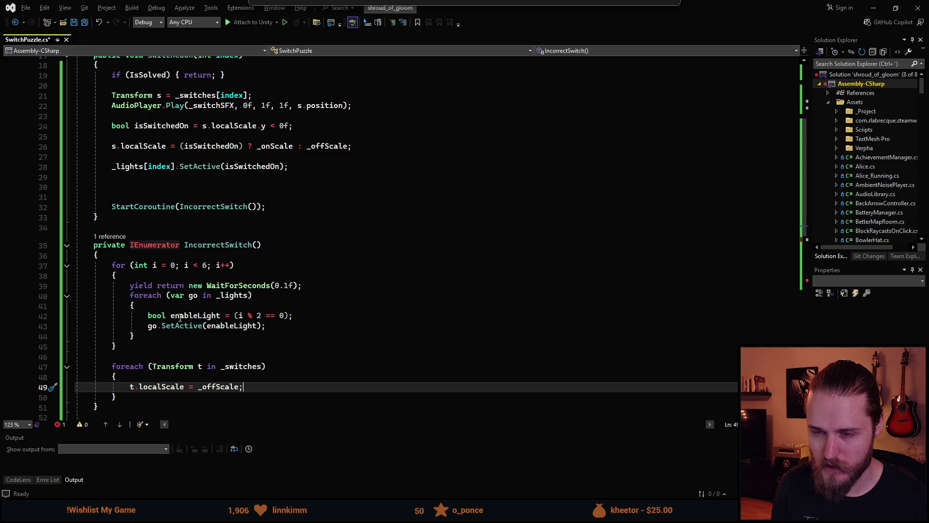
scroll(180, 317, down, 2)
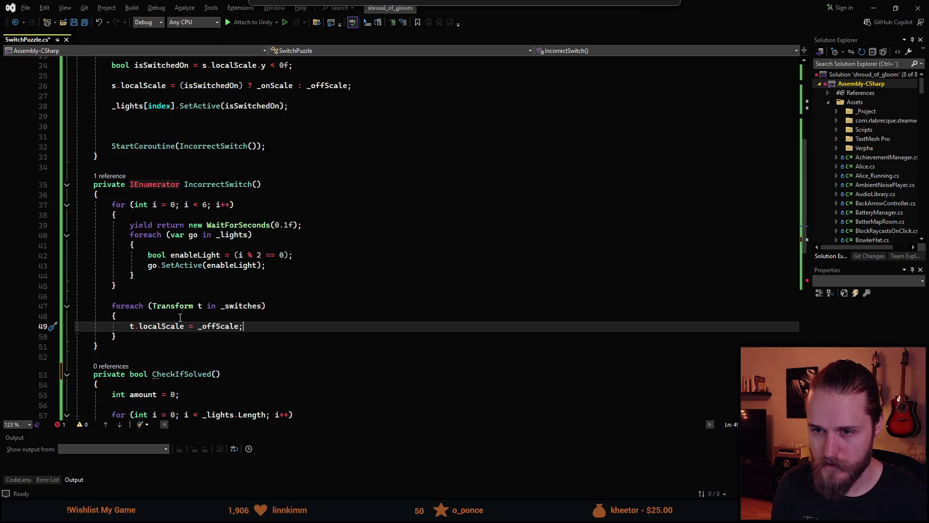
scroll(180, 317, down, 2)
scroll(194, 160, up, 1)
Step: Check where IncorrectSwitch is referenced and place the caret inside CheckIfSolved
click(237, 153)
scroll(222, 341, down, 1)
click(223, 341)
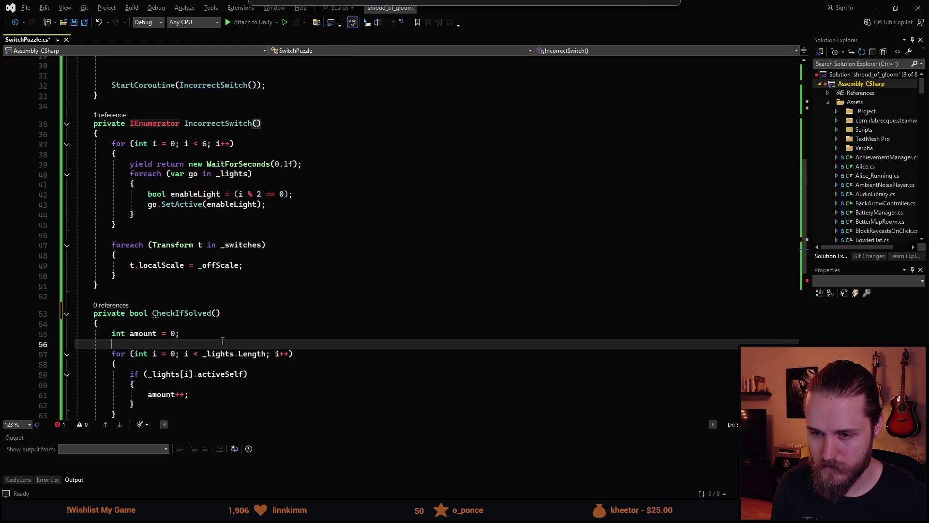
scroll(223, 341, down, 1)
scroll(214, 303, up, 3)
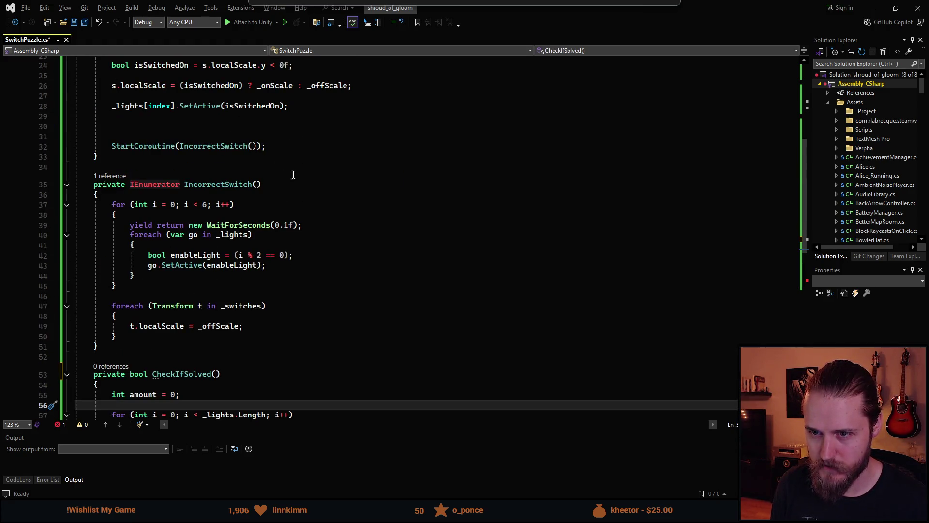
scroll(197, 250, up, 2)
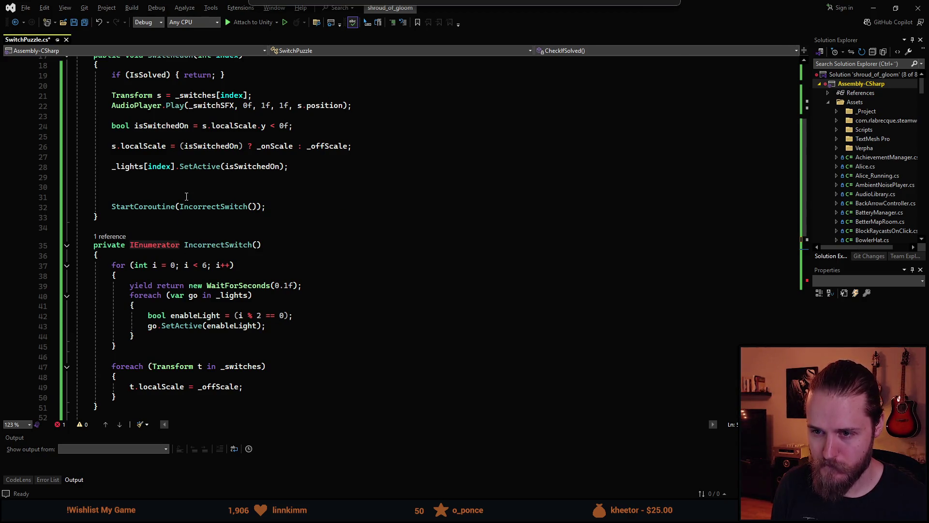
Step: Replace the StartCoroutine(IncorrectSwitch()) call in SwitchedOn with CheckIfSolved(); and save
click(161, 207)
key(ctrl+x)
key(BackSpace)
click(158, 187)
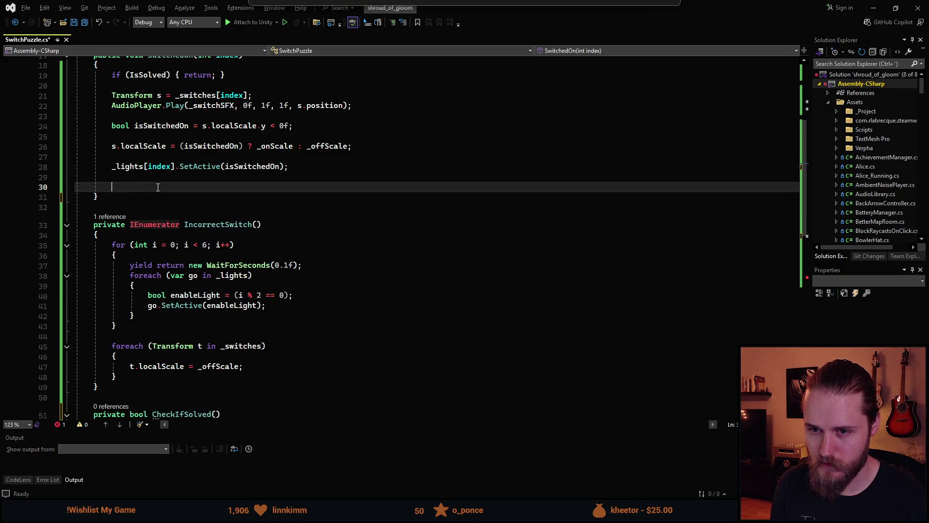
text(Check)
key(Tab)
text(();)
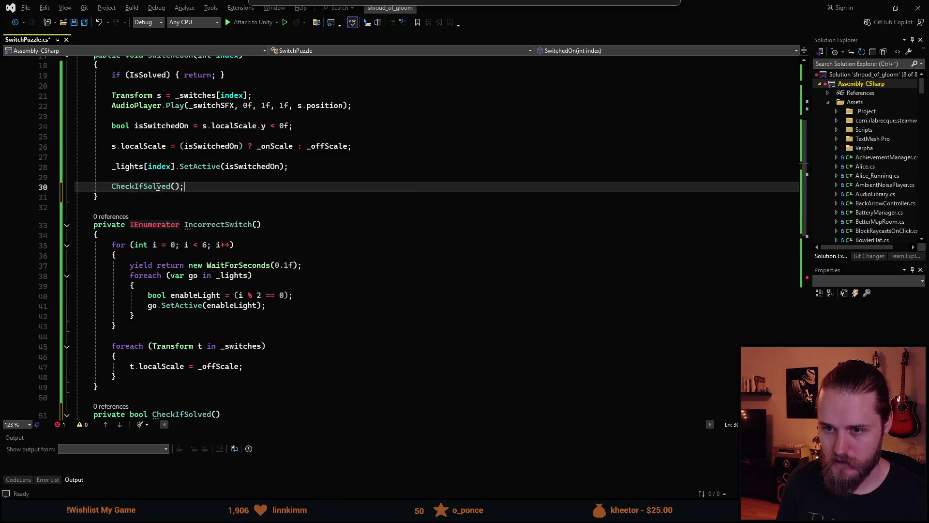
key(ctrl+s)
scroll(190, 327, down, 7)
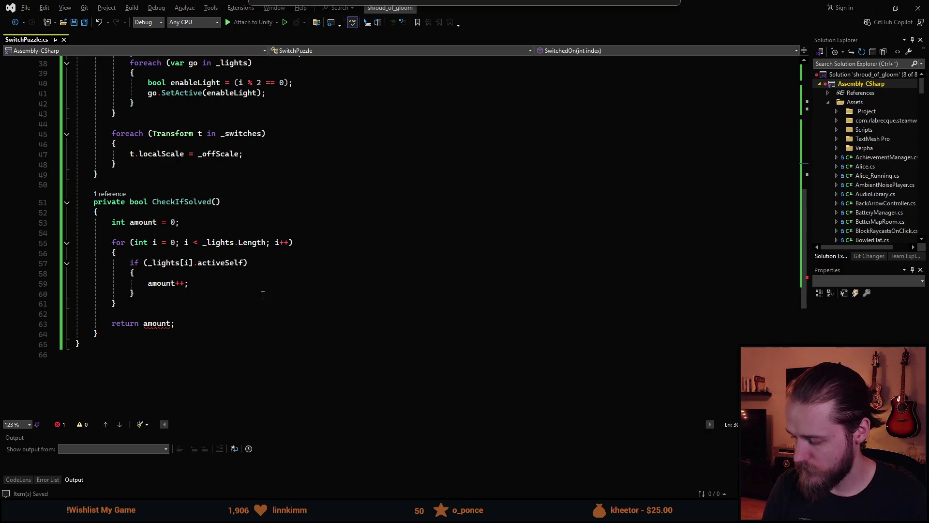
Step: Change CheckIfSolved's return type from bool to void
click(179, 304)
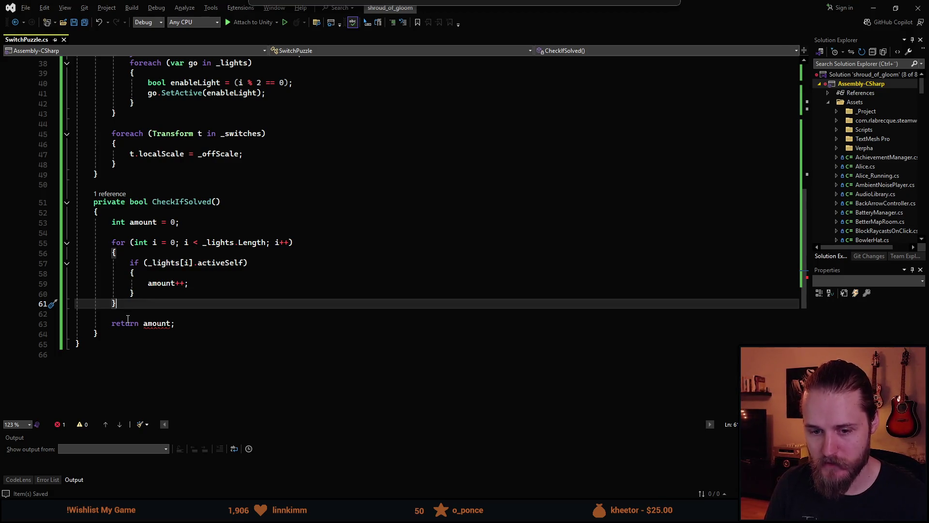
mouse_move(196, 323)
mouse_down()
mouse_move(130, 272)
mouse_move(113, 222)
mouse_up()
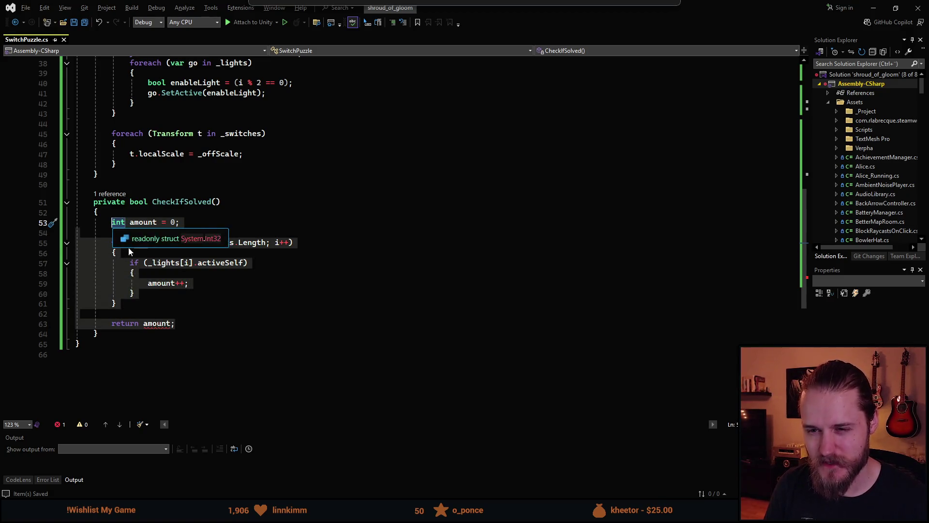
click(138, 311)
mouse_move(191, 323)
mouse_down()
mouse_move(116, 324)
mouse_move(131, 267)
mouse_move(119, 226)
mouse_up()
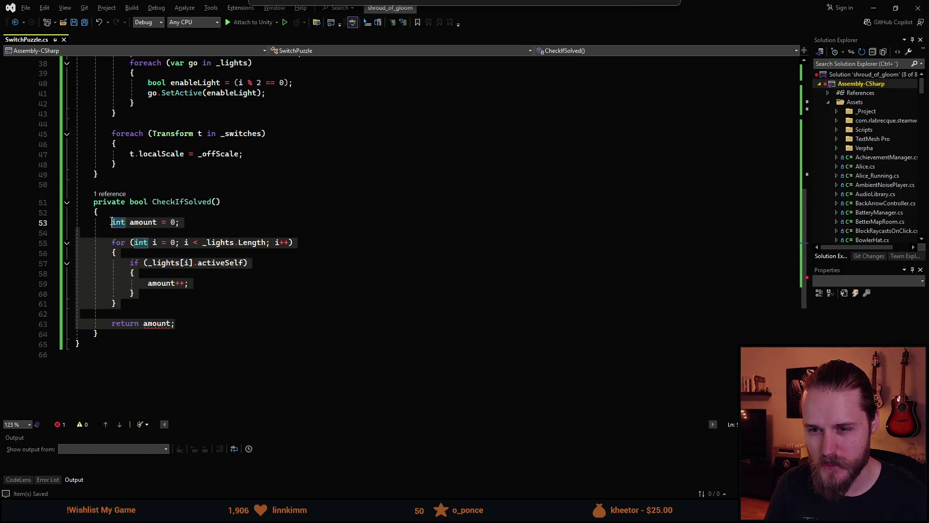
click(175, 312)
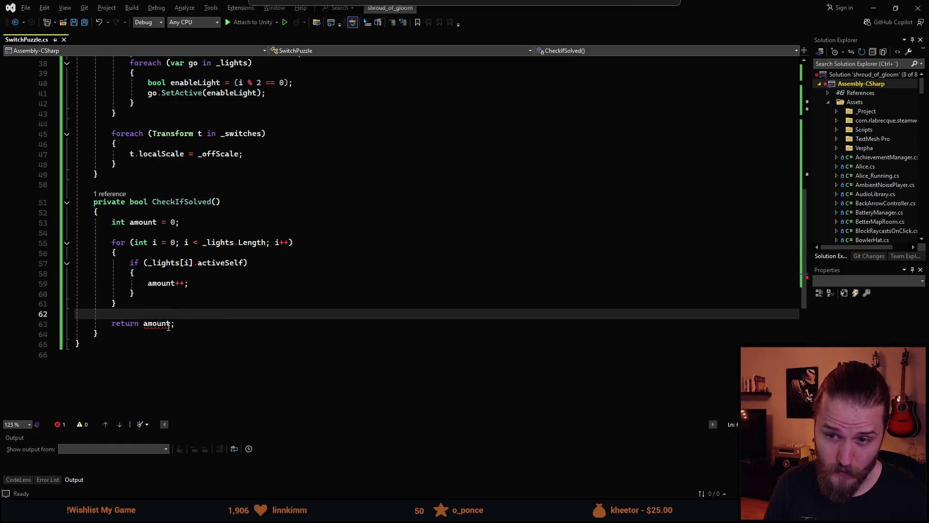
mouse_move(169, 325)
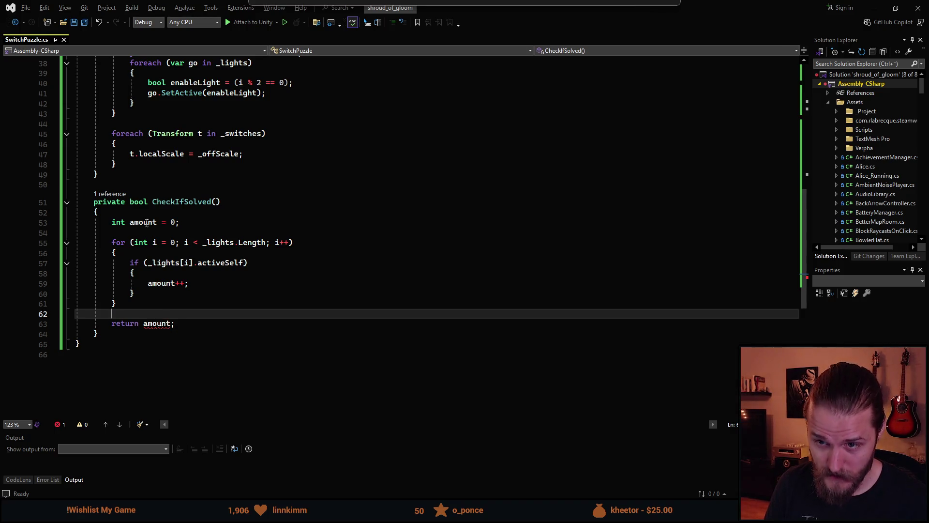
click(138, 202)
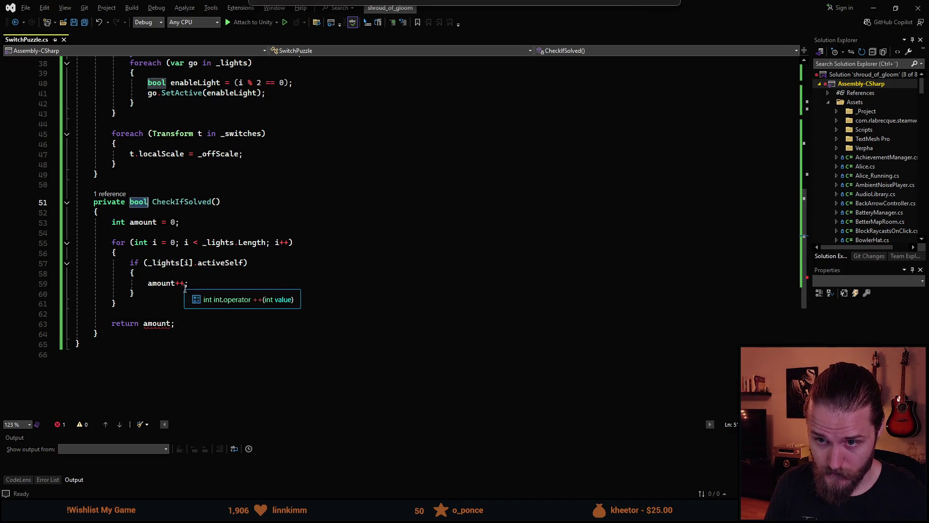
key(ctrl+BackSpace)
text(void)
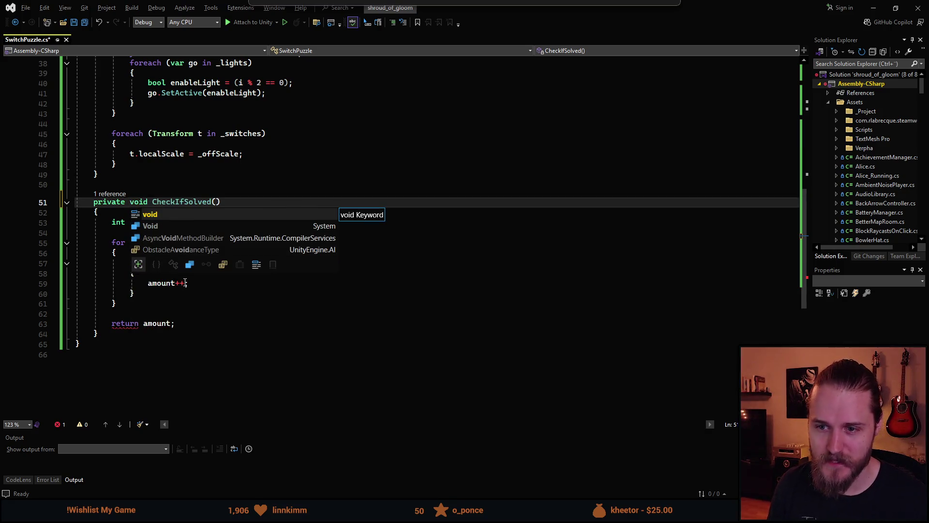
click(181, 353)
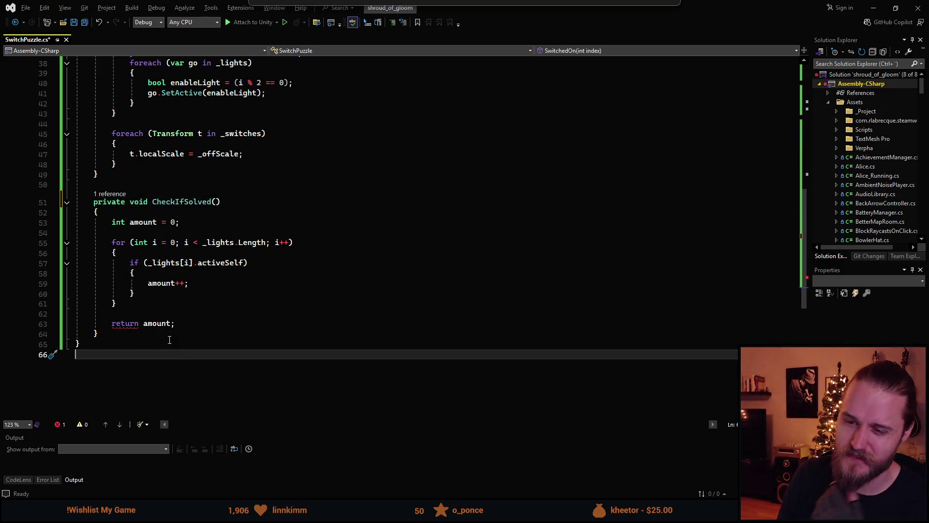
Step: Delete the 'return amount;' line and save SwitchPuzzle.cs
drag(176, 323, 109, 322)
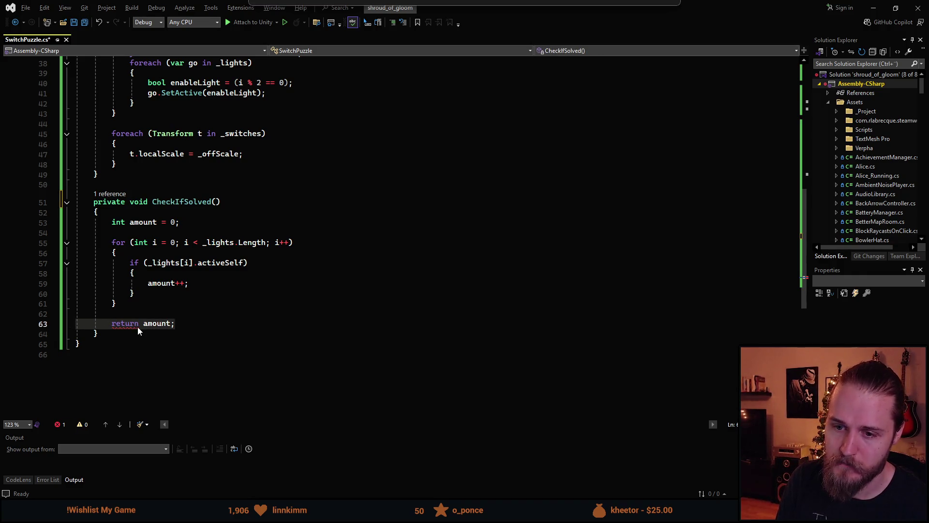
key(BackSpace)
key(BackSpace)
key(BackSpace)
key(ctrl+s)
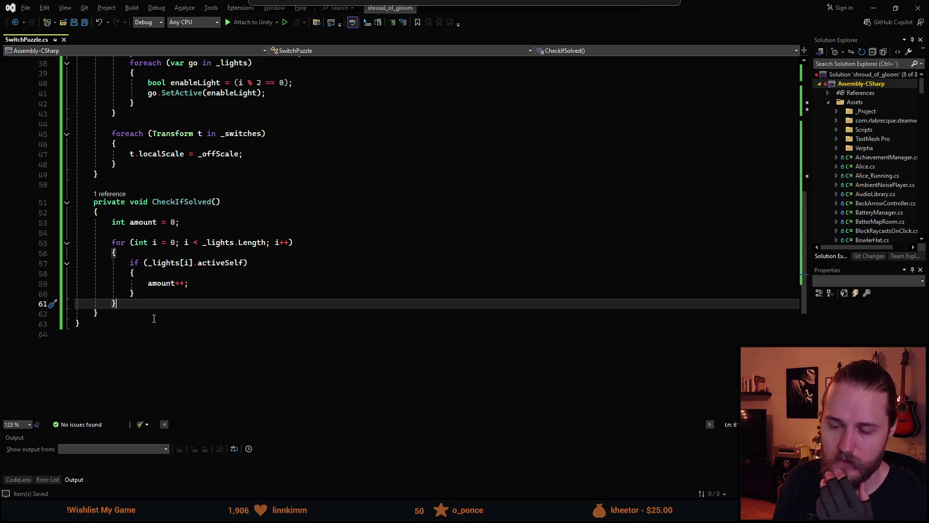
mouse_move(169, 266)
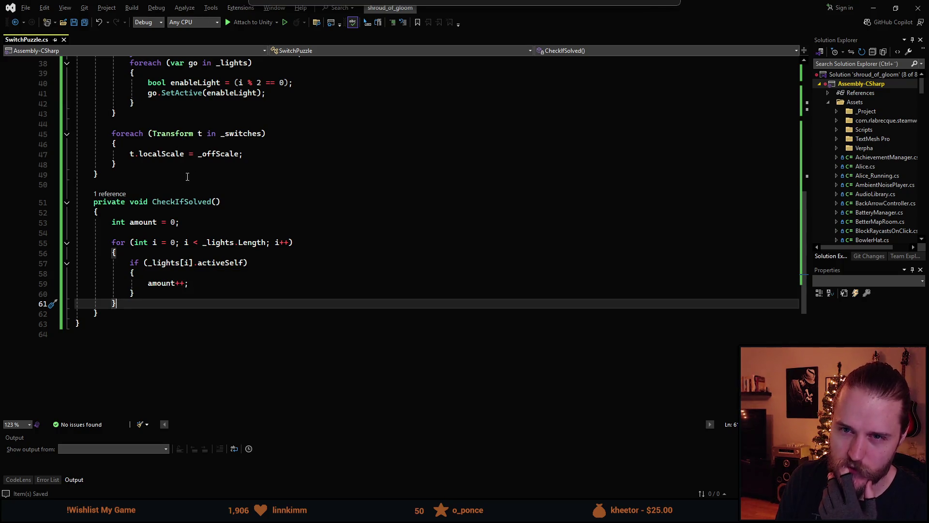
scroll(165, 195, up, 1)
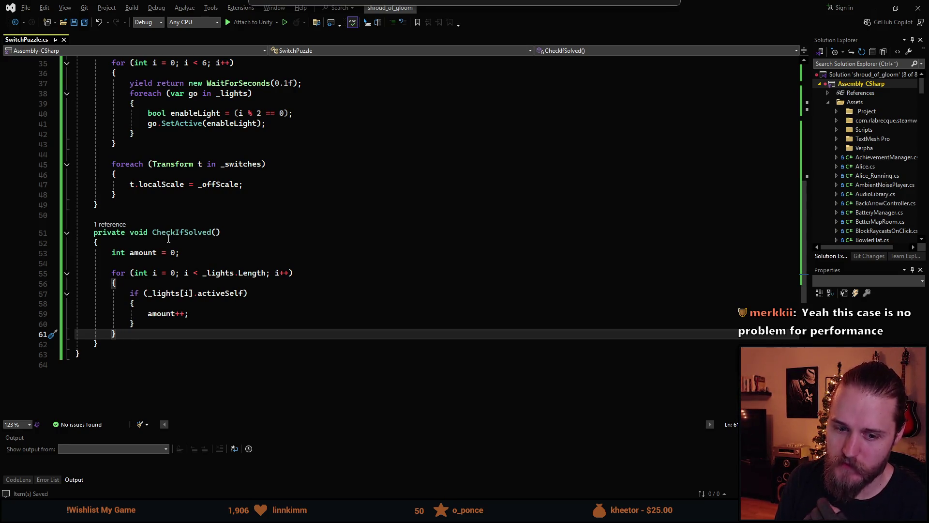
scroll(168, 238, up, 1)
double_click(137, 263)
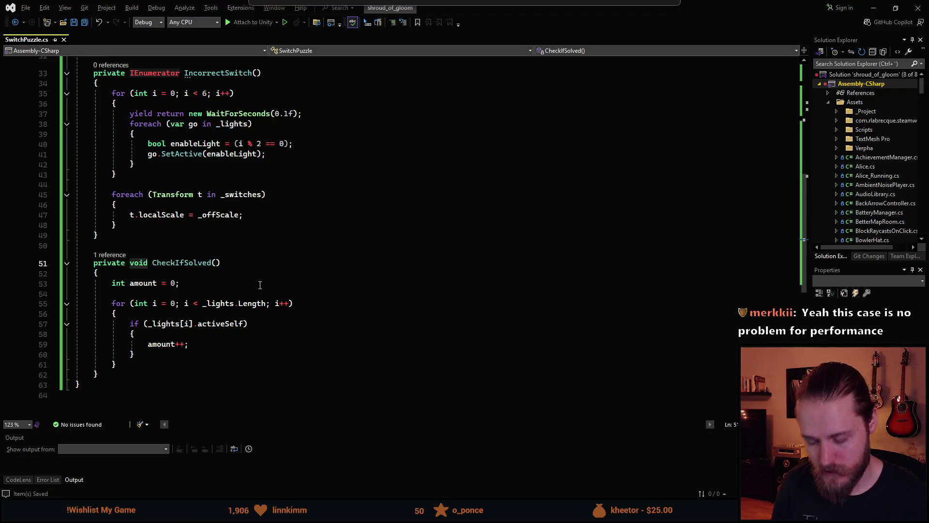
Step: Revert the counting method to a bool return type that ends with 'return amount;'
key(ctrl+BackSpace)
text(bool)
key(Down)
key(Down)
key(Down)
key(Return)
key(Return)
text(return amount;)
key(ctrl+minus)
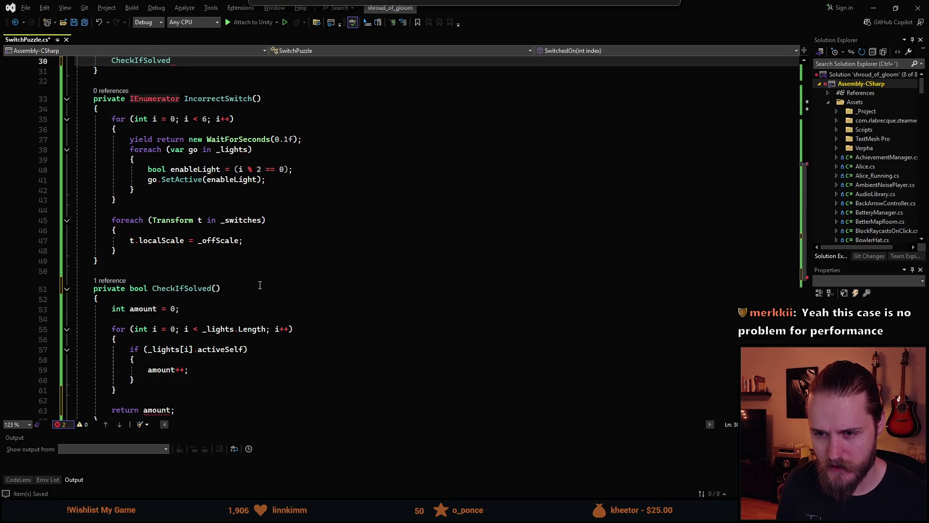
key(ctrl+z)
key(ctrl+z)
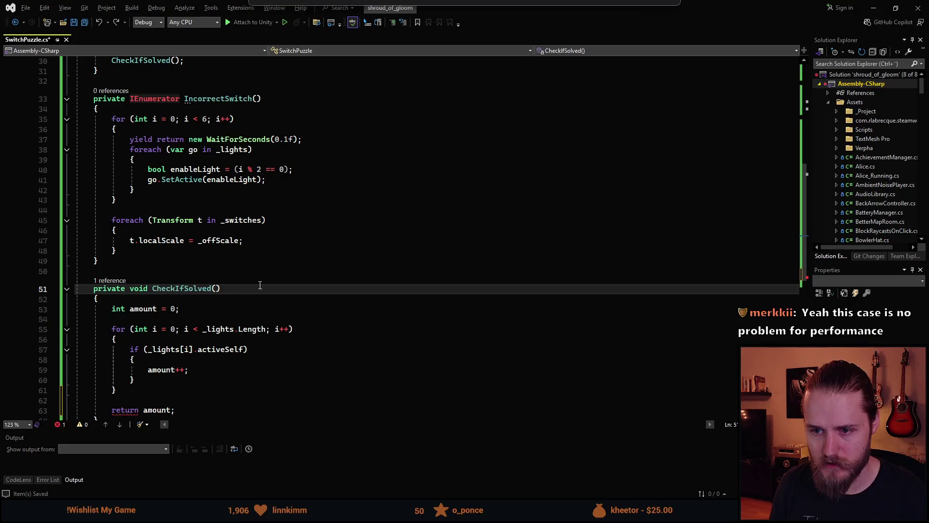
scroll(260, 271, down, 2)
key(ctrl+y)
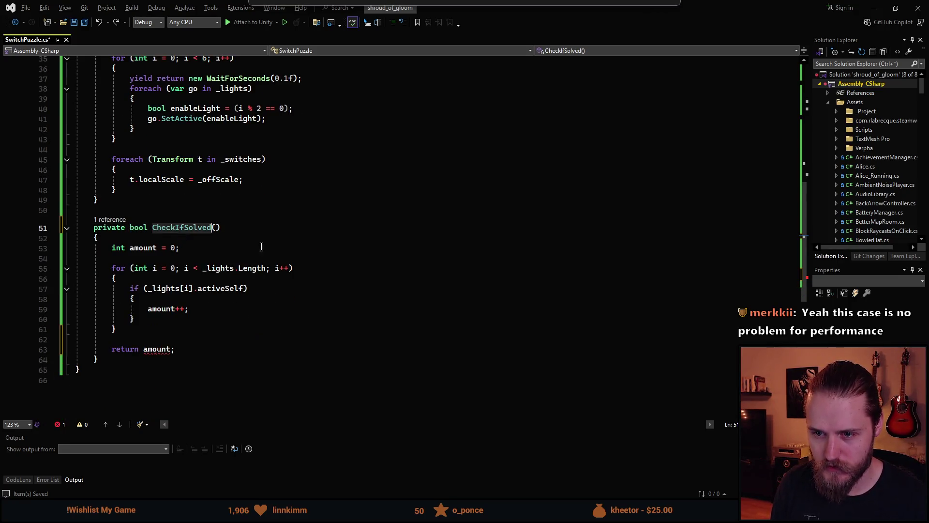
Step: Rename the method to GetAmountSwitchedOn and save the script
key(ctrl+BackSpace)
text(Check)
text(AmountS)
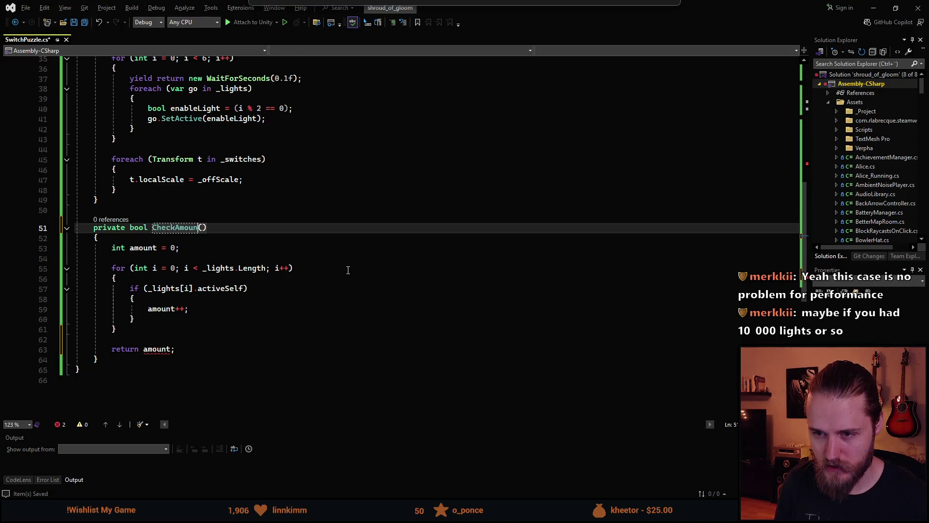
text(witchedOn)
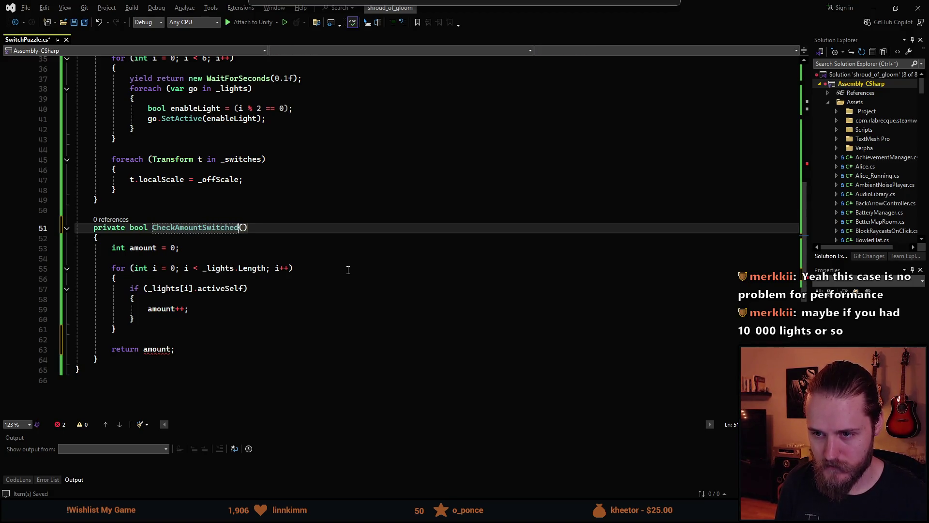
key(ctrl+Left)
key(ctrl+Left)
key(Right)
key(Right)
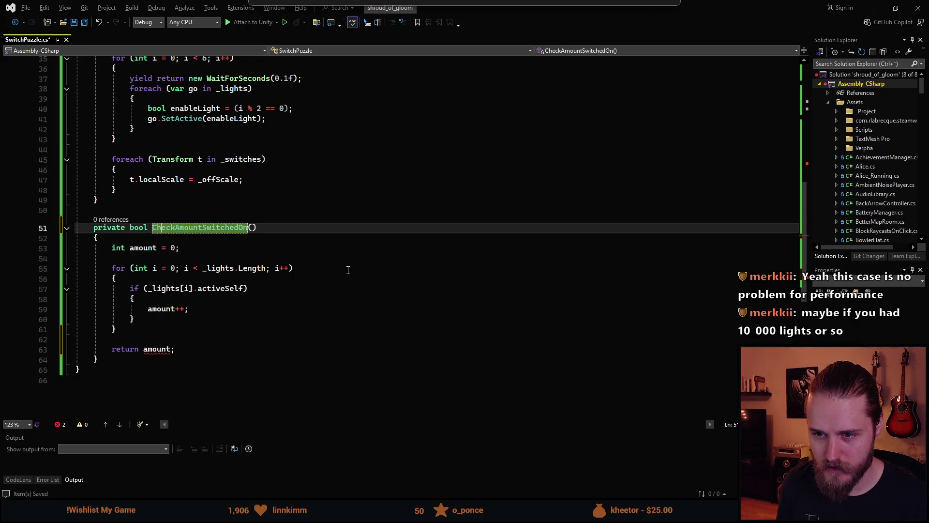
key(BackSpace)
key(BackSpace)
key(BackSpace)
text(Get)
key(ctrl+s)
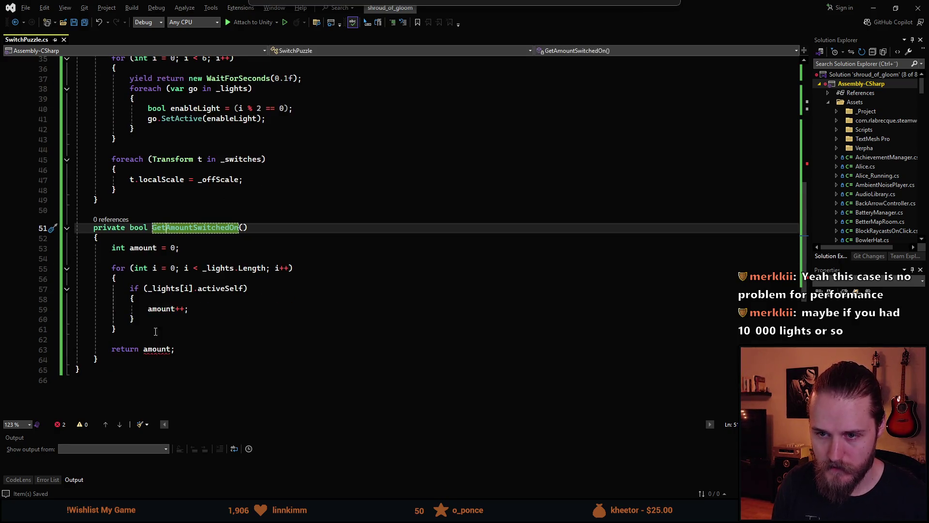
Step: Change GetAmountSwitchedOn's return type from bool to int
click(160, 289)
click(139, 227)
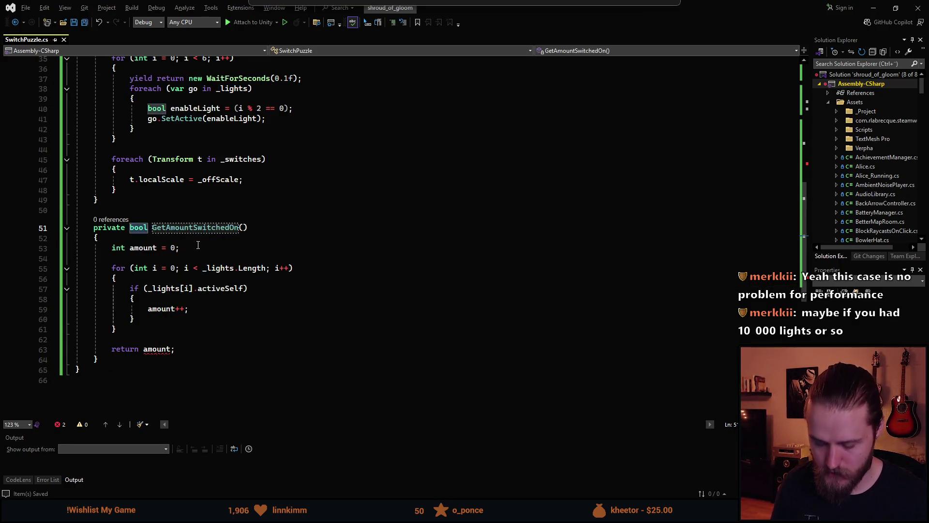
text(int)
click(137, 199)
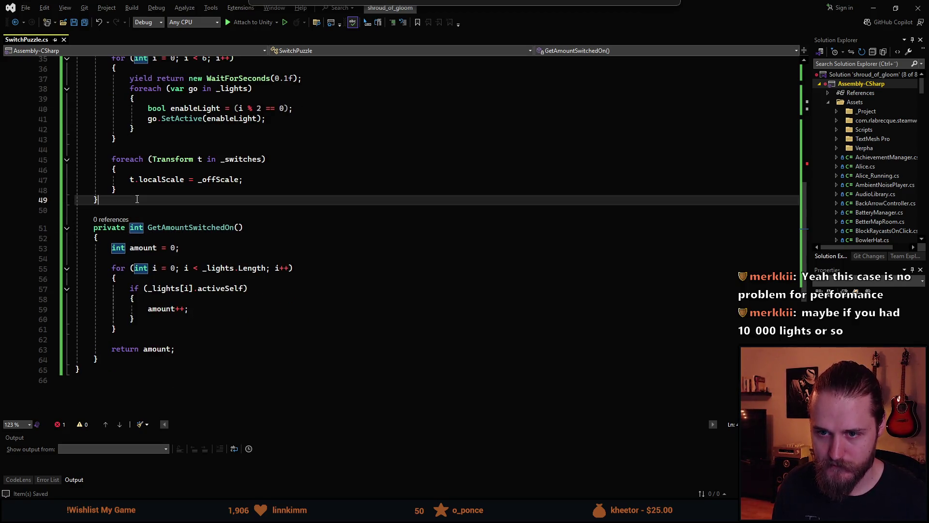
Step: Add a private void CheckIfSolved() method that stores GetAmountSwitchedOn() in int index
key(Return)
key(Return)
text(private void Check)
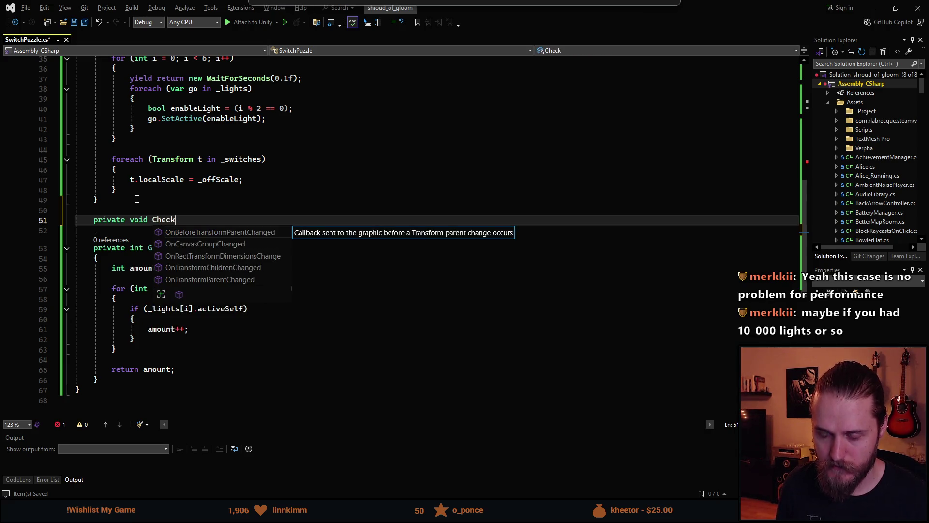
text(IfSolved)
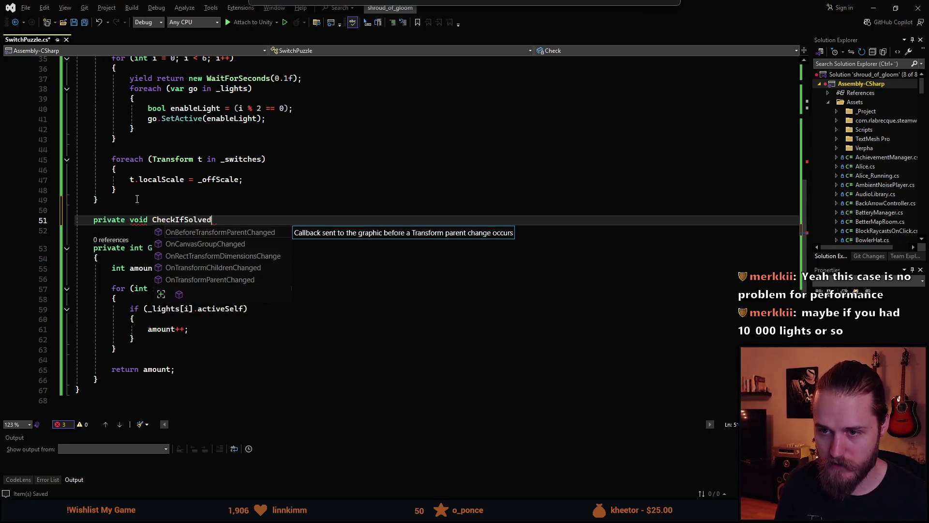
text(())
key(Return)
text({)
key(Return)
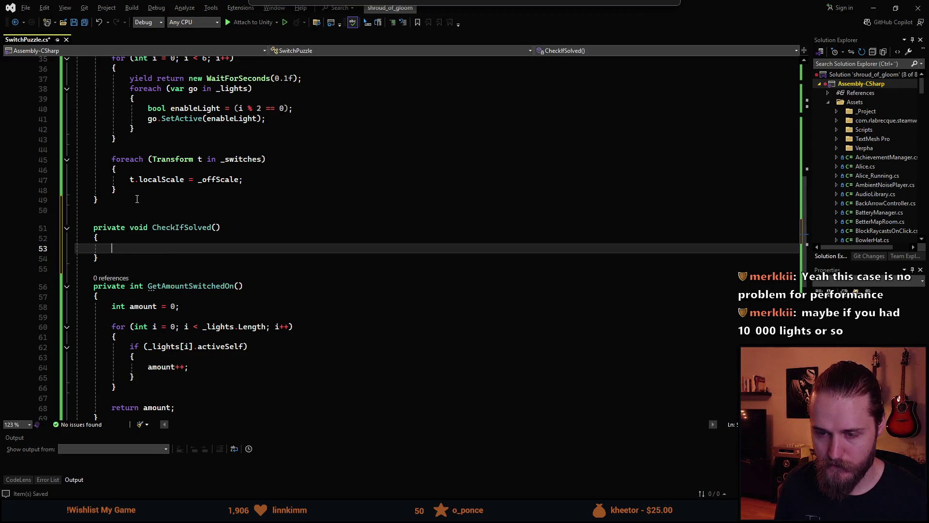
text(int )
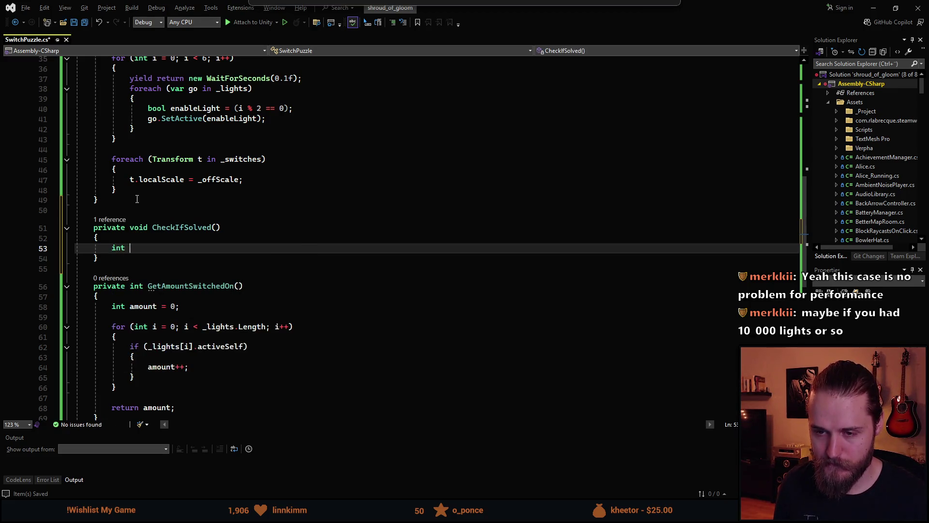
text(index =)
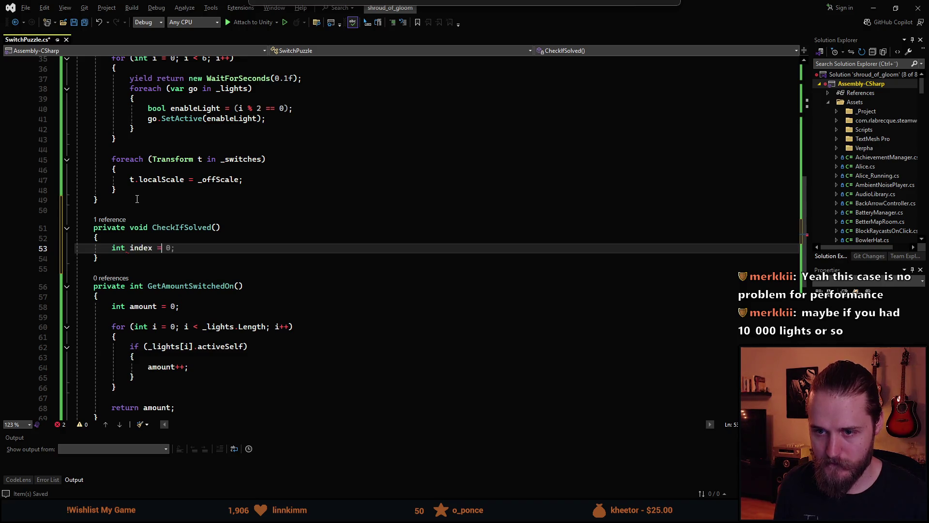
text( 0)
text(Get)
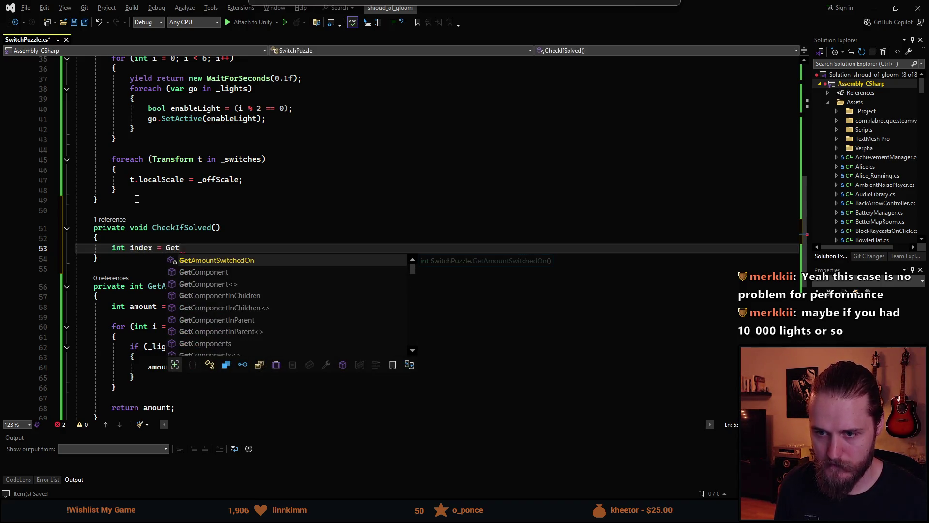
key(Tab)
text(())
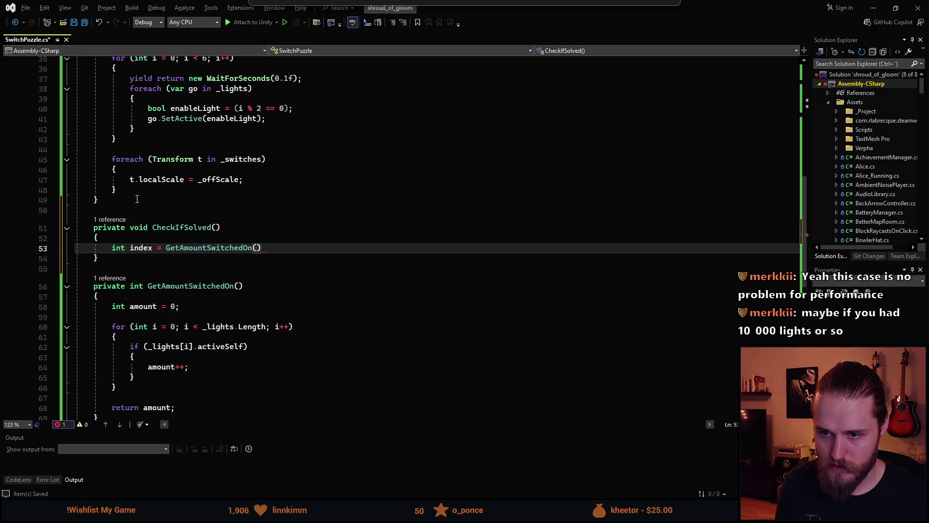
text(;)
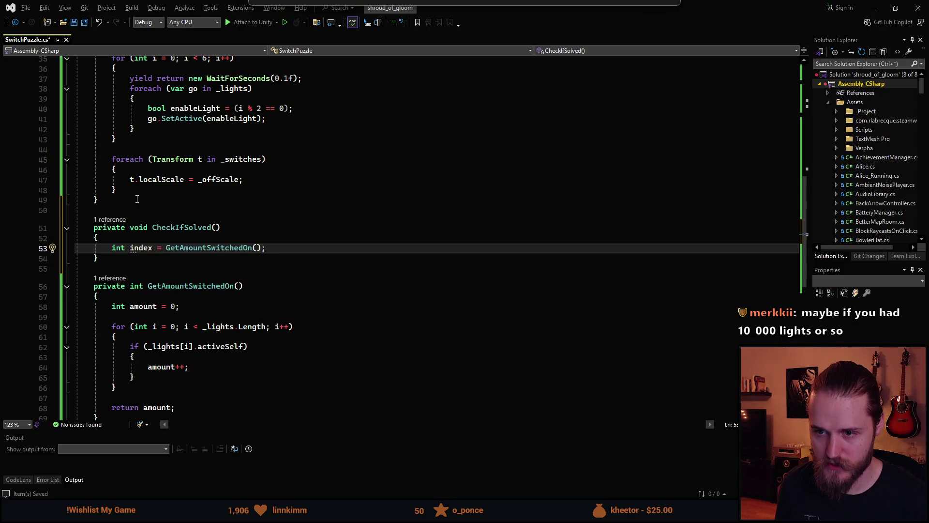
key(Return)
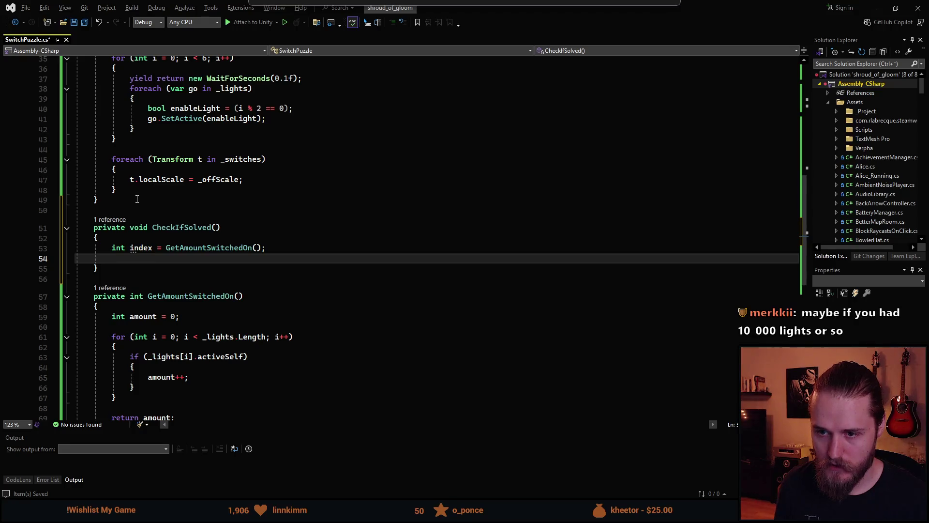
Step: Review SwitchedOn above, then return to CheckIfSolved's empty parameter list
scroll(216, 244, up, 7)
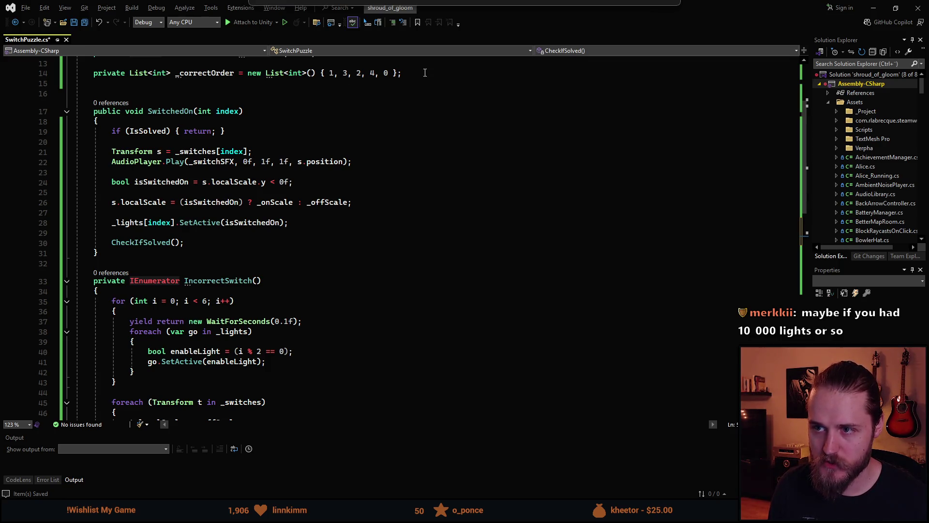
scroll(178, 127, down, 6)
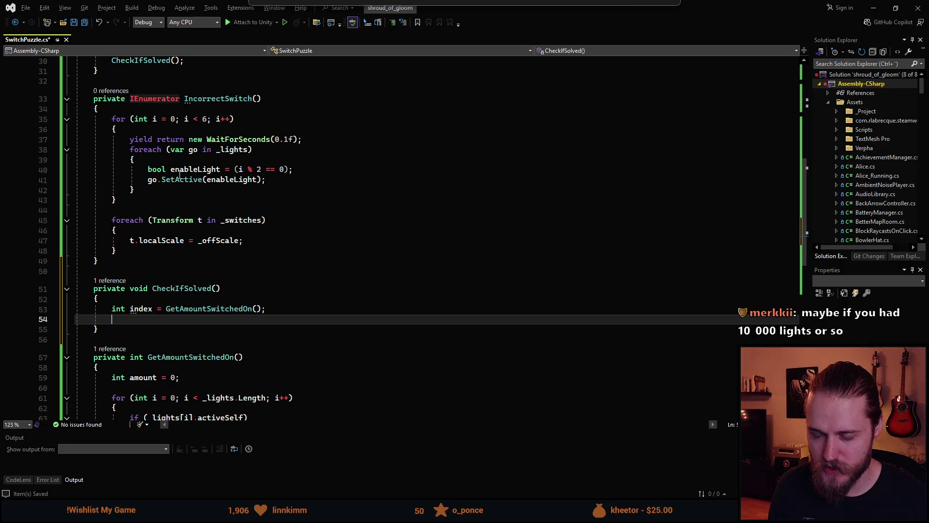
scroll(203, 295, up, 1)
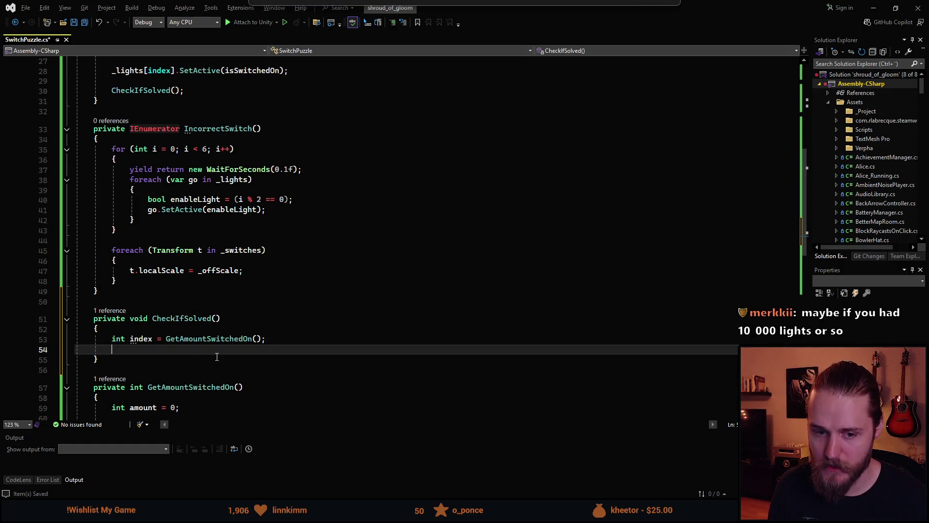
scroll(198, 334, up, 1)
scroll(198, 334, down, 1)
click(216, 318)
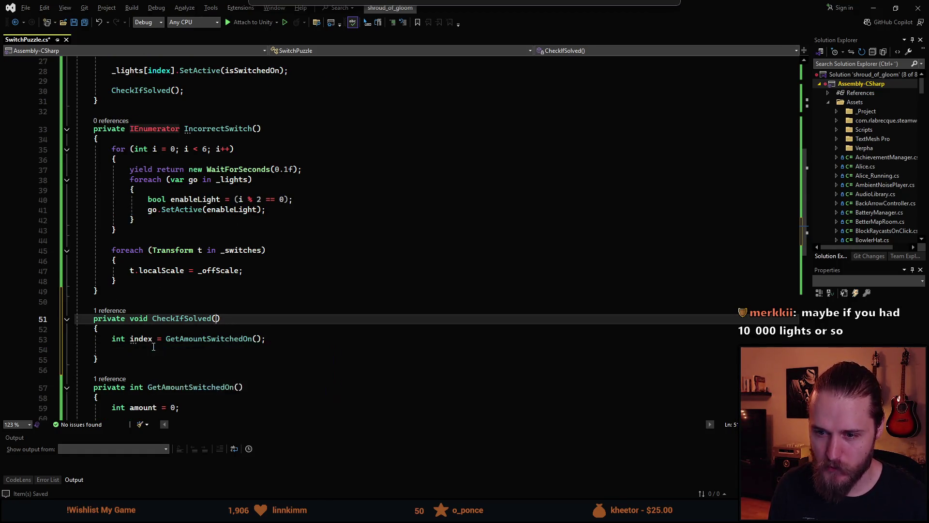
Step: Add an int parameter to CheckIfSolved and rename its local index variable to amount
text(int)
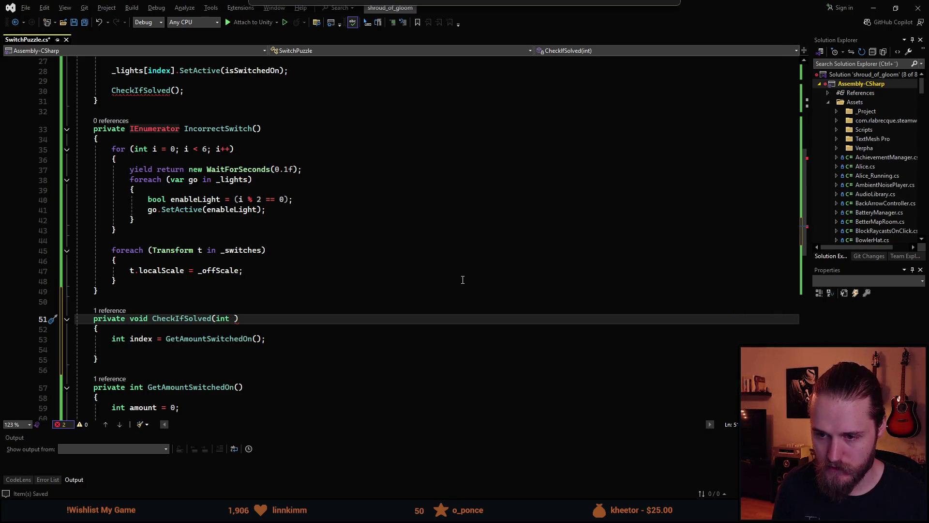
text(sIndex)
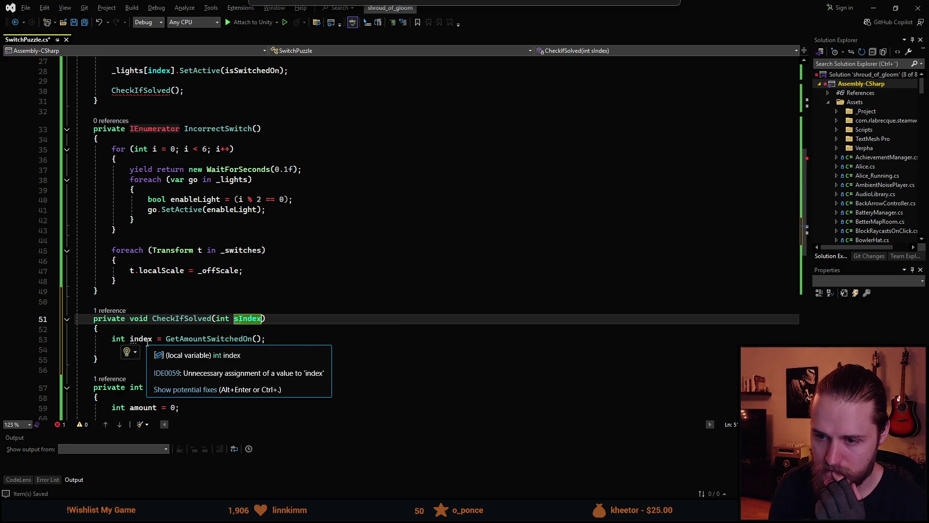
double_click(245, 320)
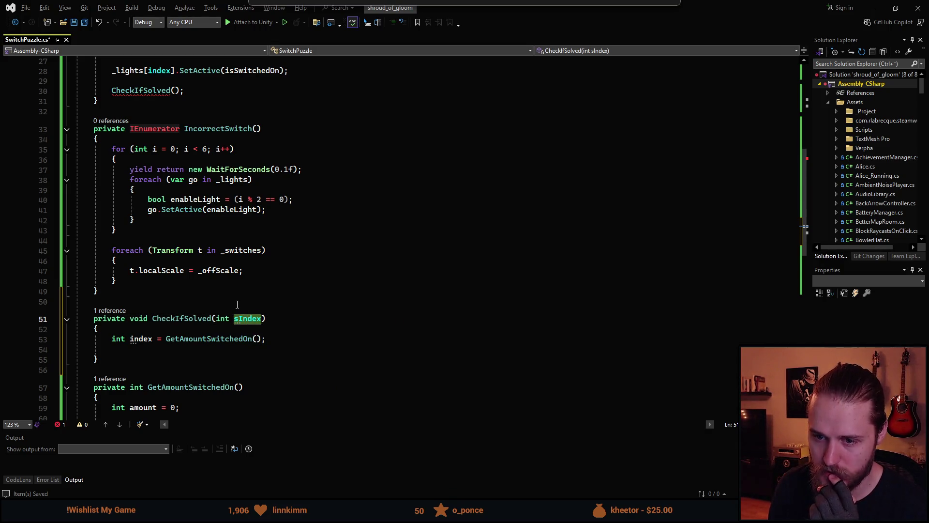
double_click(134, 339)
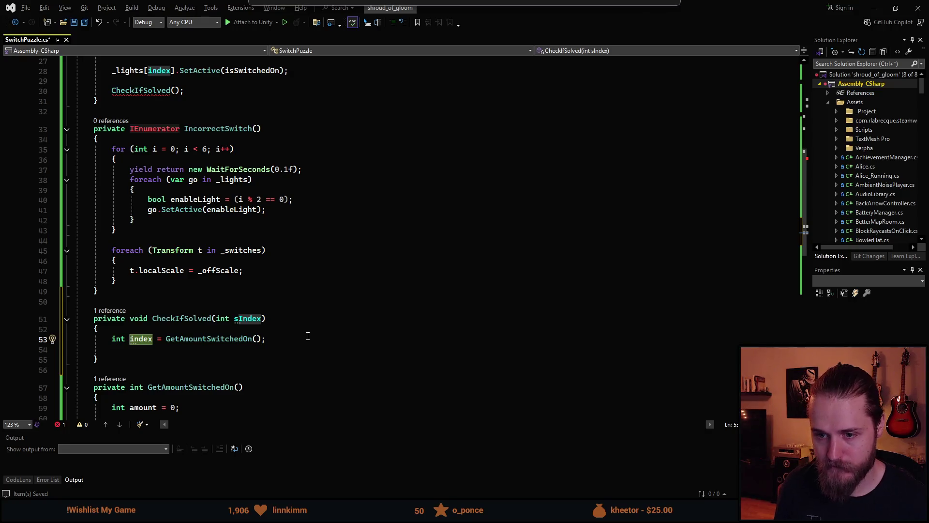
text(amount)
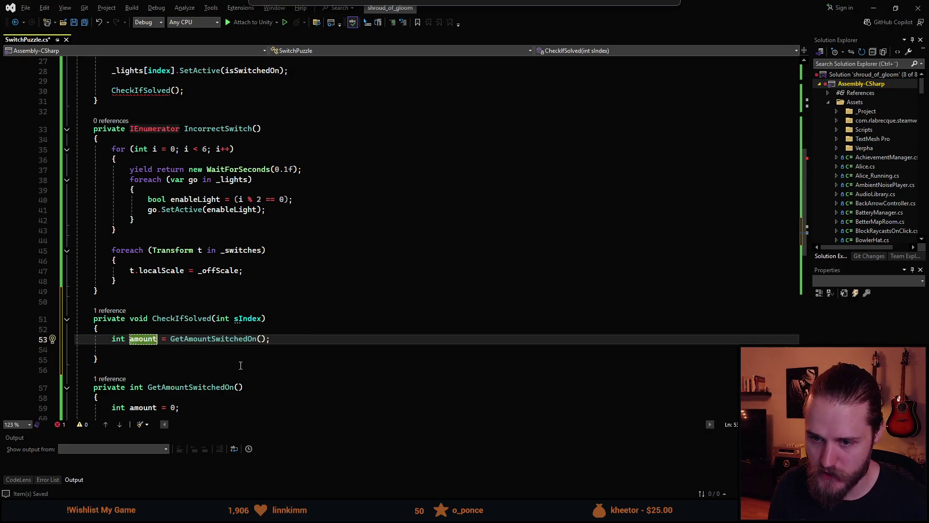
mouse_move(246, 318)
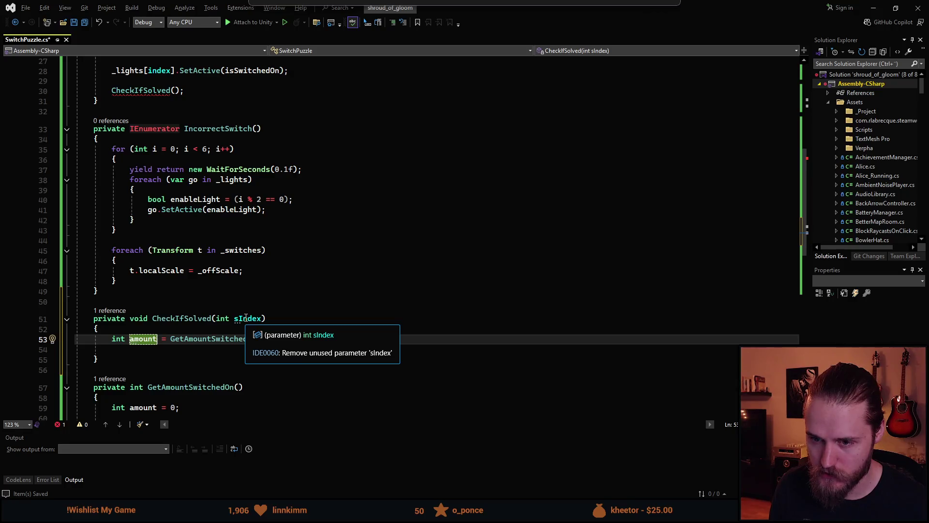
scroll(296, 192, up, 9)
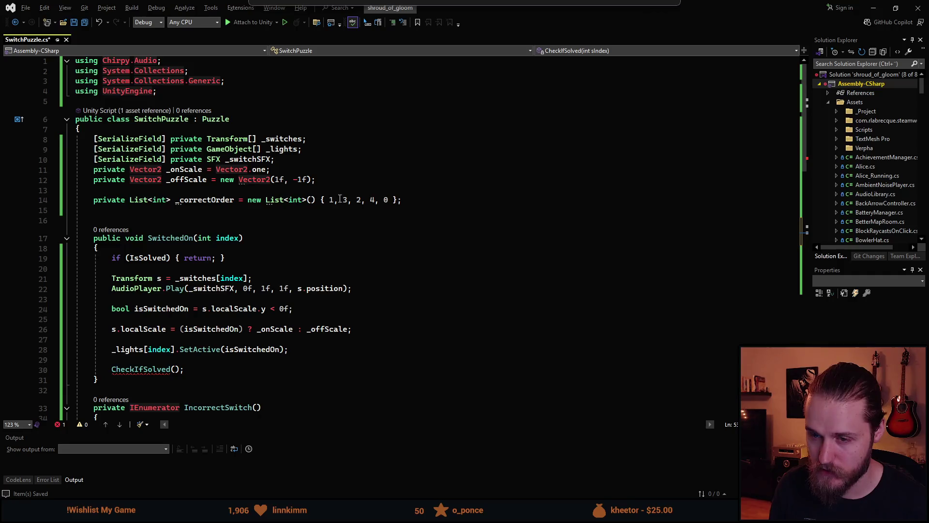
scroll(300, 297, down, 9)
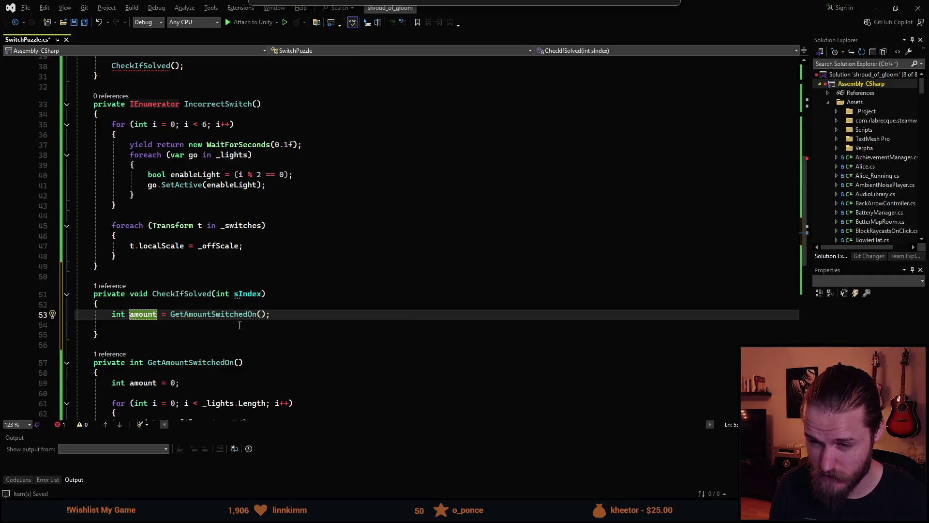
Step: Rename the parameter to index, save, and add a blank line inside CheckIfSolved
click(243, 293)
key(BackSpace)
key(BackSpace)
text(i)
key(ctrl+s)
click(283, 315)
key(Down)
scroll(191, 290, up, 1)
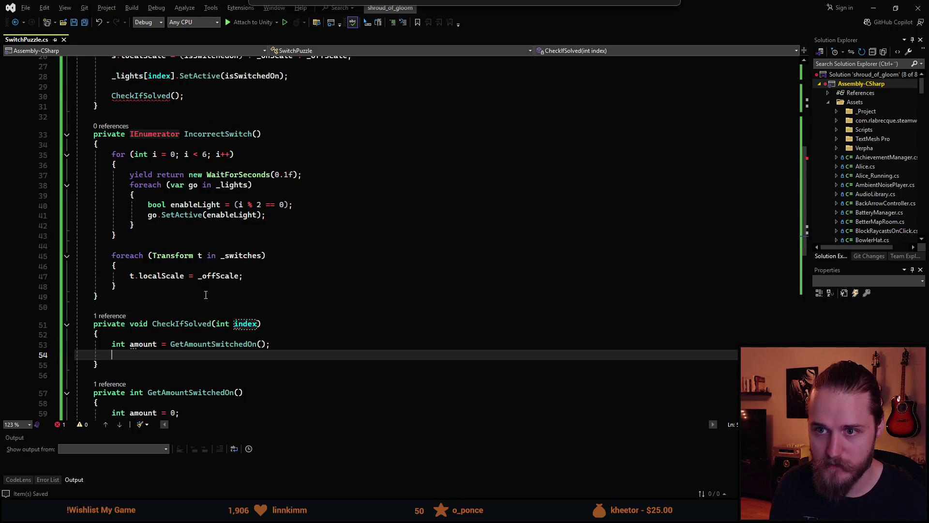
key(Return)
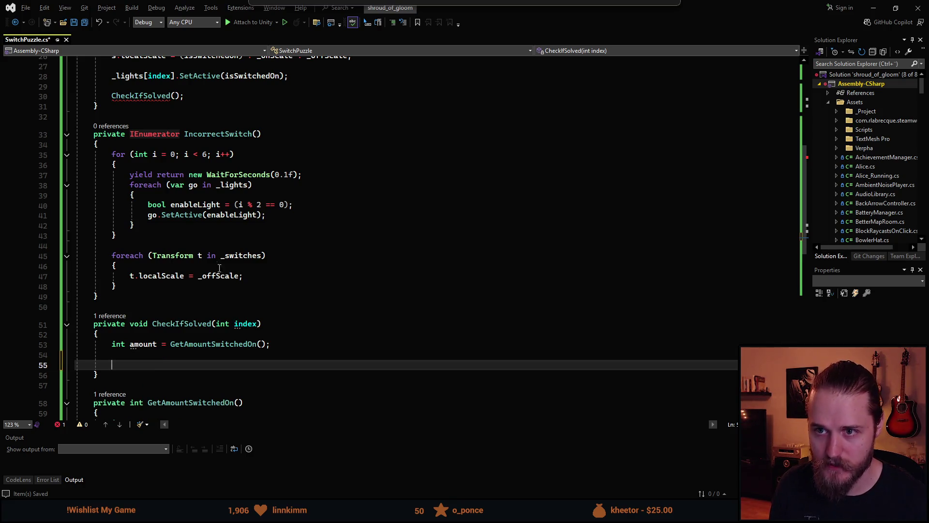
Step: Make SwitchedOn pass its index by calling CheckIfSolved(index)
click(176, 96)
scroll(329, 243, up, 5)
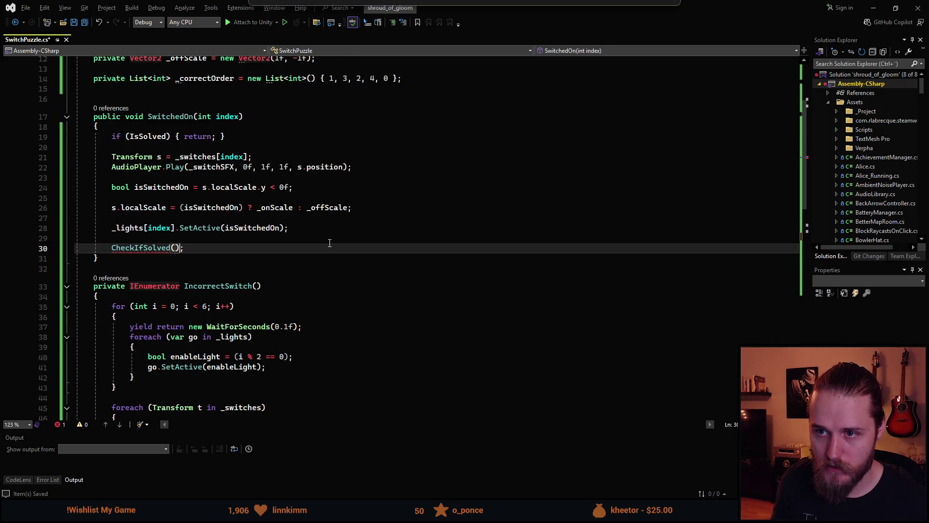
key(Left)
text(index)
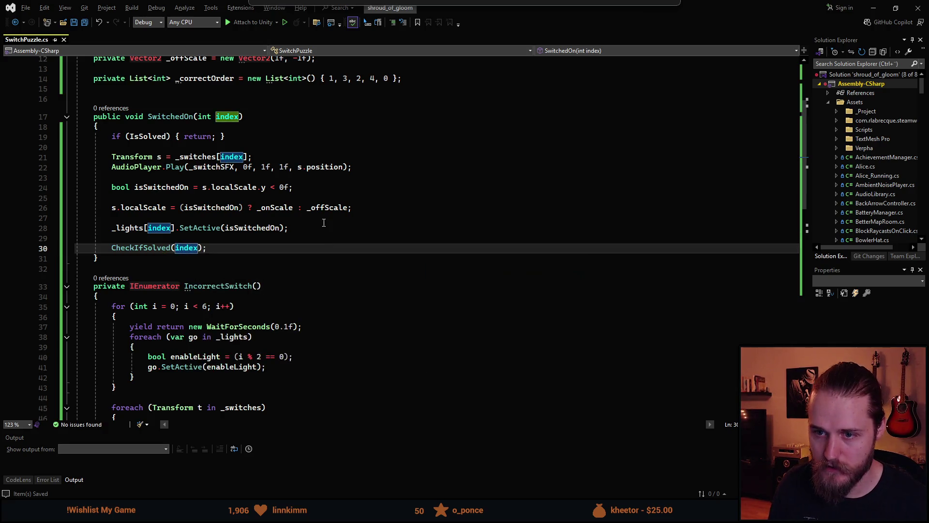
scroll(324, 222, down, 6)
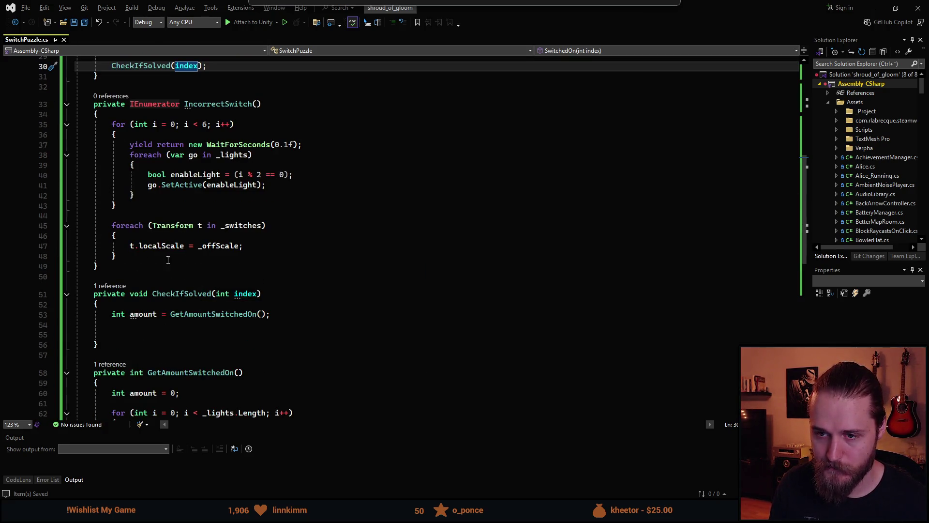
mouse_move(99, 266)
mouse_down()
mouse_move(80, 154)
mouse_move(91, 105)
mouse_up()
key(ctrl+c)
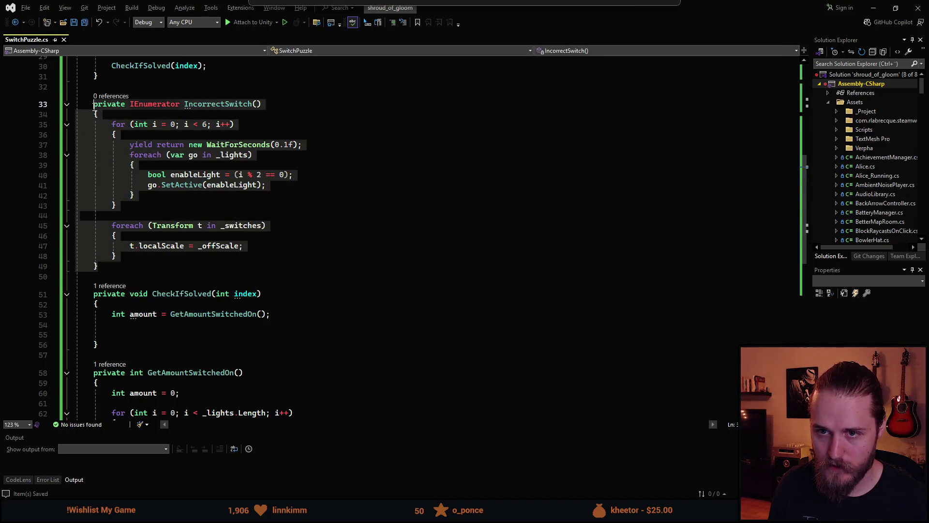
Step: Move the IncorrectSwitch method to just after GetAmountSwitchedOn
key(Delete)
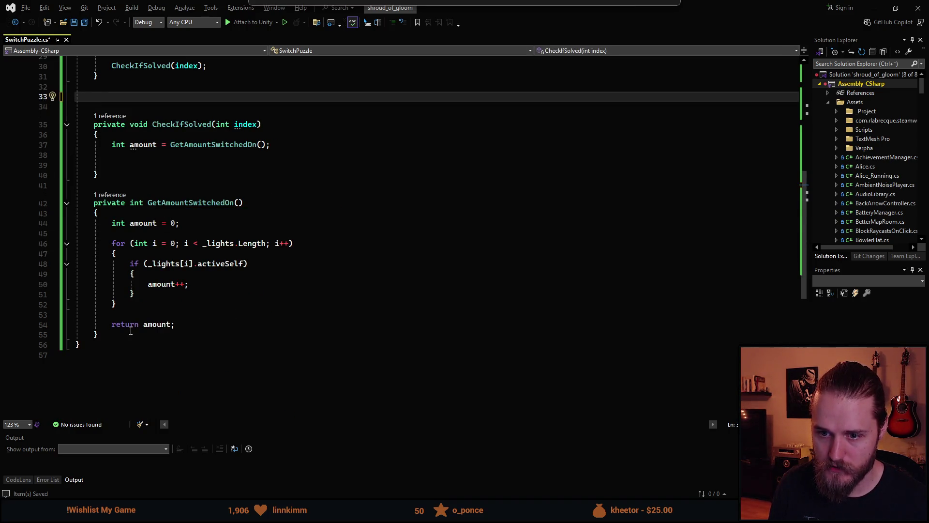
click(131, 331)
key(Return)
key(ctrl+v)
scroll(169, 314, up, 4)
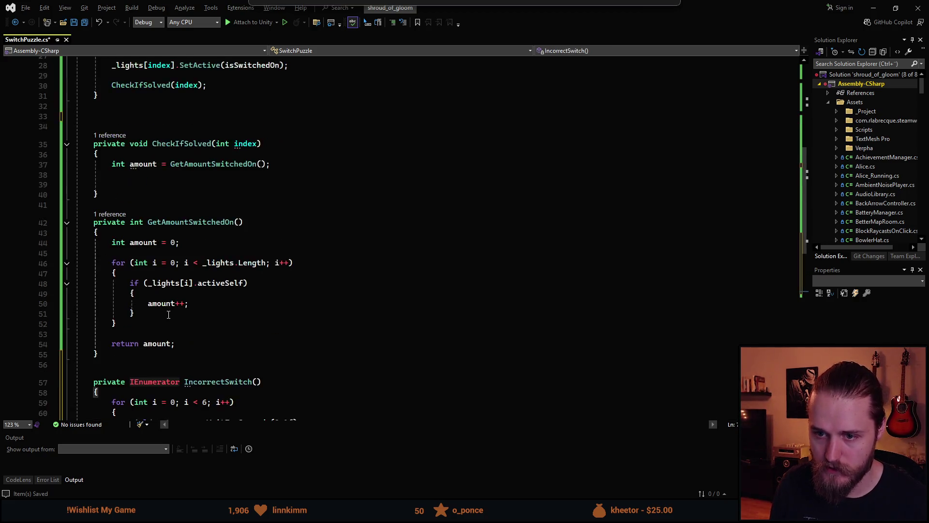
scroll(169, 315, up, 3)
Step: Remove two extra blank lines above CheckIfSolved and start an 'if (amount > 0) {' line inside it
click(126, 218)
key(BackSpace)
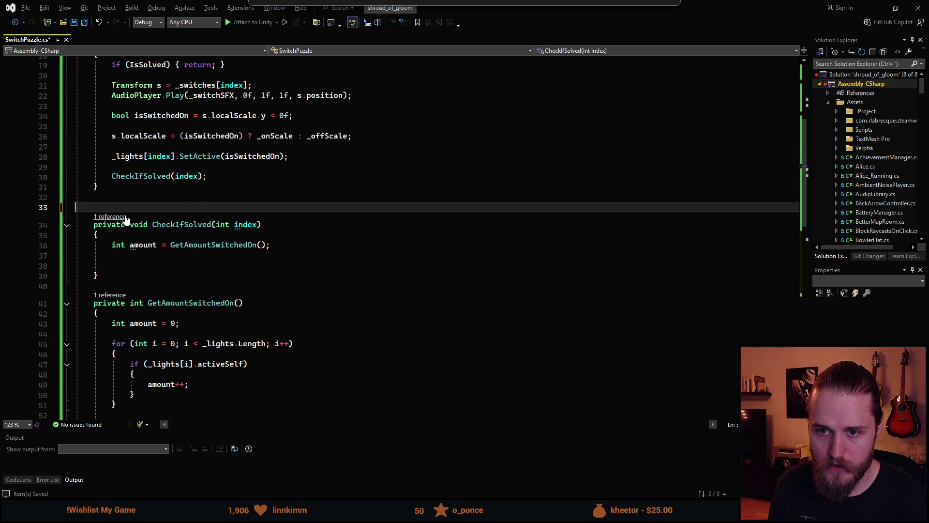
key(BackSpace)
scroll(179, 298, up, 1)
scroll(180, 297, down, 1)
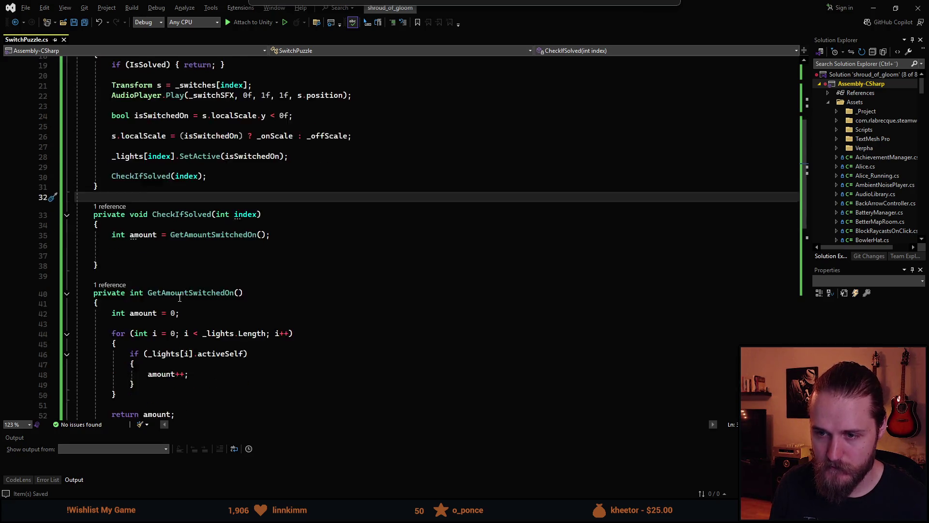
scroll(180, 297, down, 1)
click(153, 230)
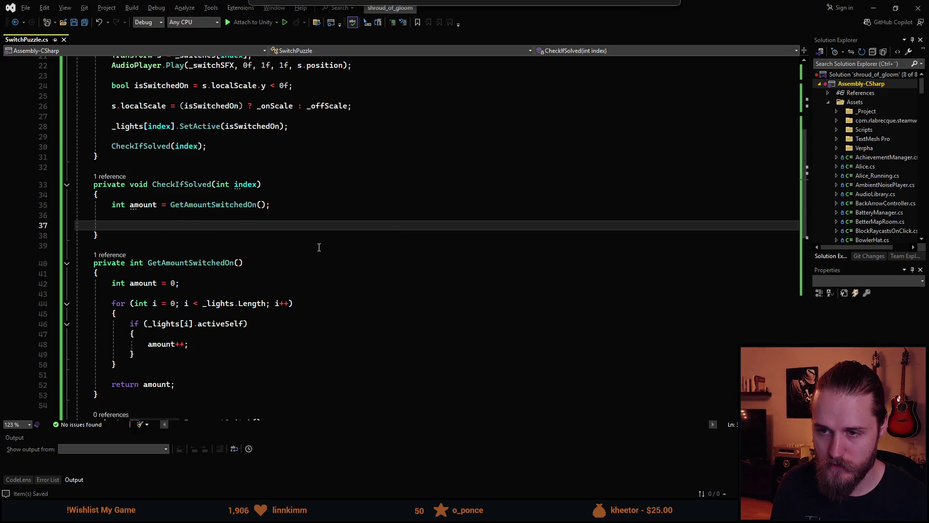
text(if (amount > 0) {)
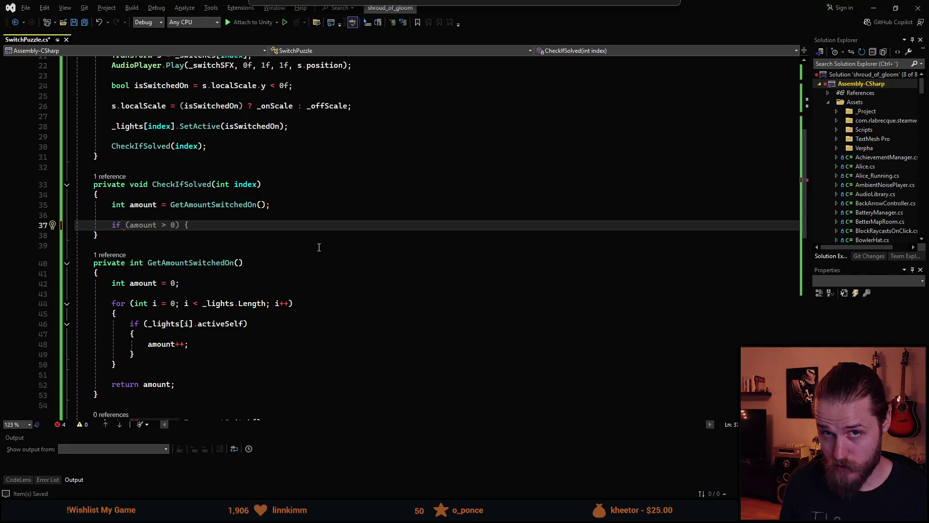
Step: Rewrite the if condition as _correctOrder[amount - 1] == index
key(ctrl+z)
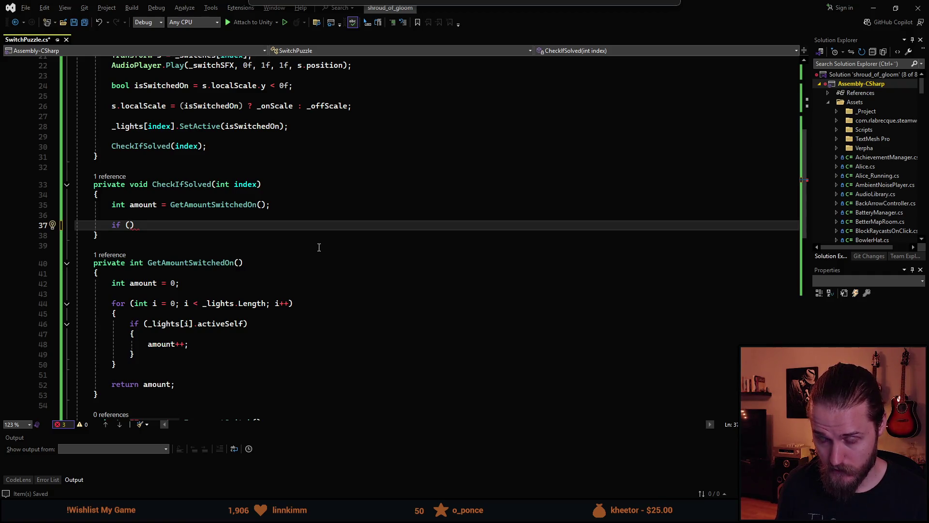
text(_cor)
key(Tab)
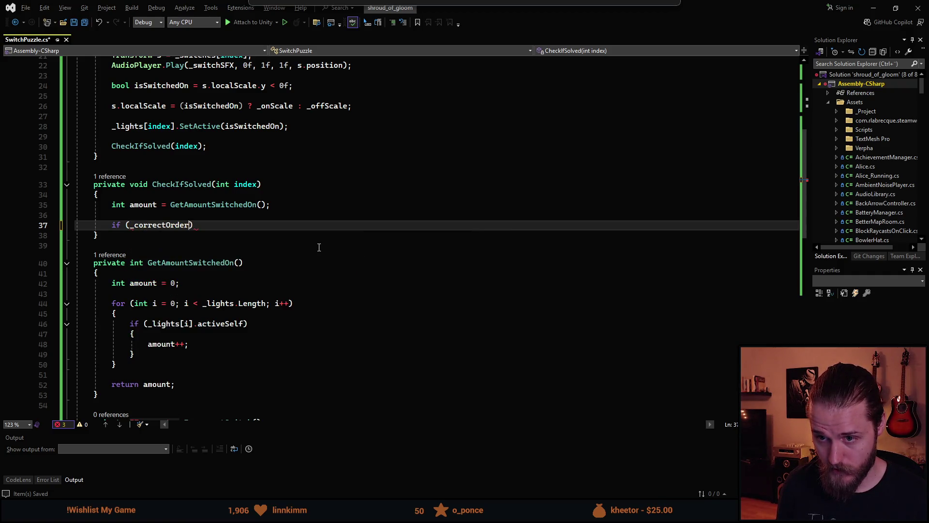
text([)
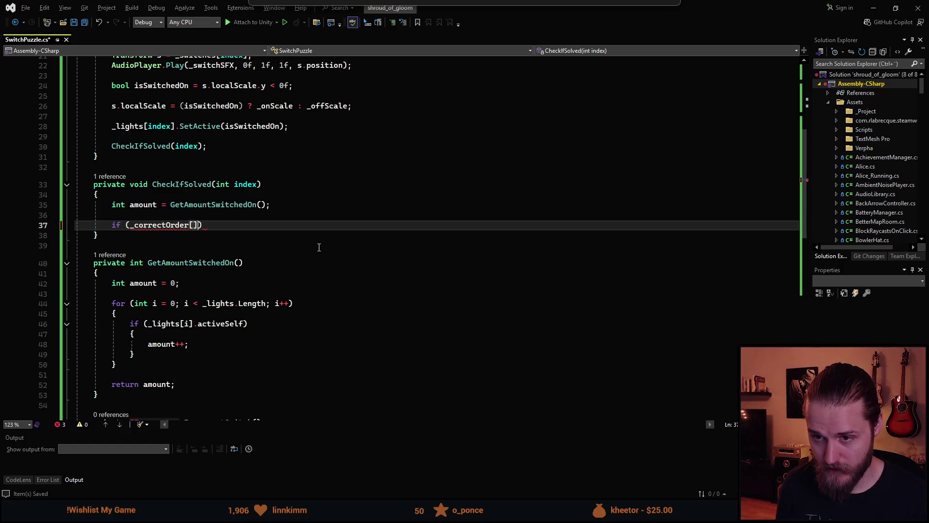
text(amo)
key(Tab)
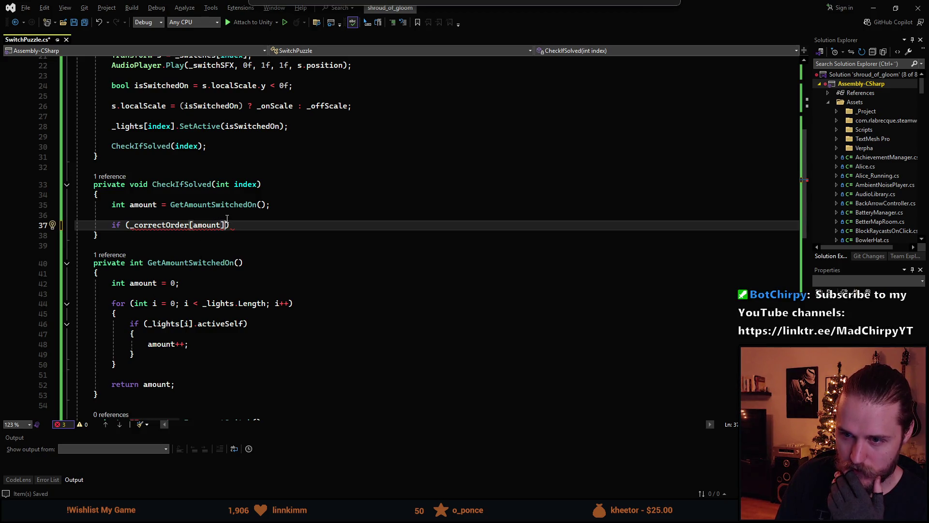
mouse_move(224, 226)
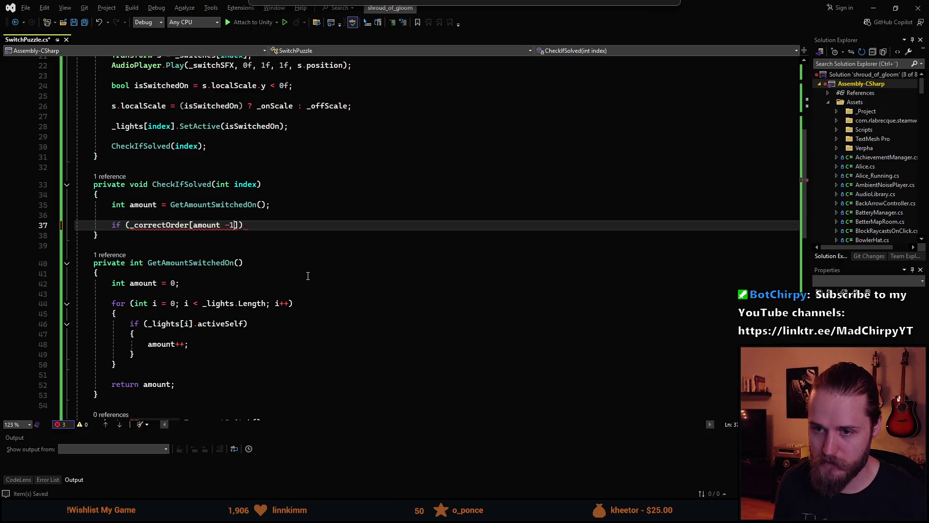
scroll(224, 299, up, 7)
scroll(223, 299, down, 8)
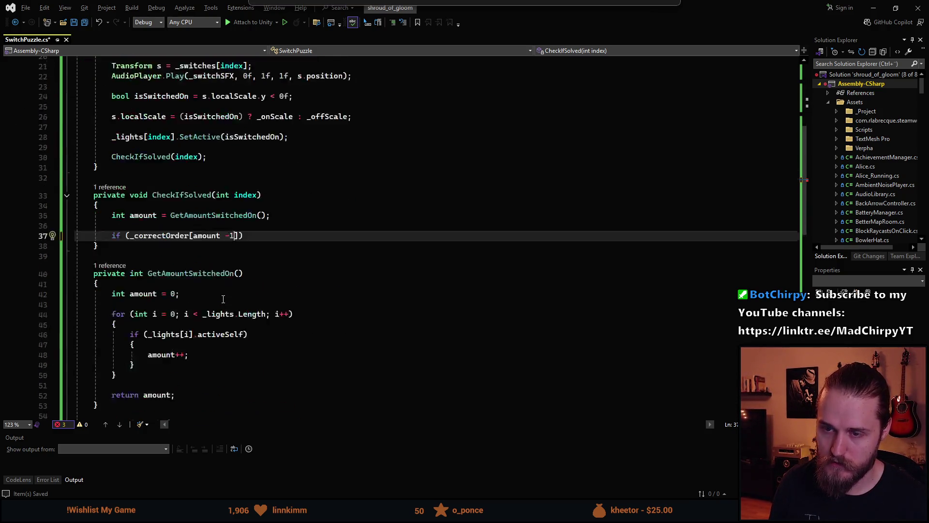
scroll(224, 299, up, 3)
scroll(223, 298, up, 5)
scroll(224, 298, down, 5)
click(148, 297)
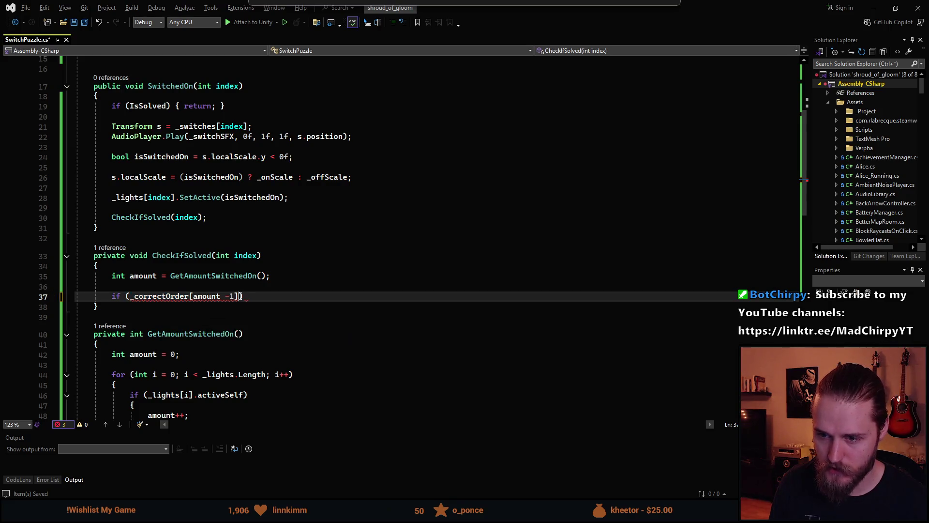
text(== )
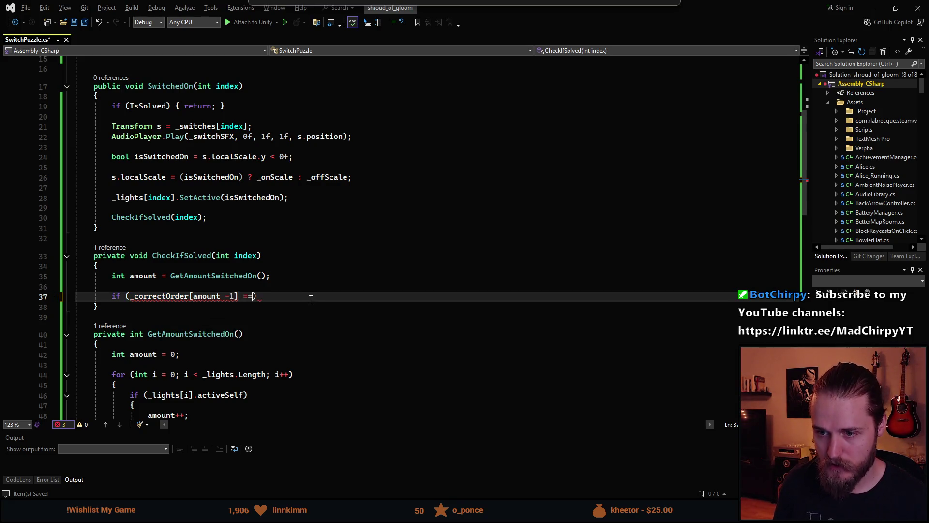
text(index)
Step: Open an empty body block under the _correctOrder condition
click(315, 270)
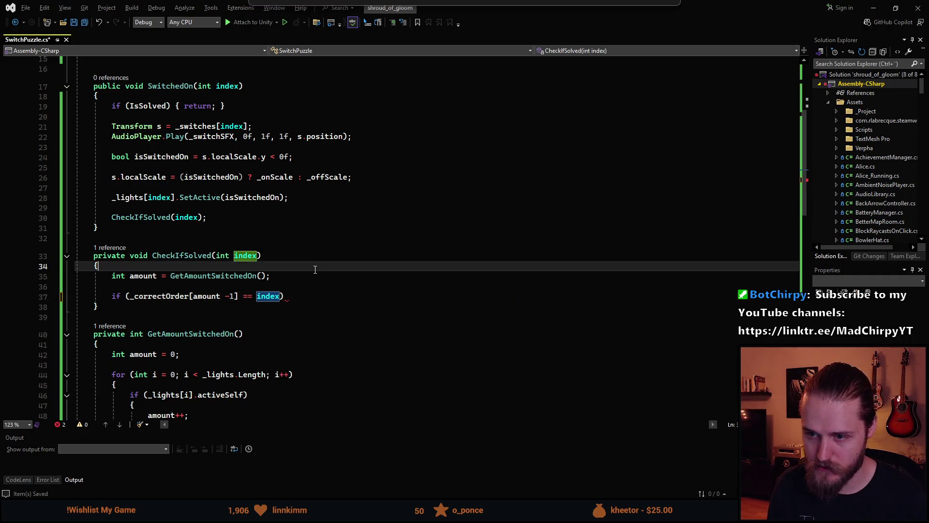
click(309, 295)
key(Return)
text({)
key(Return)
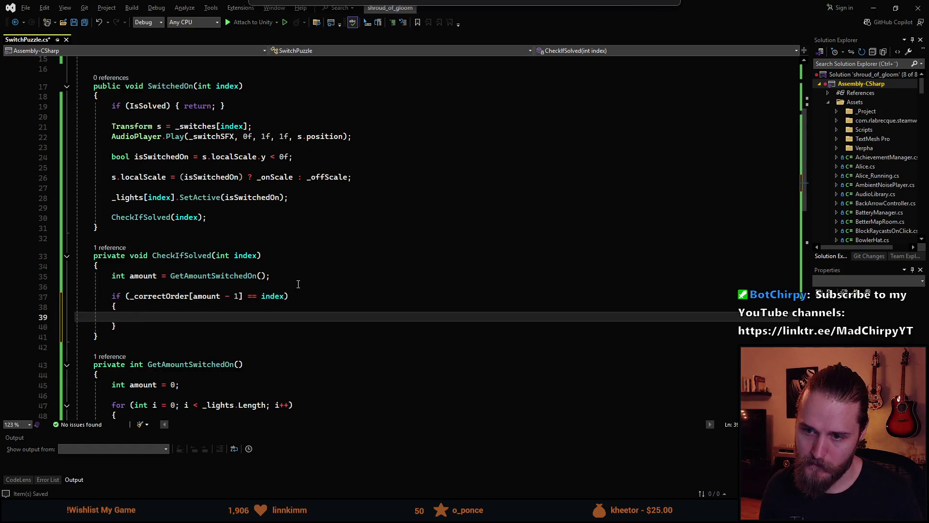
Step: Inspect every use of amount, including GetAmountSwitchedOn's starting count
scroll(230, 332, down, 3)
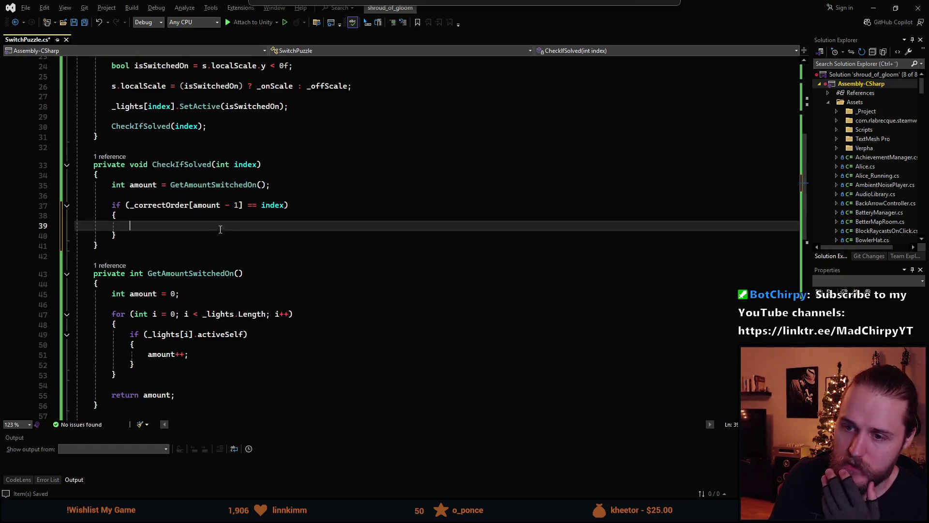
double_click(197, 208)
scroll(198, 236, down, 2)
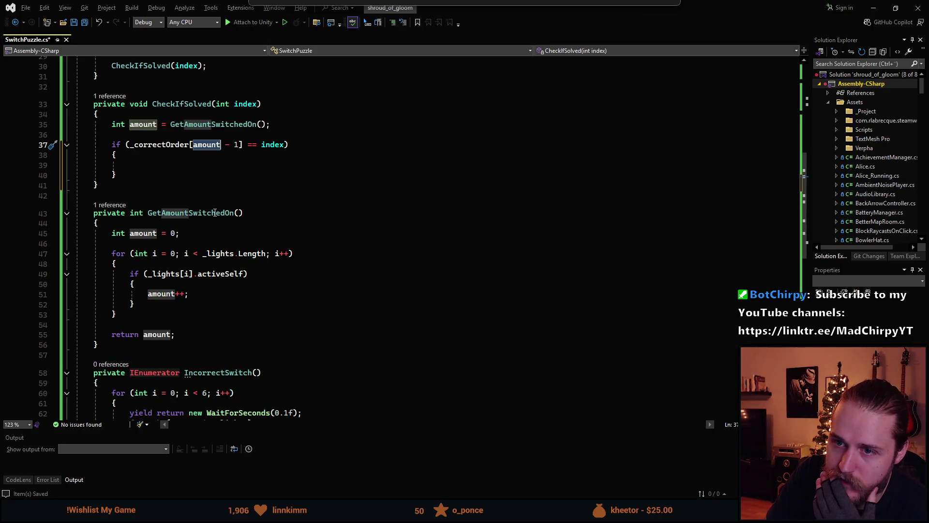
click(175, 233)
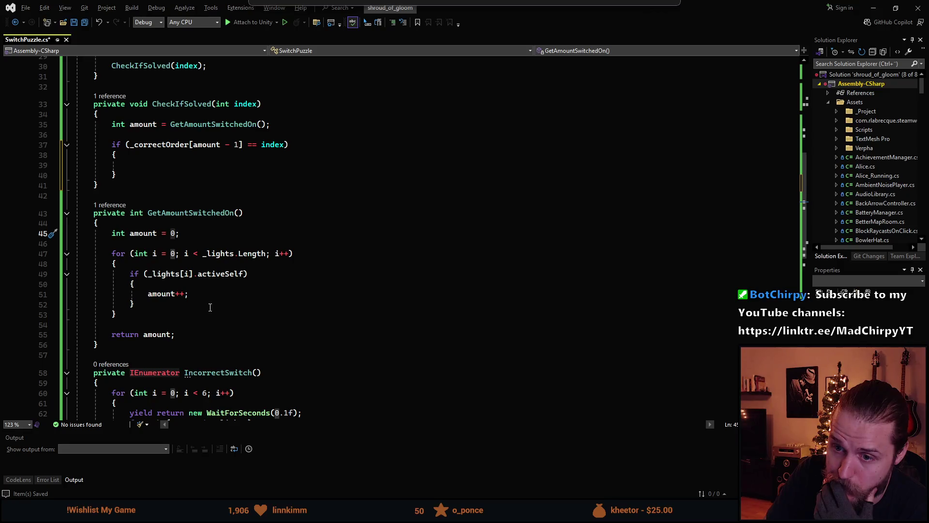
scroll(227, 218, up, 1)
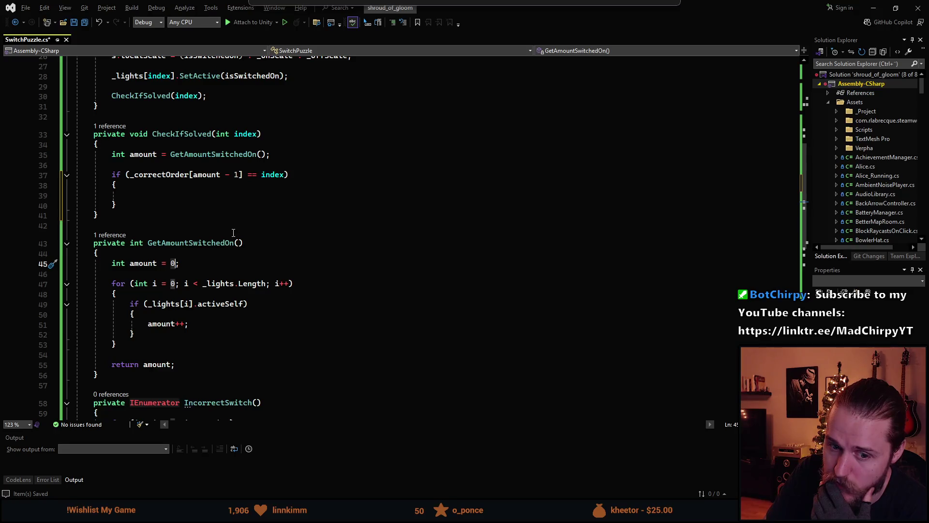
scroll(221, 247, up, 1)
scroll(223, 256, up, 1)
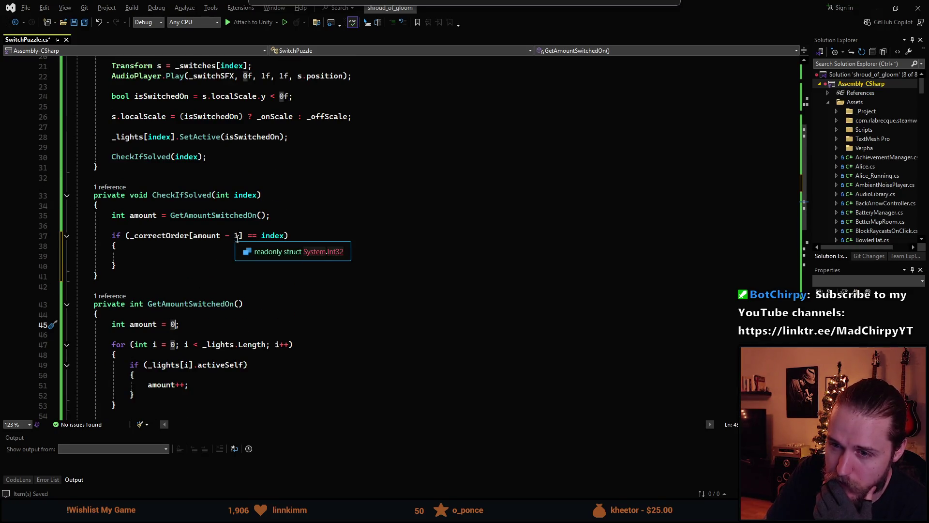
scroll(204, 279, up, 1)
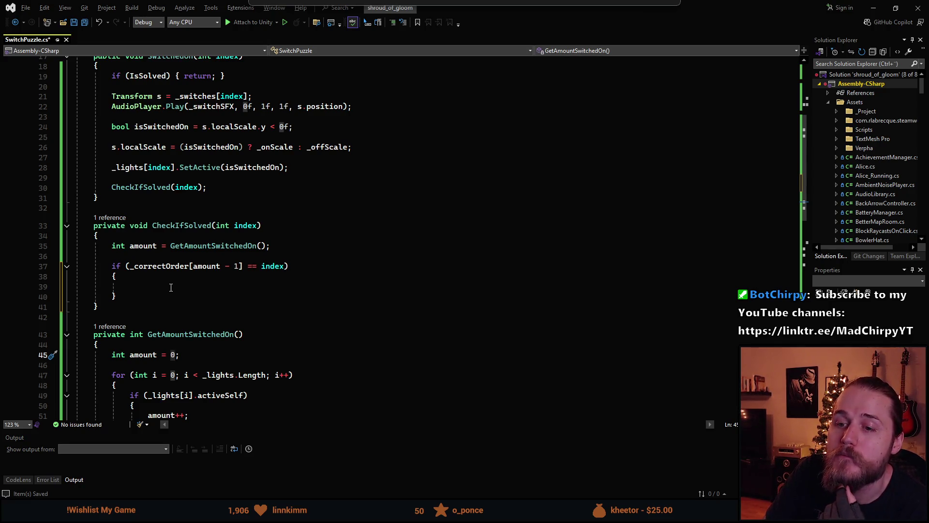
scroll(171, 287, down, 2)
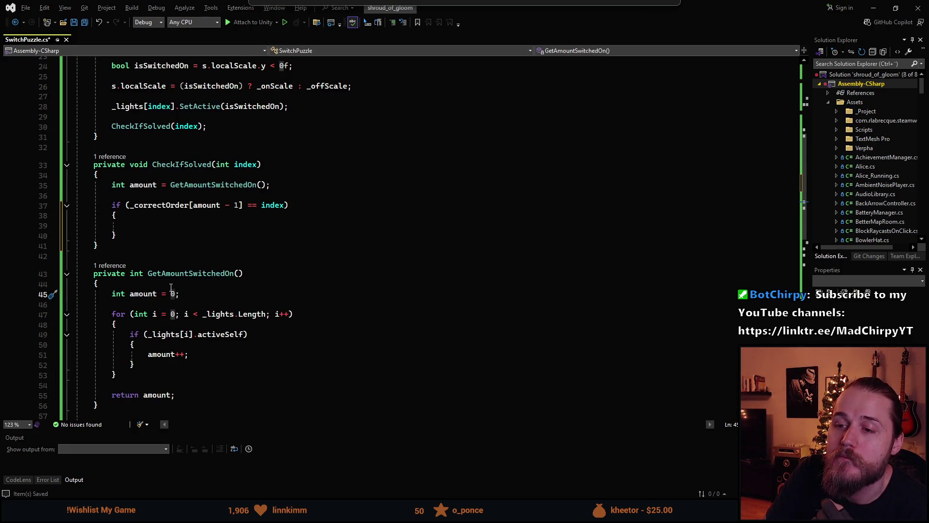
scroll(171, 288, up, 3)
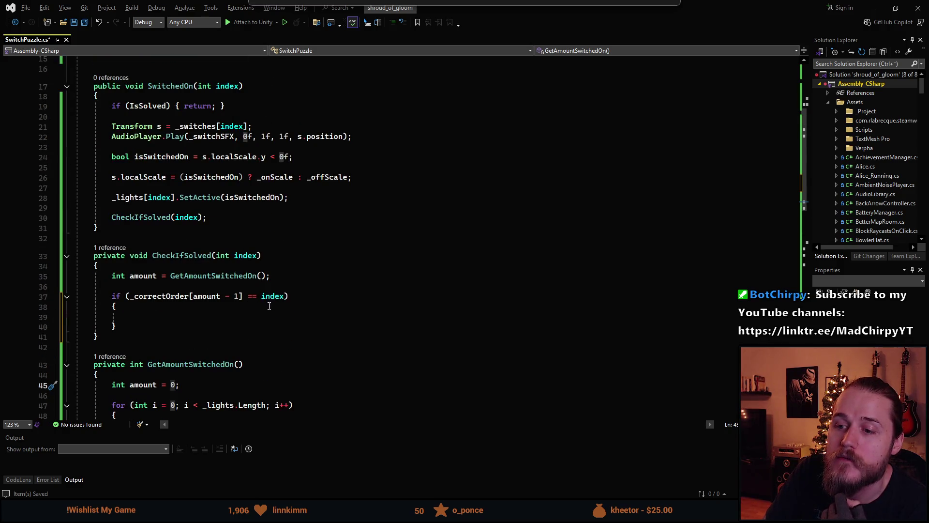
click(206, 317)
scroll(208, 324, up, 5)
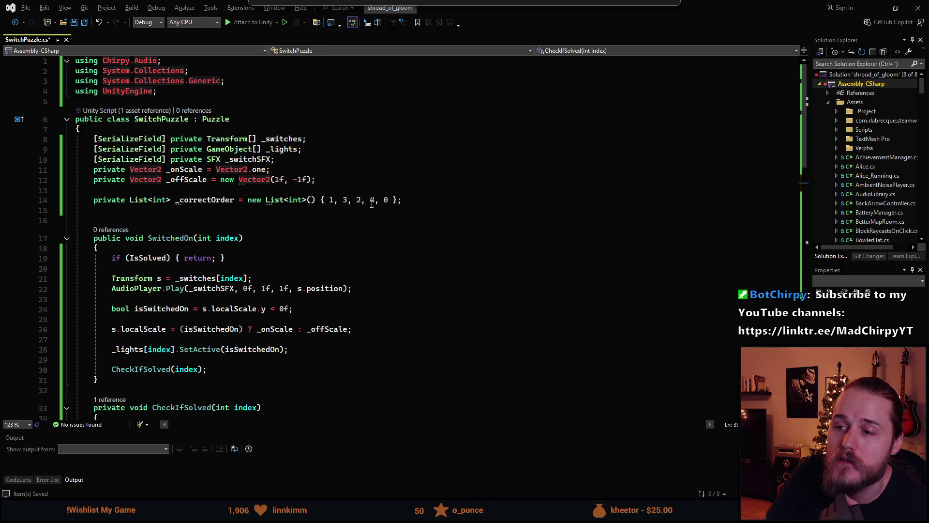
scroll(371, 204, down, 5)
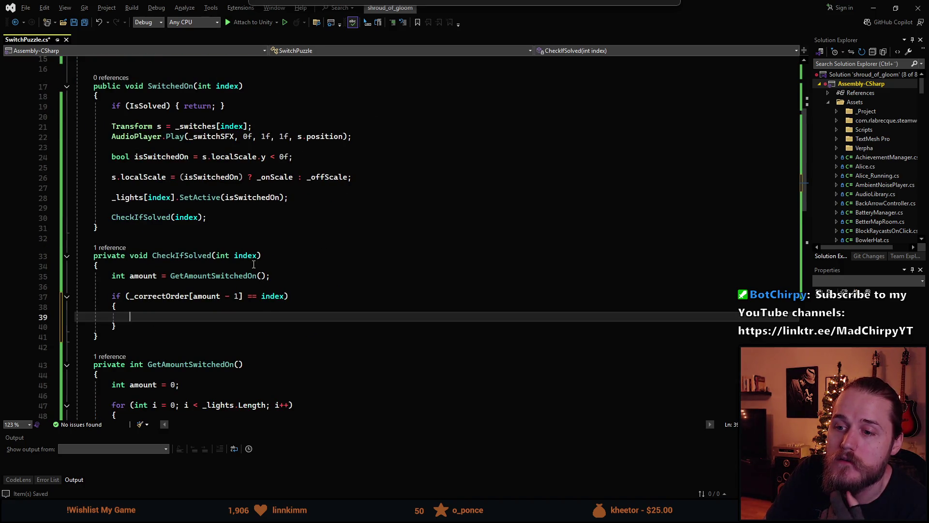
scroll(254, 264, up, 5)
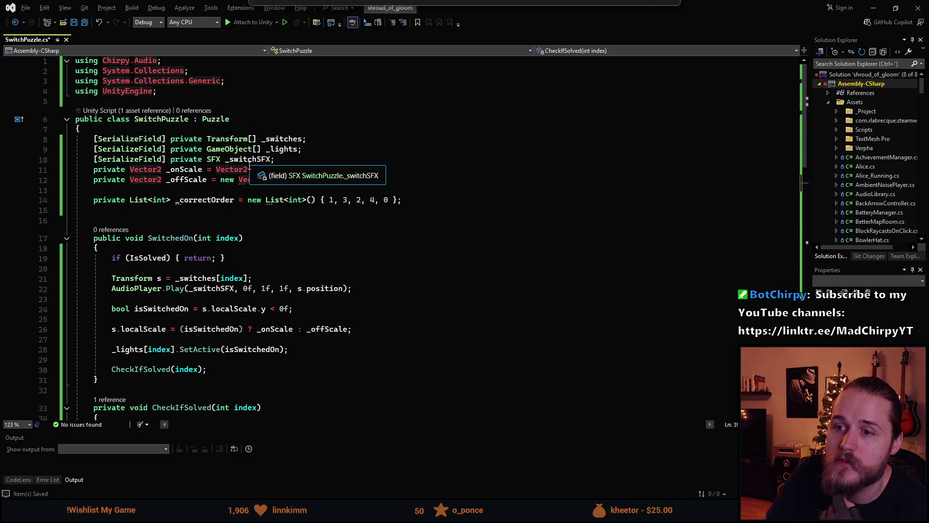
scroll(300, 283, down, 5)
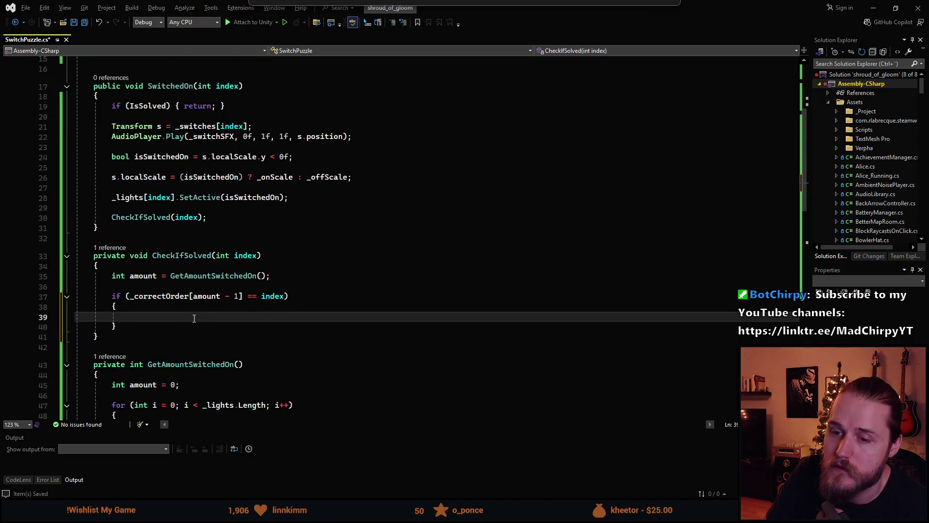
scroll(194, 318, up, 1)
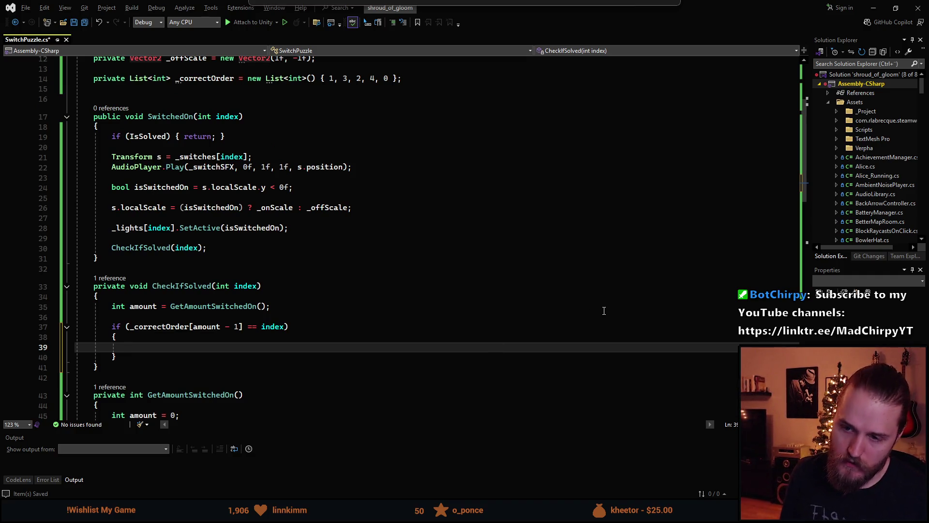
Step: Put a // Correct comment in the if body and add an else block below it
text(/ Correct)
key(Down)
key(Return)
text(else)
key(Tab)
key(Tab)
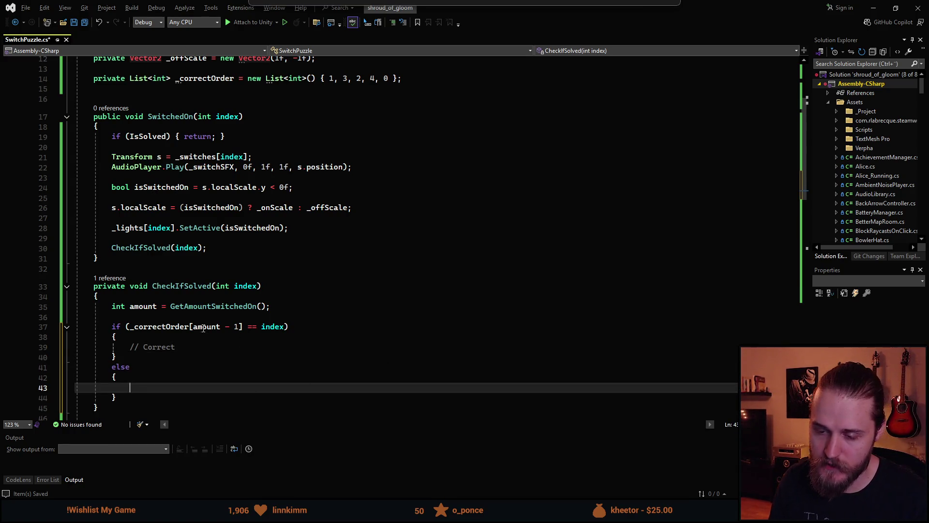
Step: Make the else branch call StartCoroutine(IncorrectSwitch());
scroll(266, 382, down, 2)
scroll(266, 382, up, 1)
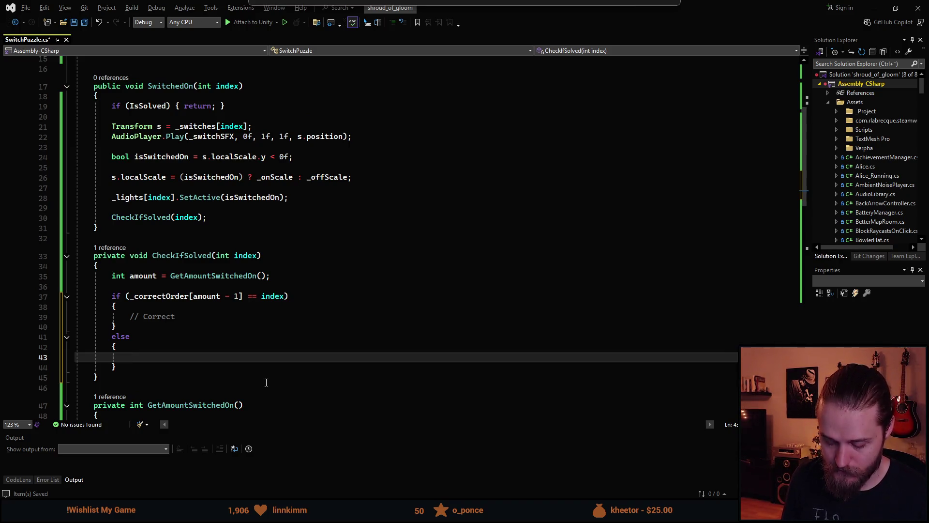
text(Start()
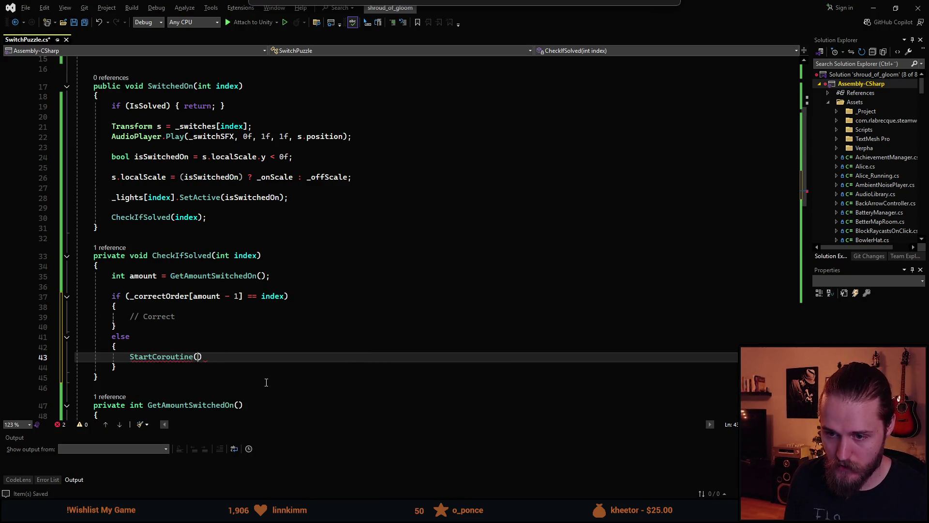
text(Inc)
text(());)
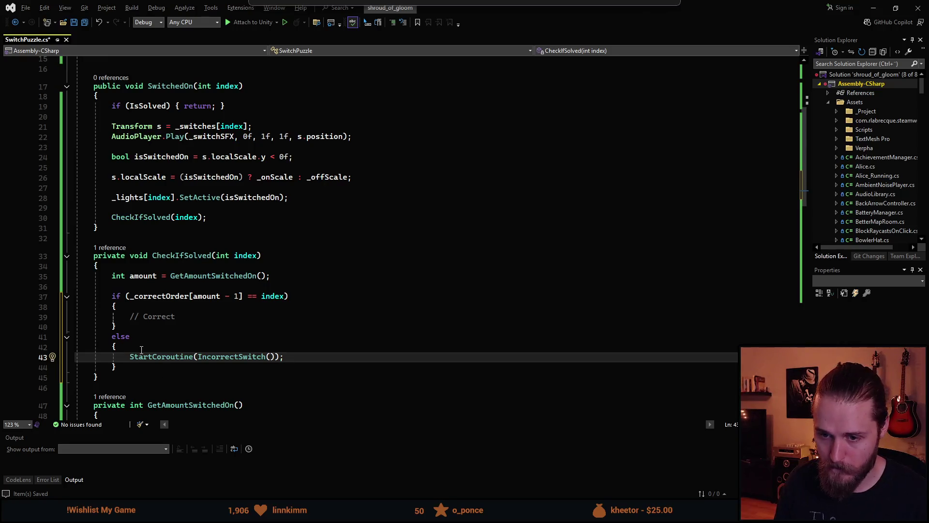
text(private cor)
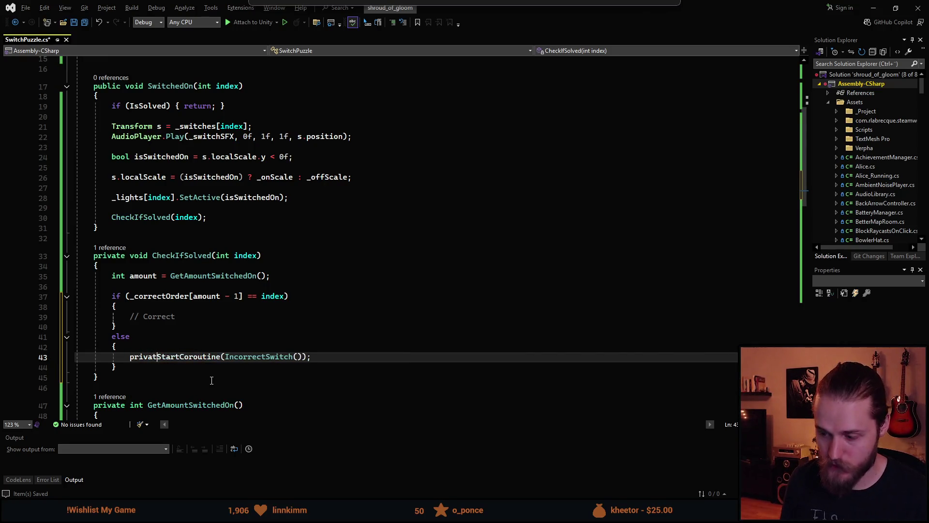
text(out)
key(ctrl+BackSpace)
key(ctrl+BackSpace)
scroll(331, 184, up, 5)
click(330, 184)
click(335, 183)
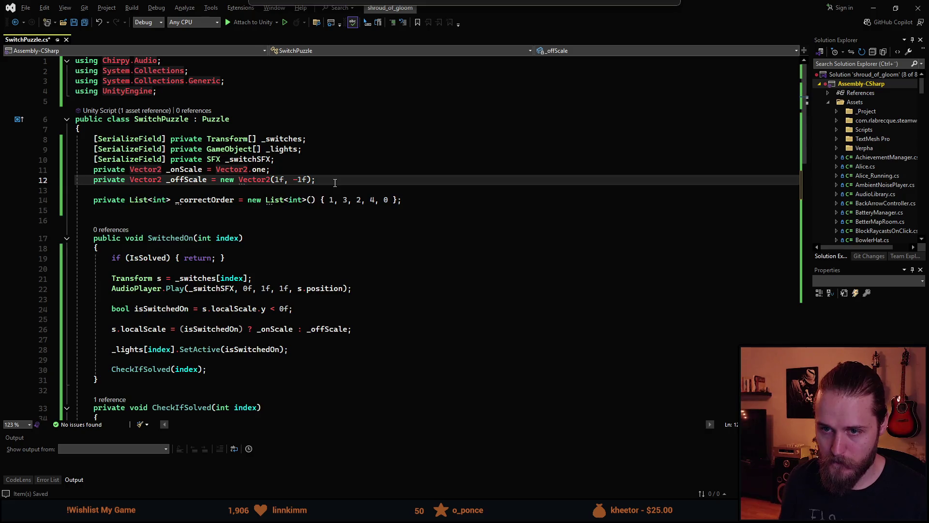
key(Return)
text(private Corou)
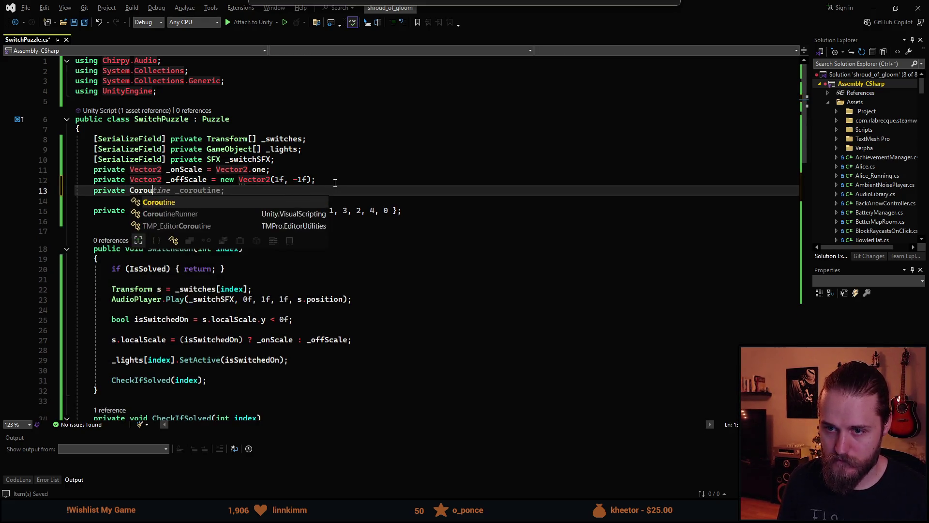
key(Tab)
scroll(186, 318, down, 8)
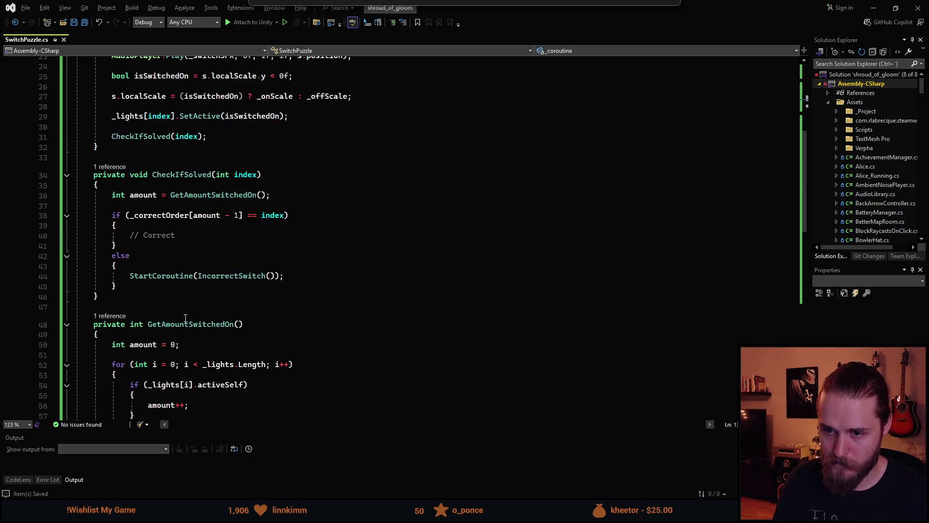
click(129, 265)
double_click(130, 276)
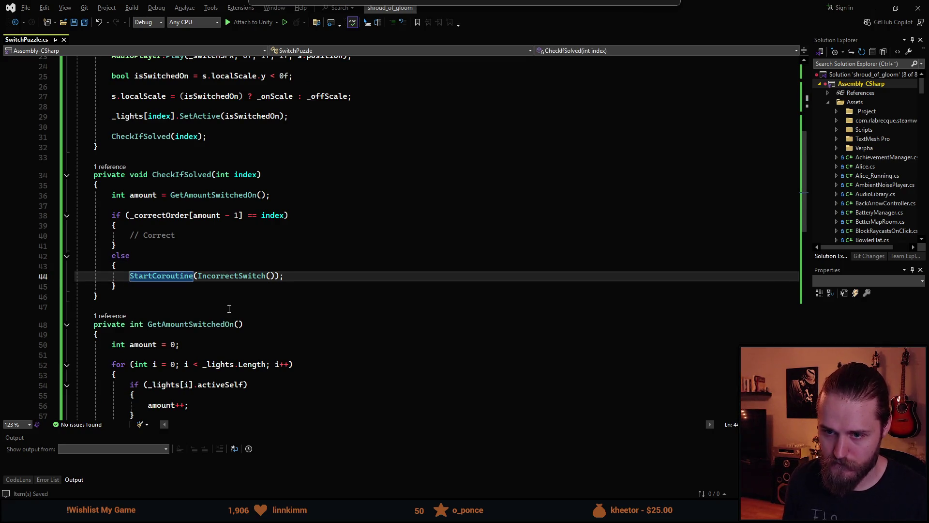
key(Home)
text(_coroutine =)
key(ctrl+s)
scroll(213, 319, down, 4)
scroll(204, 339, down, 7)
click(146, 305)
key(Return)
key(Return)
text(_co)
key(Up)
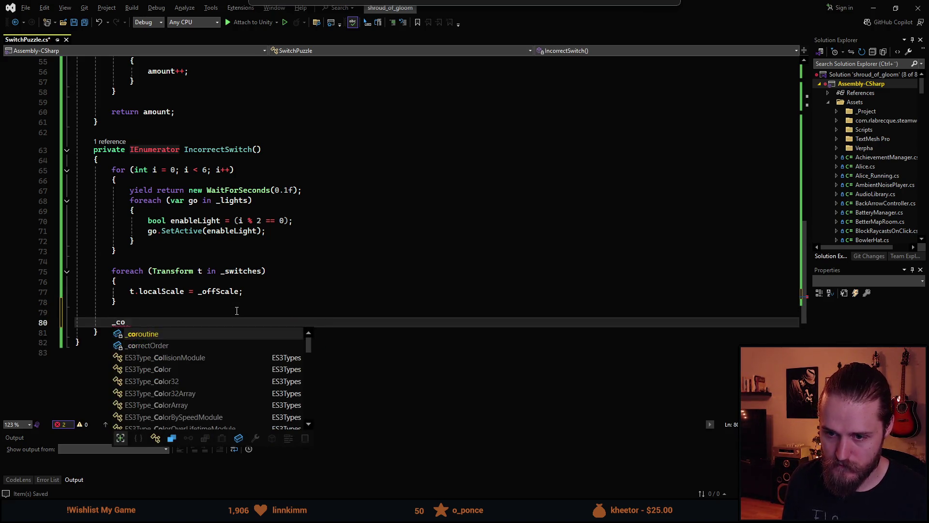
key(Tab)
text(= null;)
key(ctrl+s)
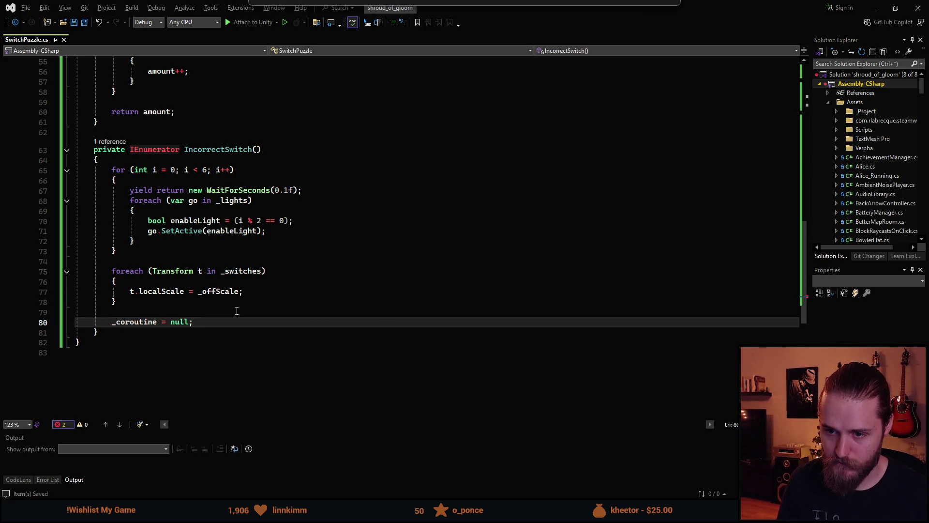
scroll(249, 369, up, 5)
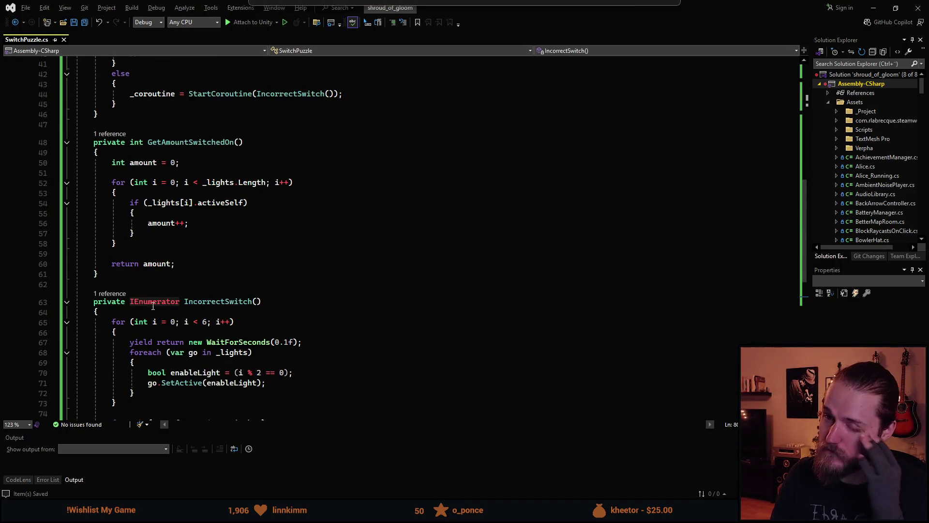
scroll(153, 306, up, 13)
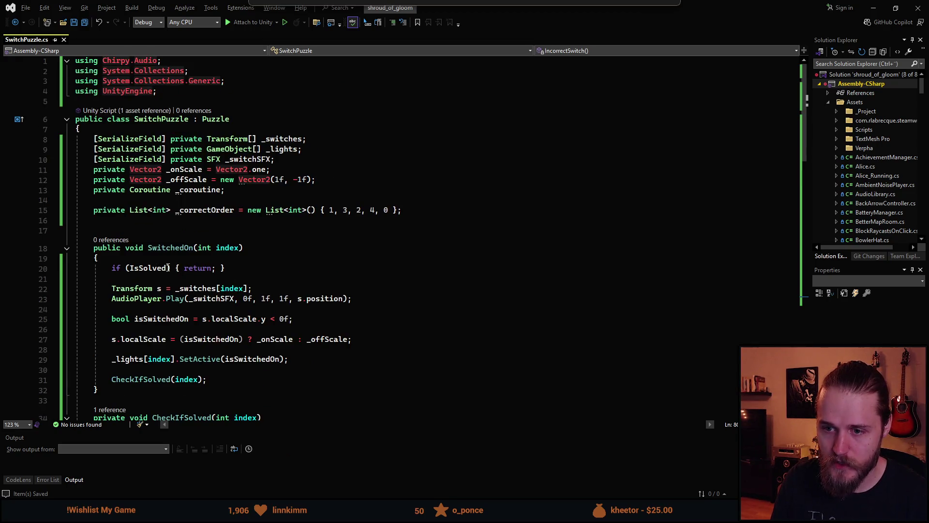
Step: Extend SwitchedOn's early-return check to 'IsSolved || _coroutine != null' and save
click(169, 268)
text(|| _coroutine != null)
key(ctrl+s)
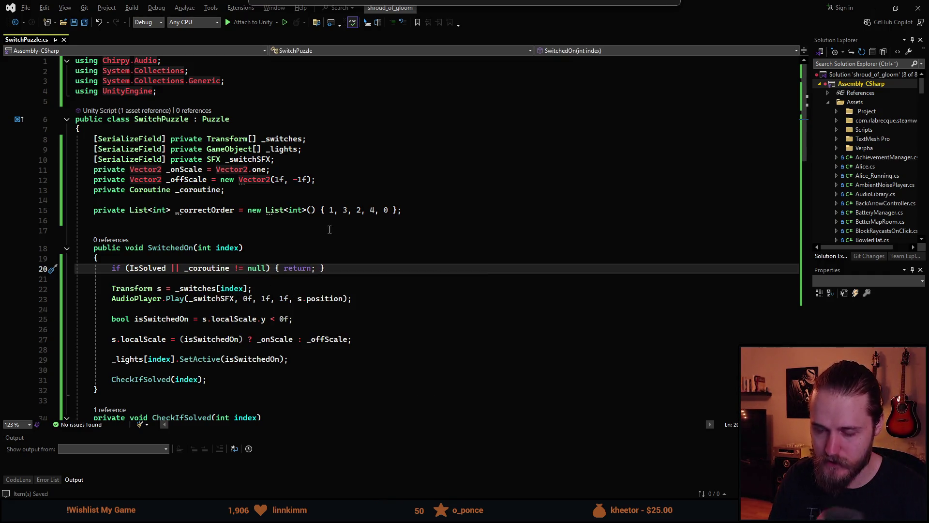
scroll(334, 260, down, 4)
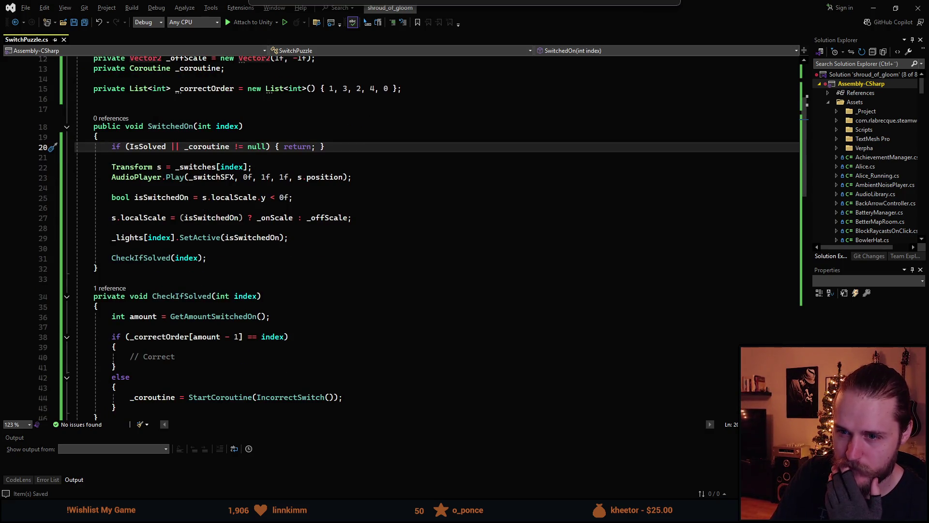
scroll(265, 253, down, 6)
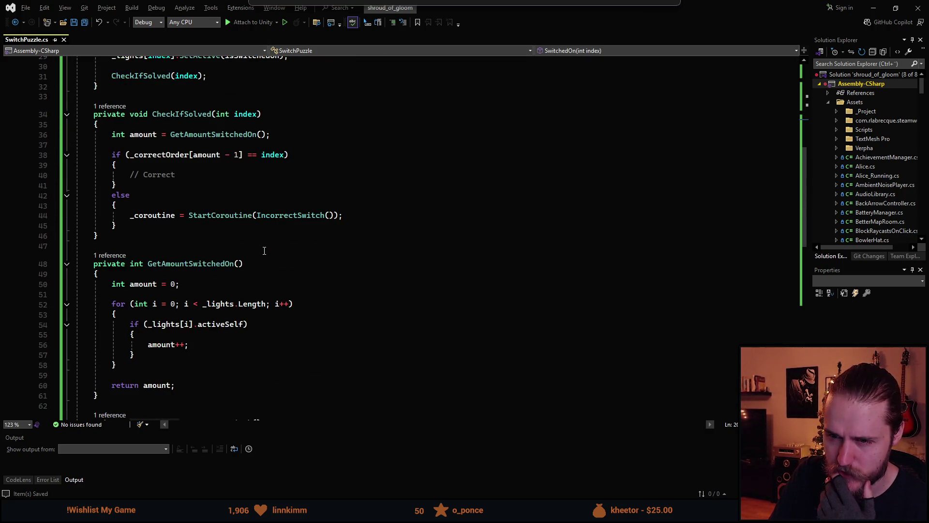
scroll(206, 224, down, 2)
scroll(203, 232, up, 4)
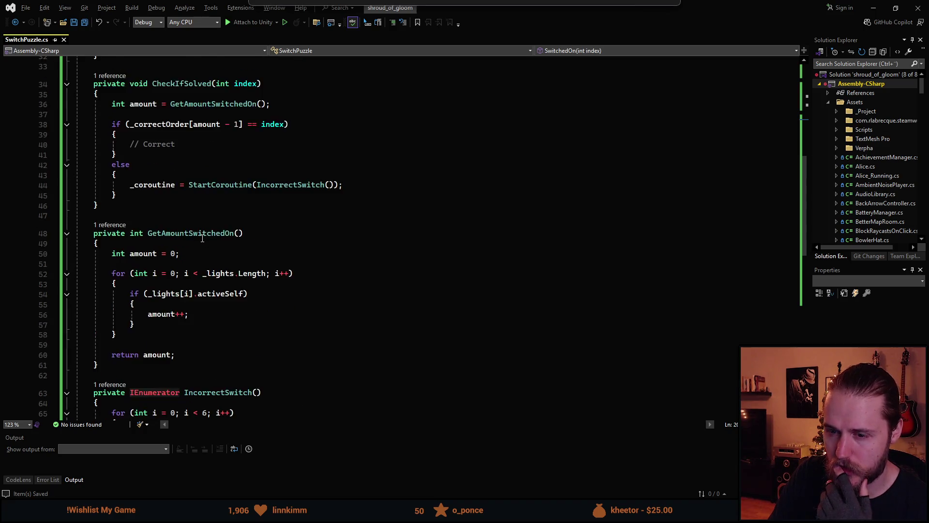
scroll(194, 239, up, 4)
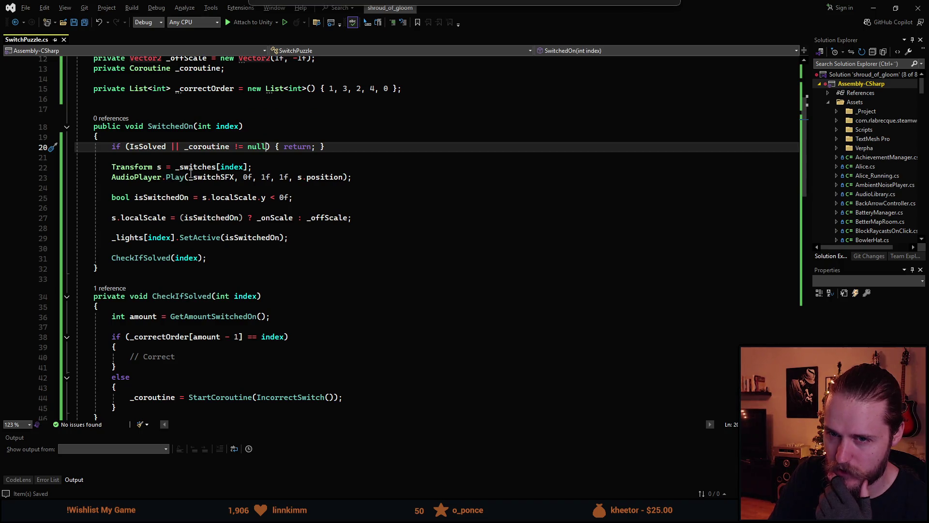
scroll(237, 324, down, 15)
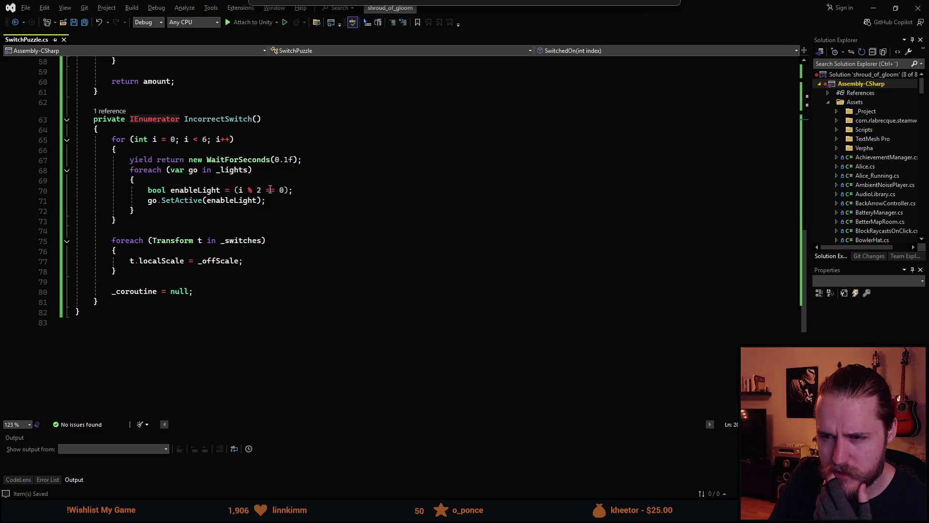
scroll(281, 203, up, 1)
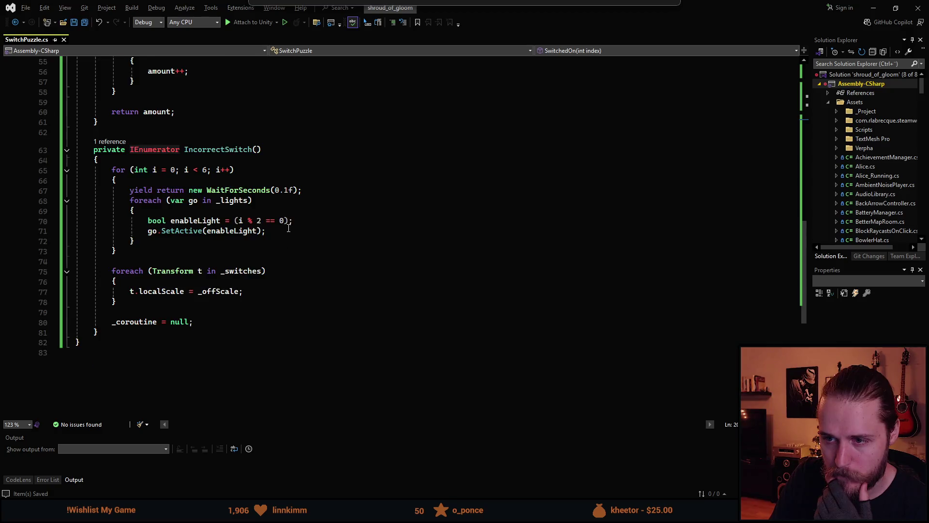
scroll(289, 228, up, 16)
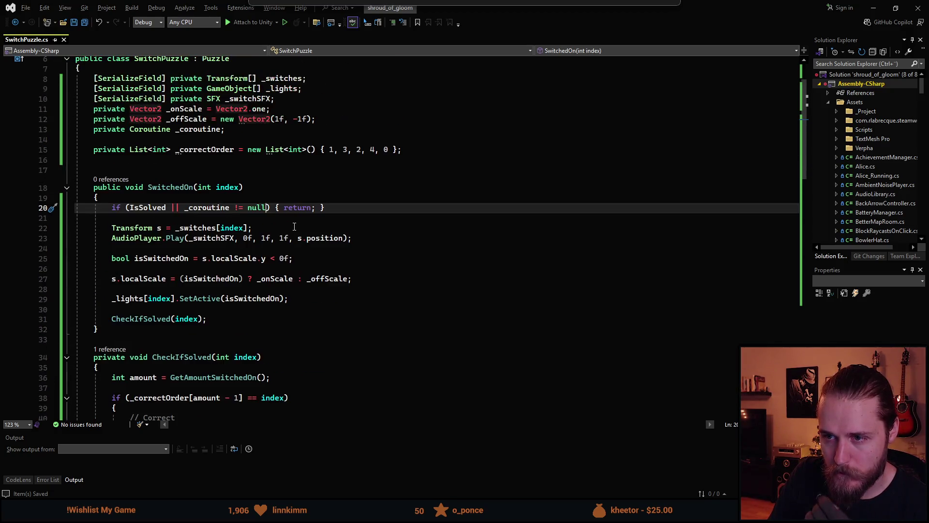
scroll(328, 216, down, 8)
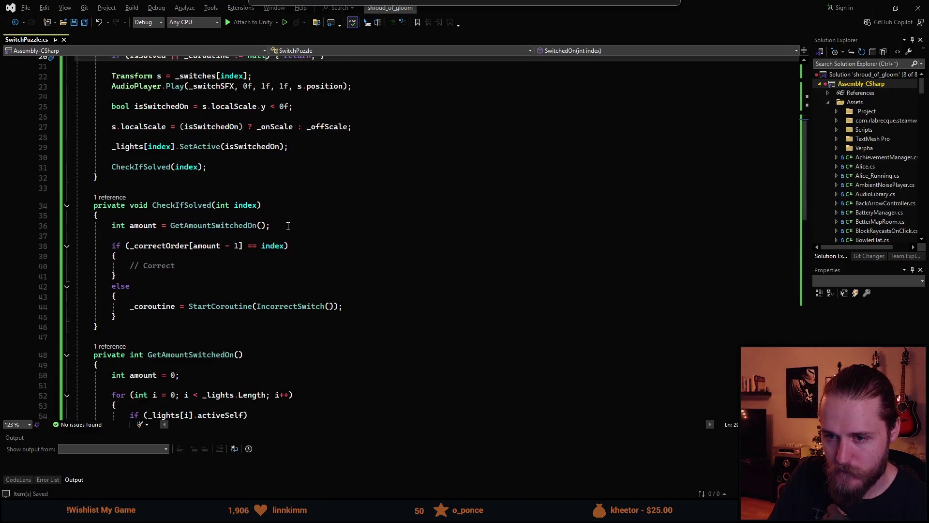
scroll(276, 224, up, 2)
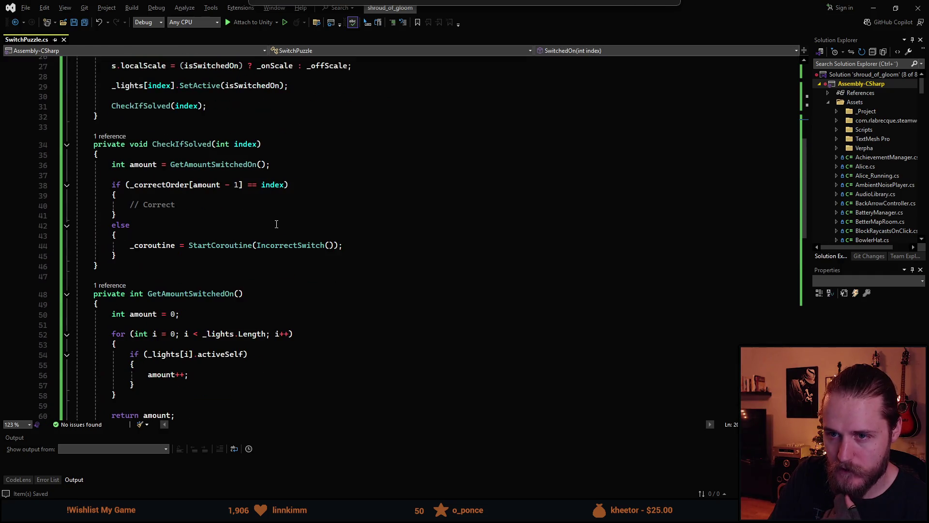
click(200, 204)
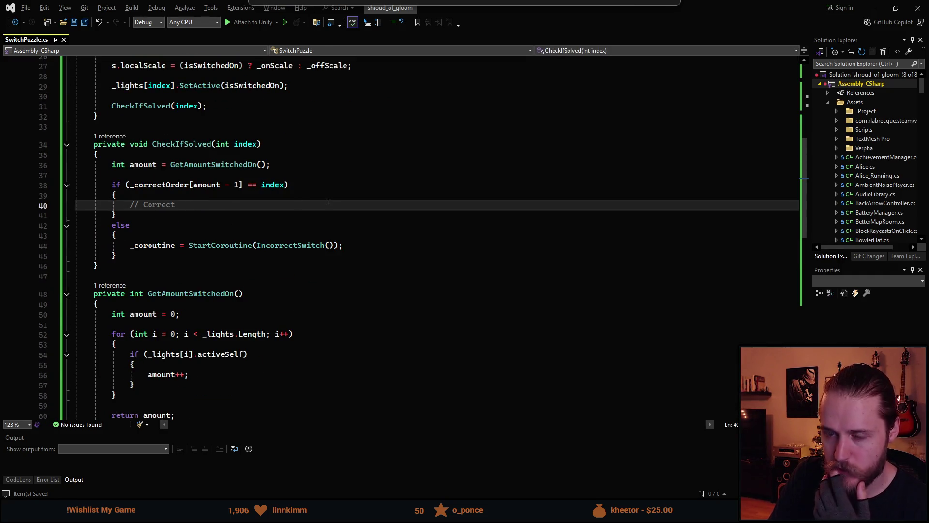
Step: Replace // Correct with 'if (amount == 5) { PuzzleSolved(); }', save, and return to Unity
key(ctrl+BackSpace)
key(ctrl+BackSpace)
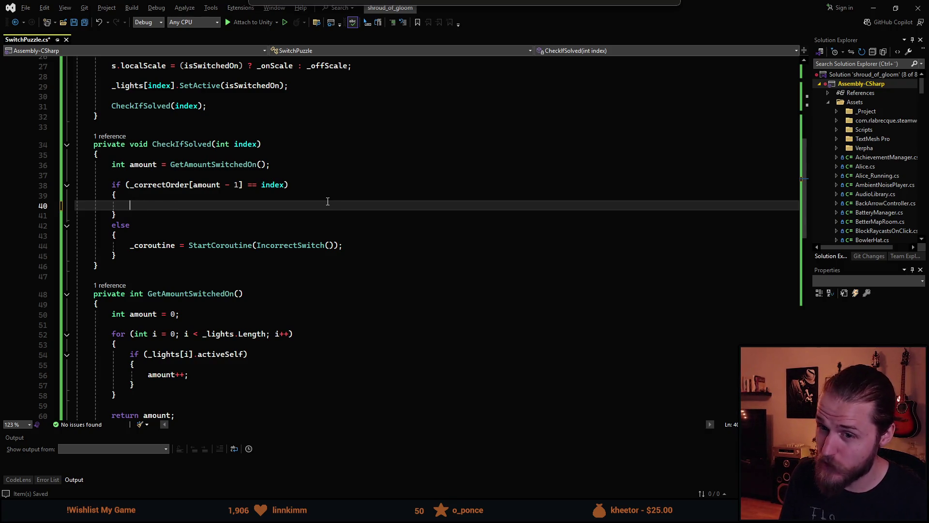
text(if ()
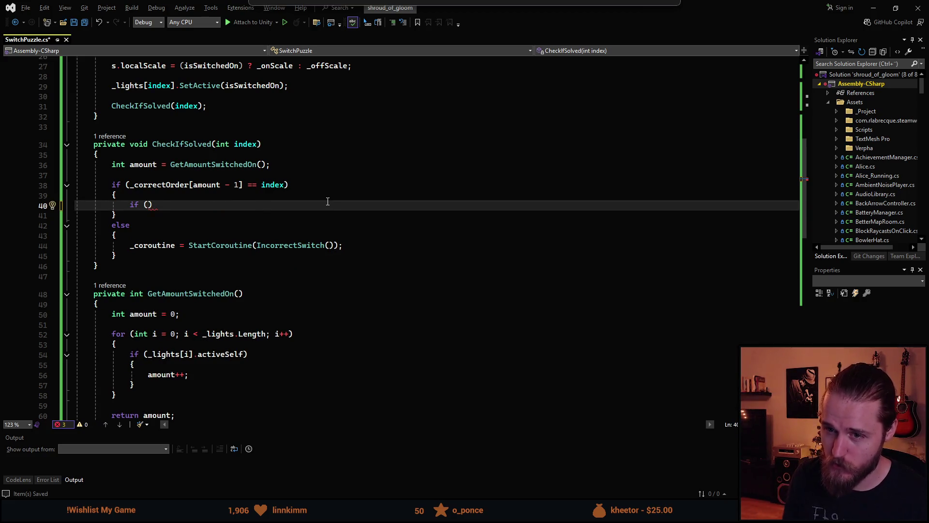
text(amount )
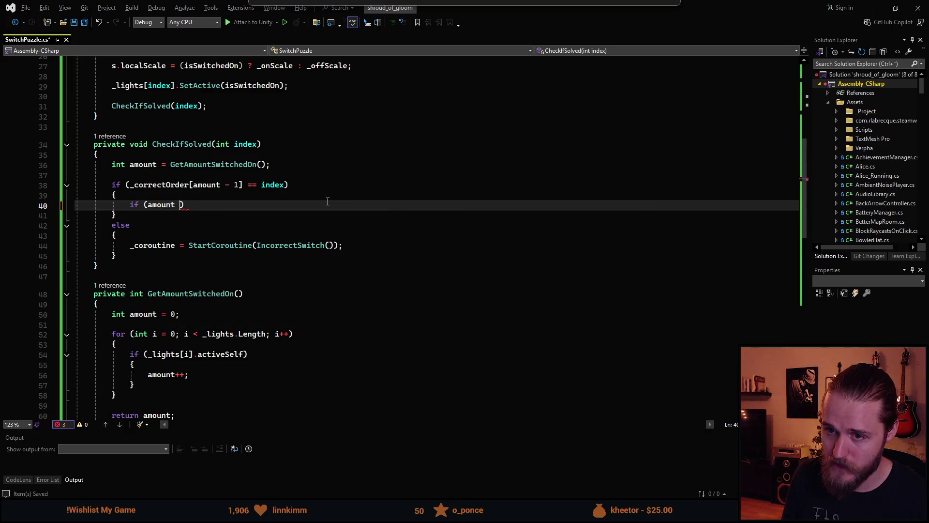
text(== 5)
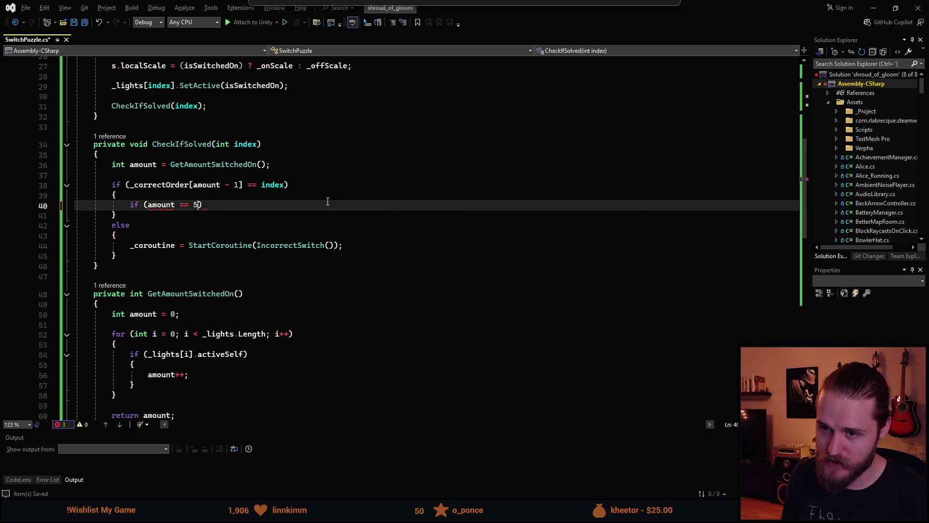
key(Return)
text({)
key(Return)
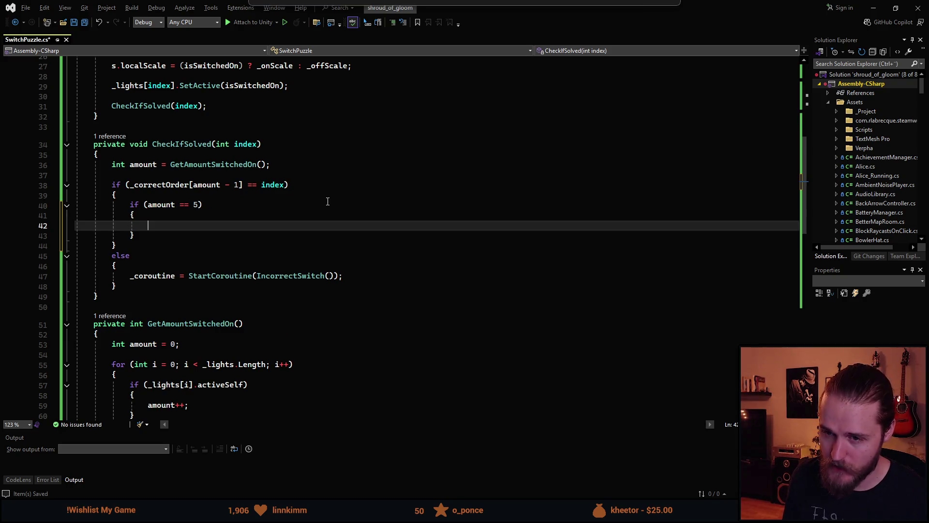
text(Puzz)
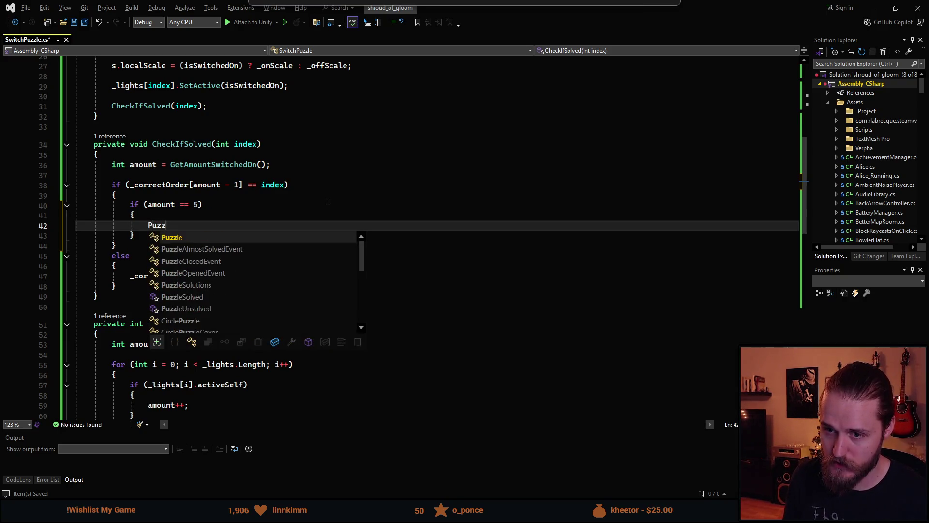
text(leSol)
key(Tab)
text(();)
key(ctrl+s)
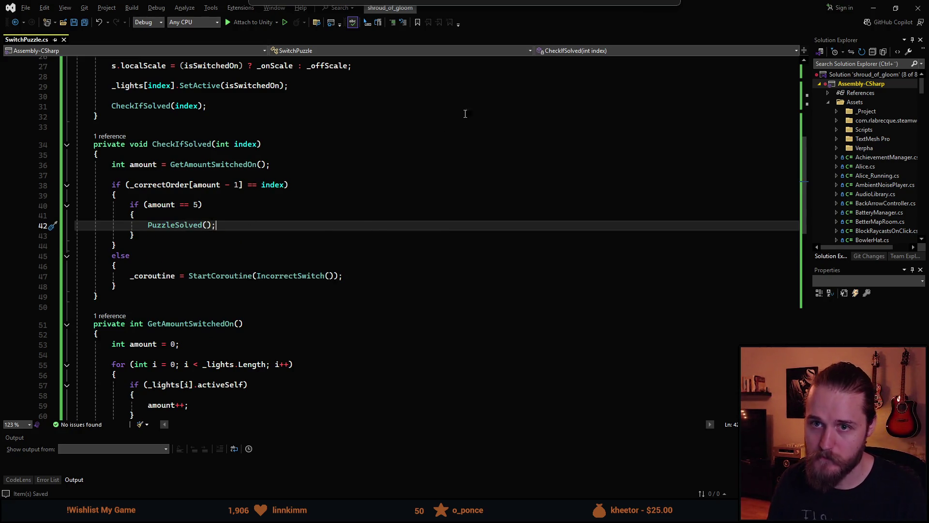
scroll(376, 257, up, 2)
scroll(376, 257, up, 1)
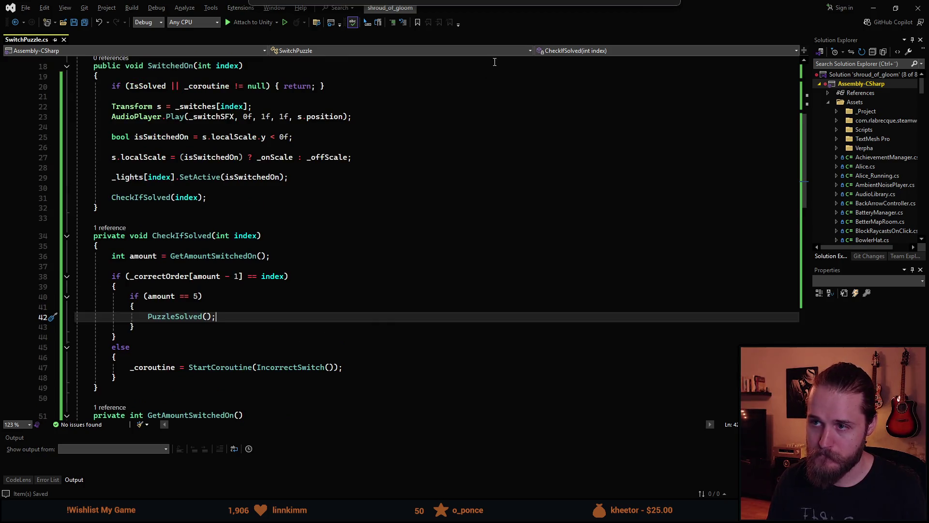
key(alt+Tab)
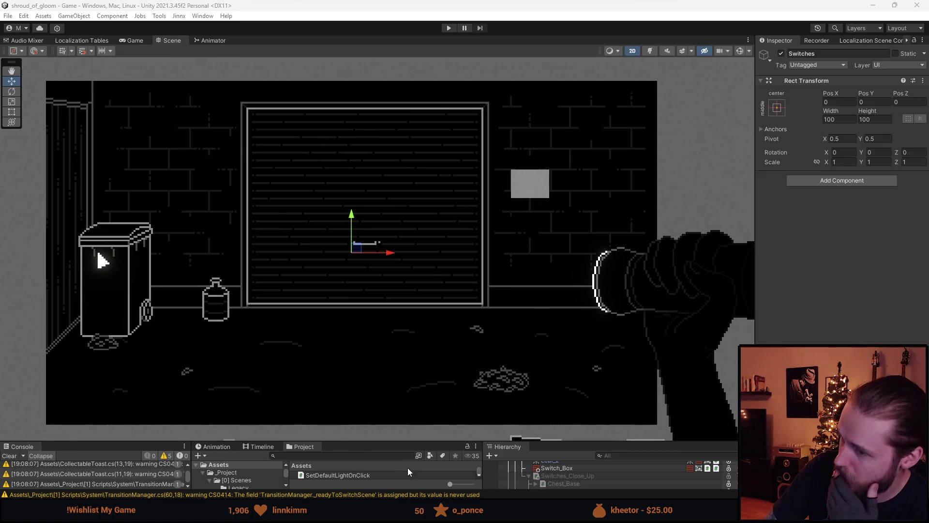
Step: Enlarge the console panel, clear the old warnings, and select Switches_Close_Up in the hierarchy
drag(409, 443, 409, 343)
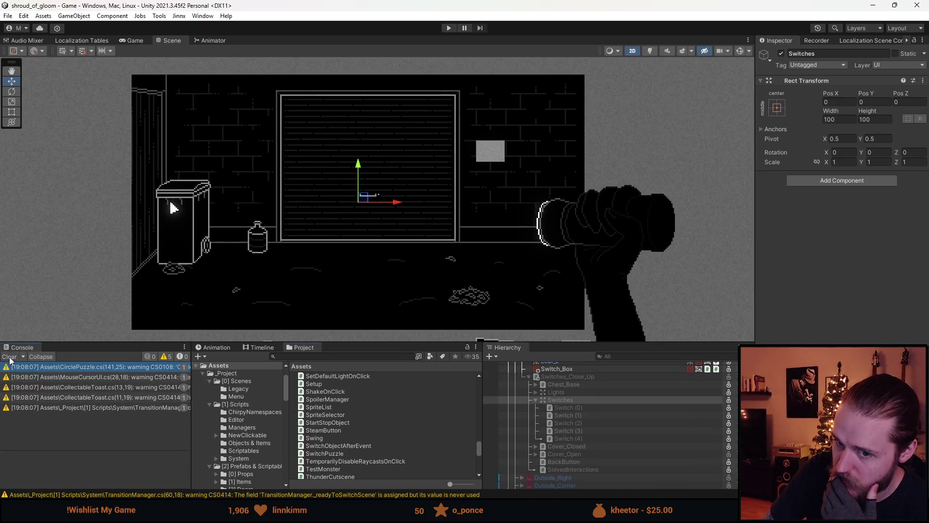
click(9, 356)
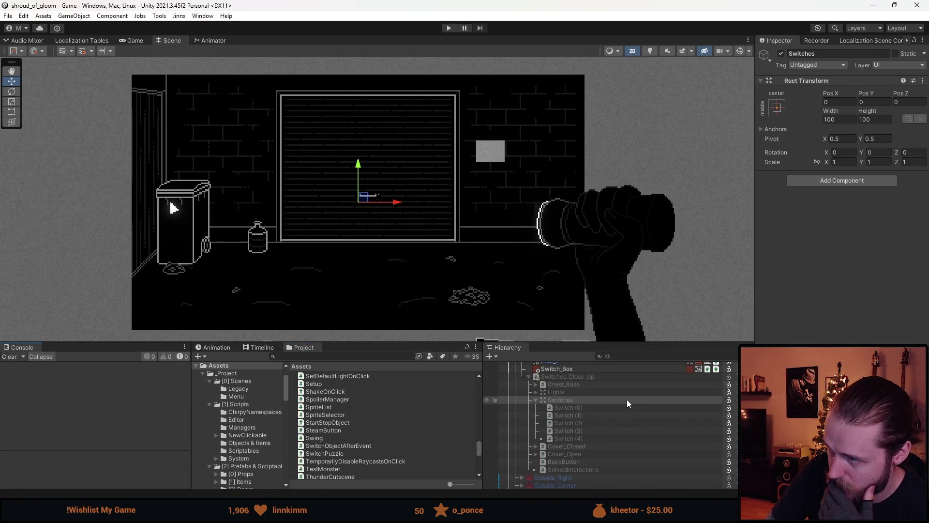
click(597, 406)
click(591, 402)
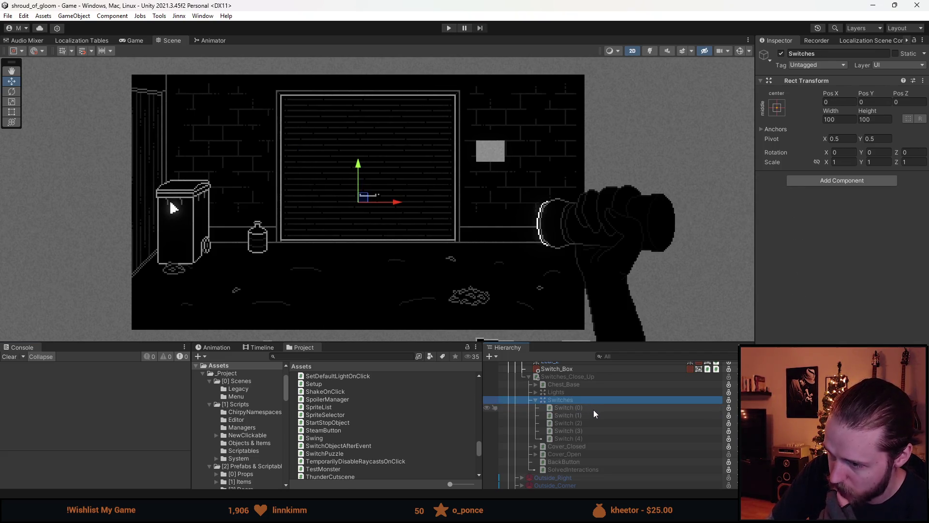
click(573, 376)
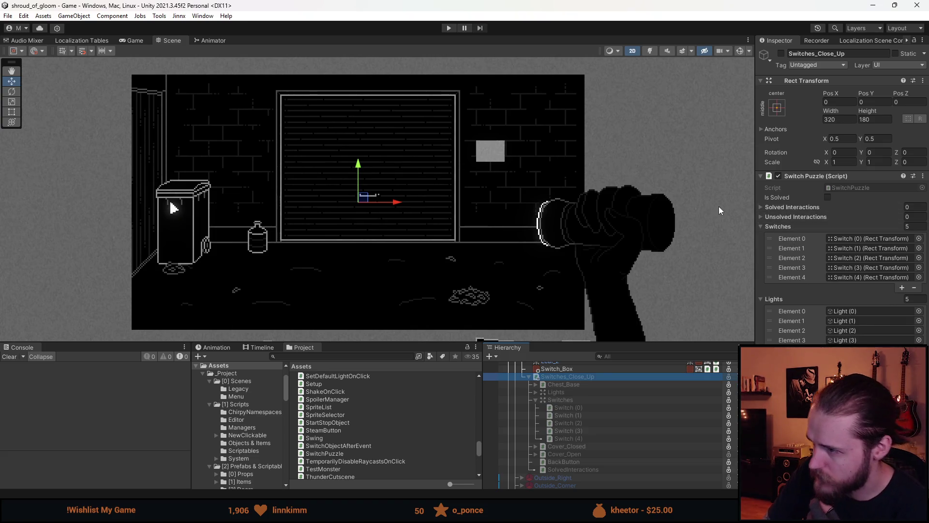
Step: Test-run play mode, assign a button sound effect to the switches, then play again
click(449, 28)
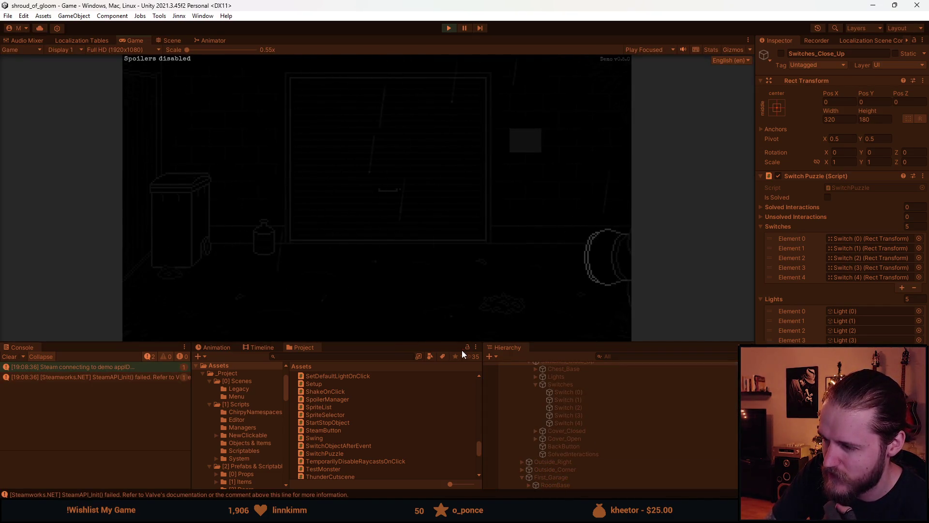
click(455, 29)
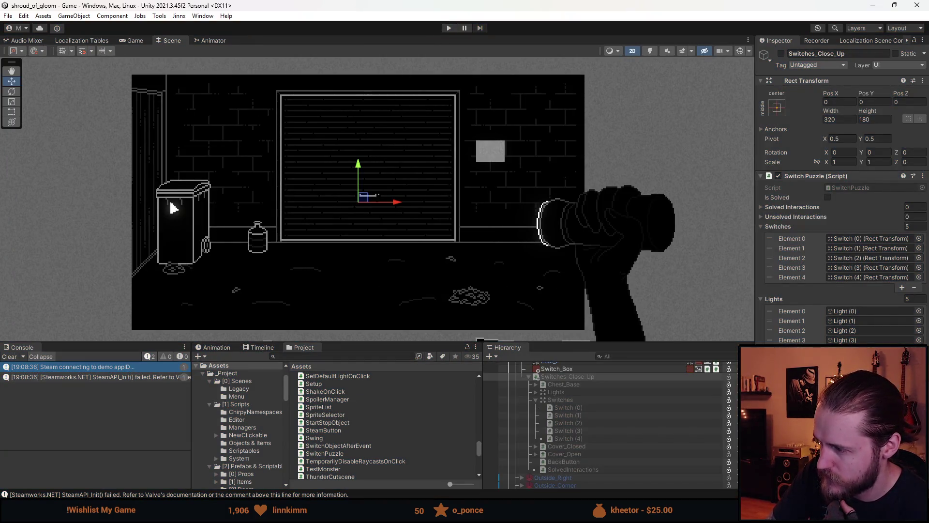
click(710, 238)
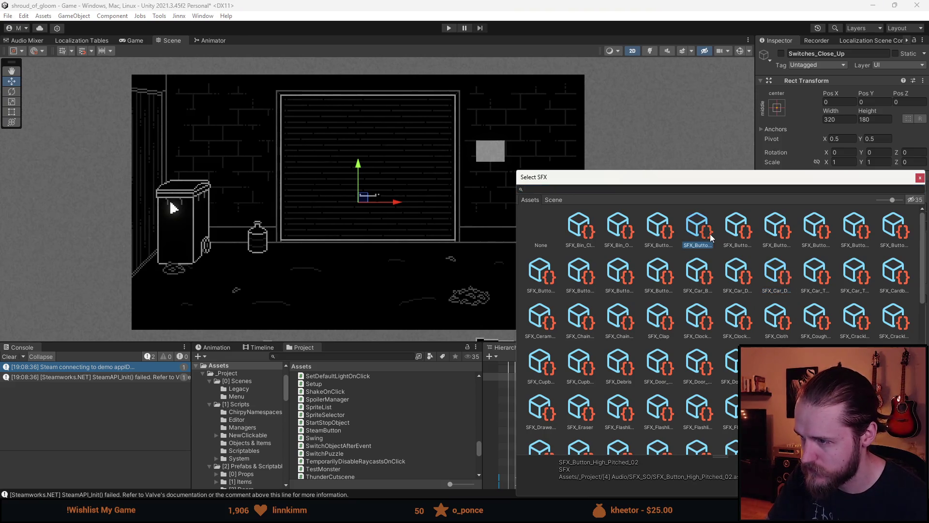
double_click(710, 237)
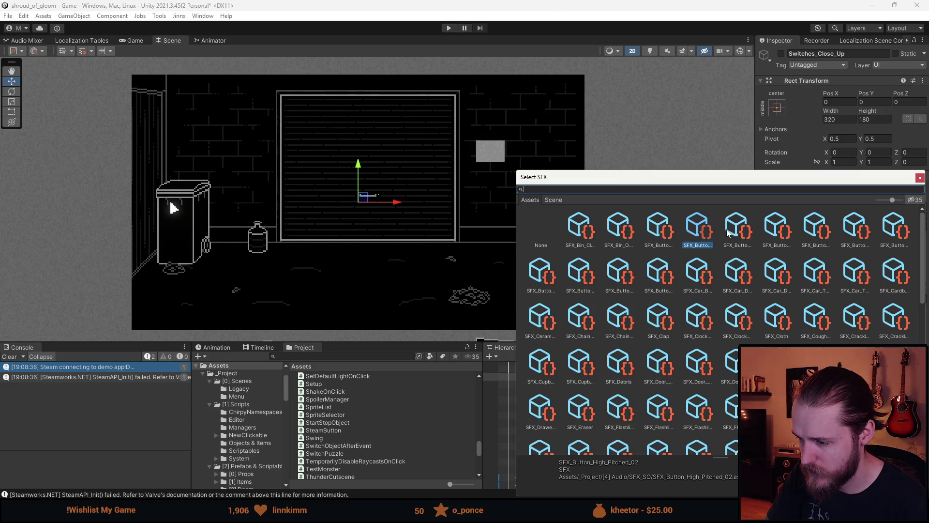
double_click(698, 231)
click(449, 28)
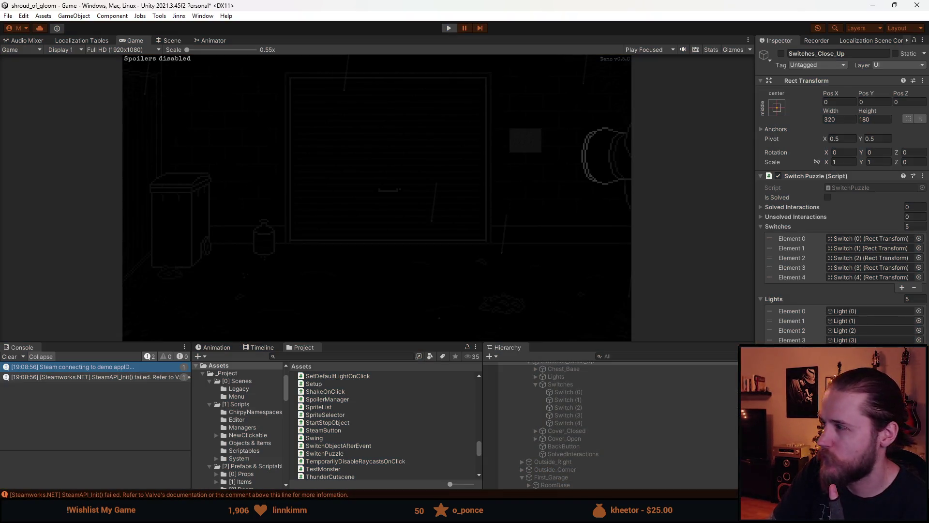
Step: Bring SwitchPuzzle.cs full-screen in Visual Studio at the IncorrectSwitch coroutine
key(alt+Tab)
double_click(487, 3)
scroll(197, 270, down, 14)
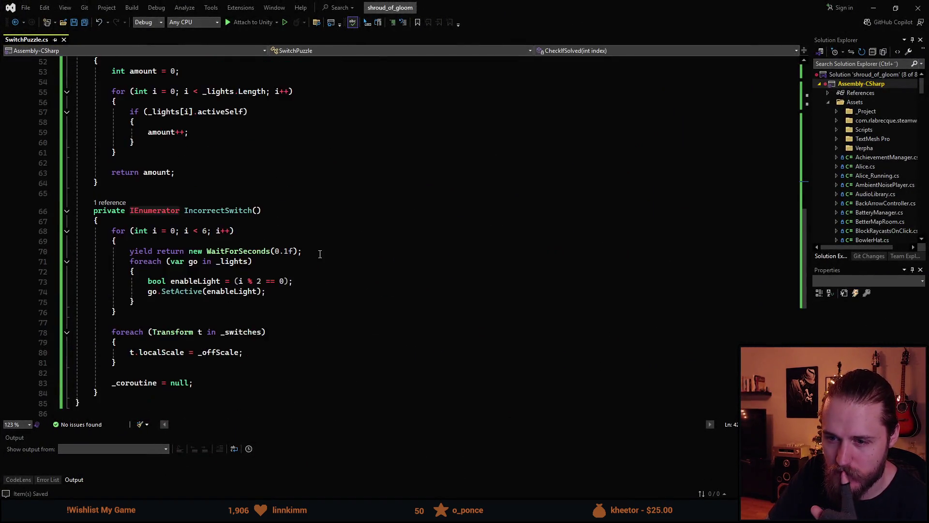
Step: After the switch reset loop, add AudioPlayer.Play(_switchSFX, 0f, 1f, 1f, Vector3.zero)
scroll(197, 270, up, 1)
click(166, 301)
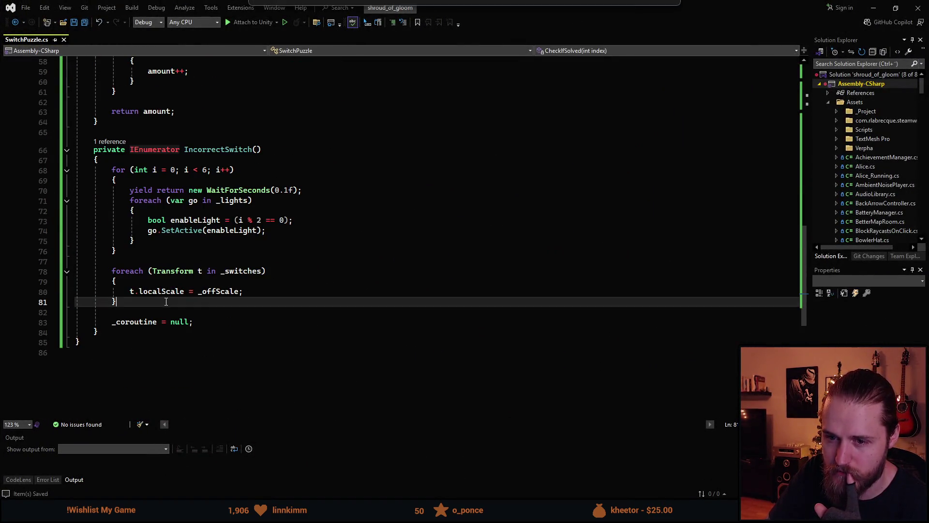
key(Return)
text(AudioP)
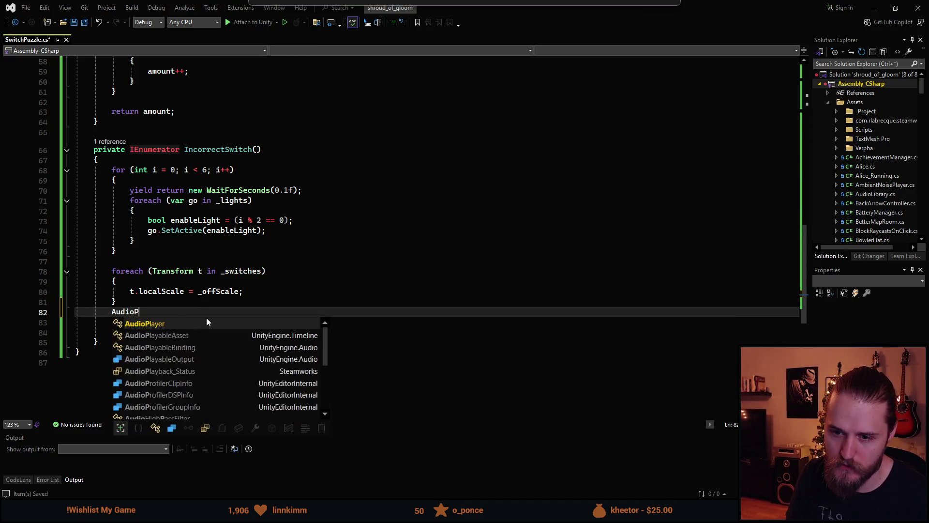
text(layer.Play())
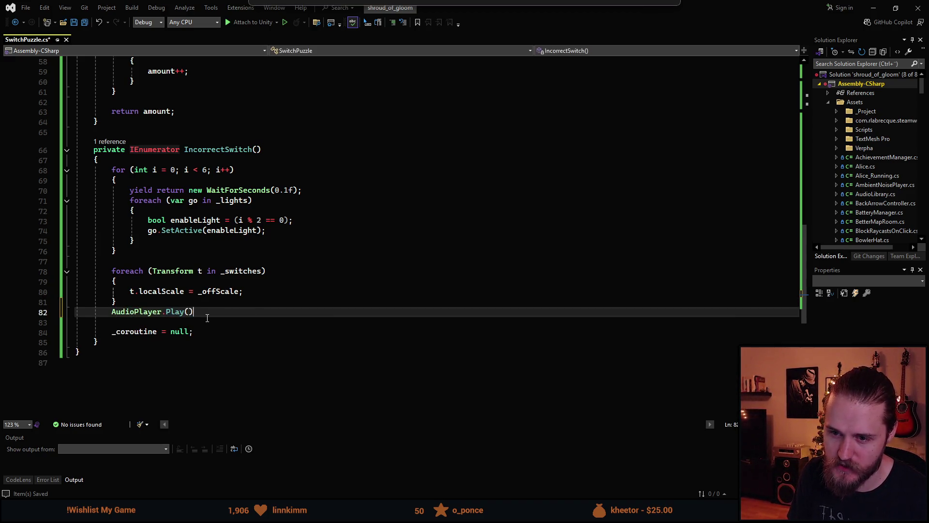
text(_s)
key(Escape)
text(witchSFX,)
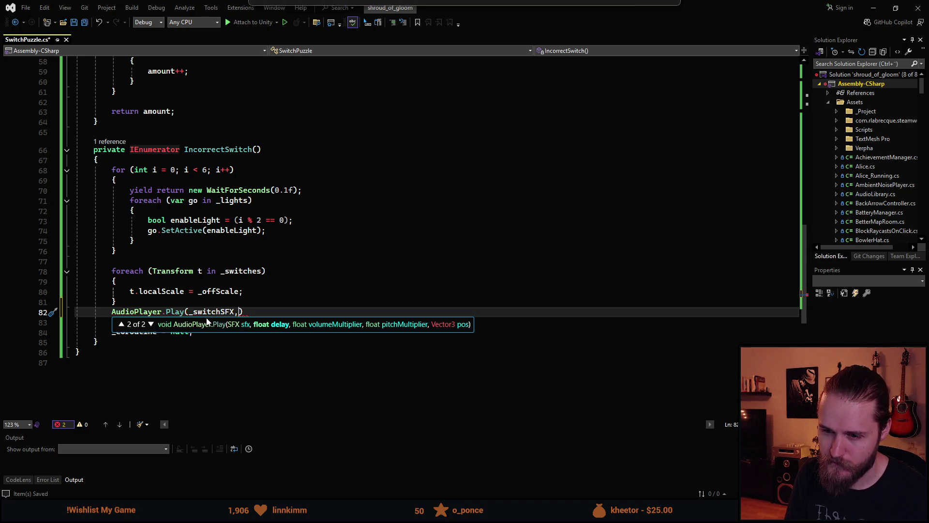
text(0f)
text(, 1f)
text(, 1f, ve)
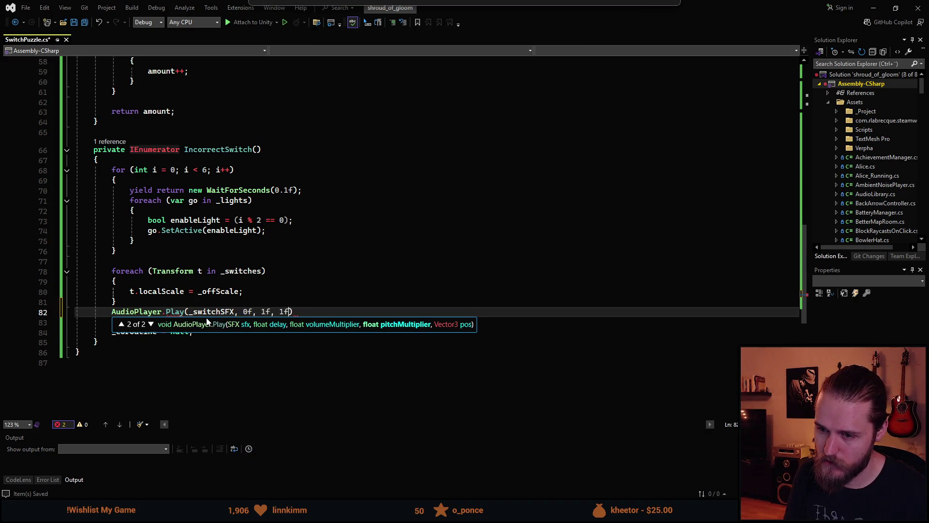
text(c)
key(Down)
key(Down)
key(Up)
key(Down)
text(.fwd)
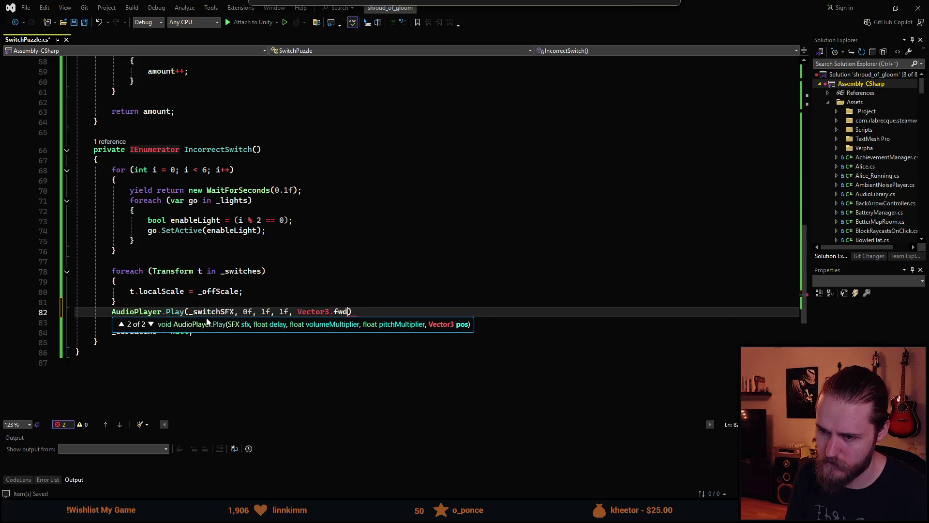
text(z)
key(Tab)
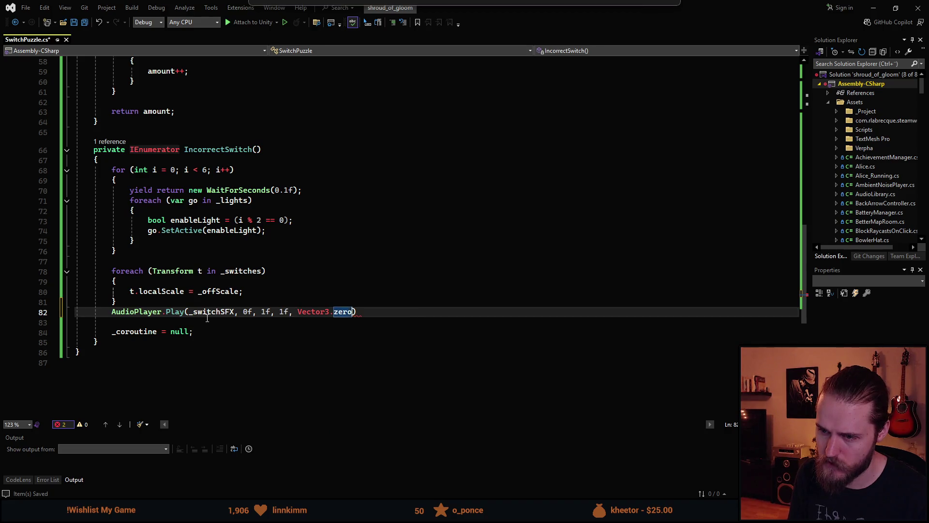
Step: Duplicate that line with a 0.1f delay, save the script, and return to Unity
key(ctrl+d)
key(Left)
key(Left)
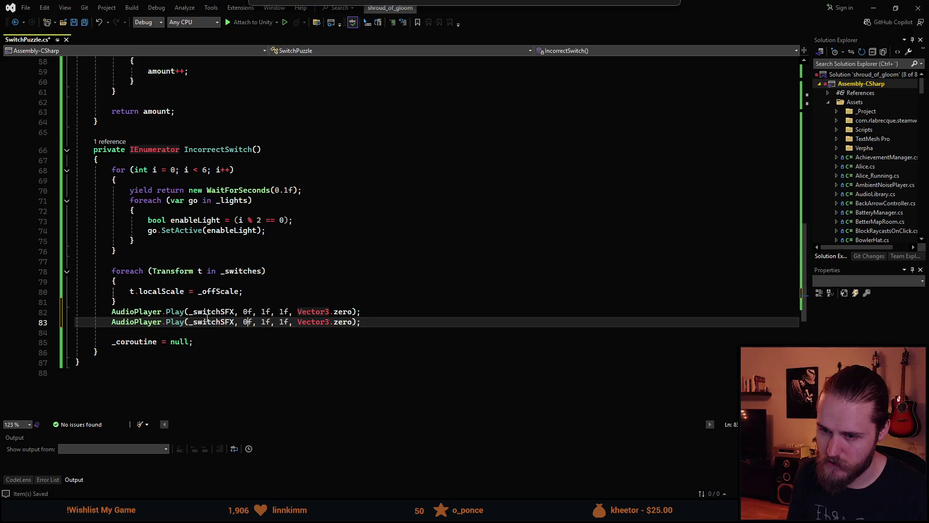
key(BackSpace)
text(0.1)
key(ctrl+s)
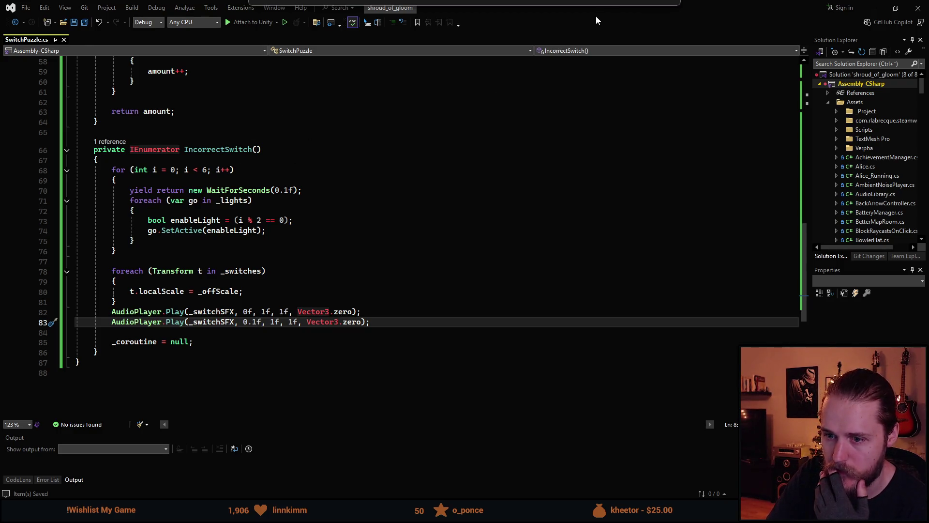
key(alt+Tab)
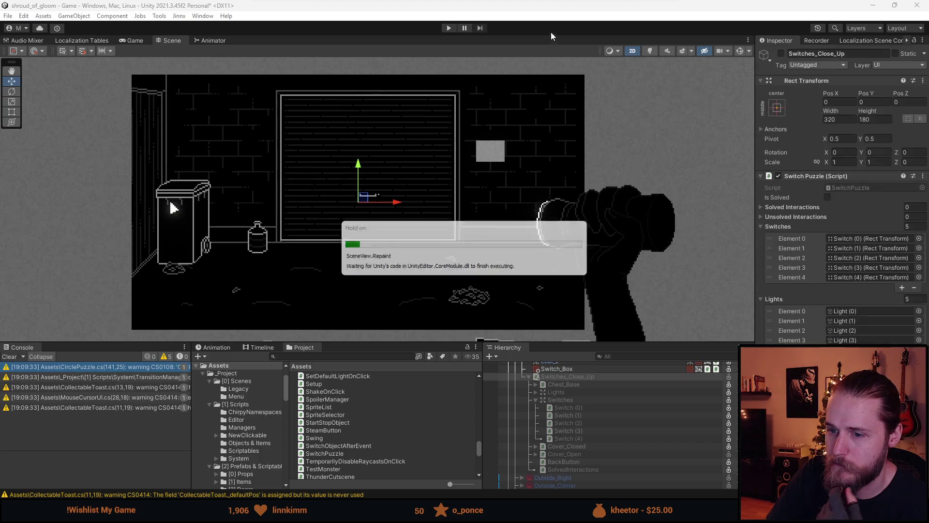
Step: Play the game, open the switch box, flip the second and first switches, then stop
click(449, 28)
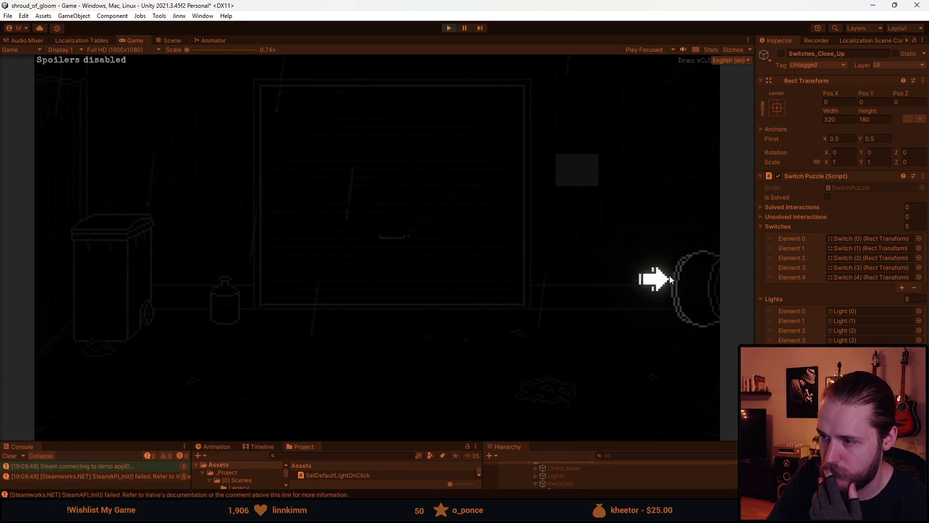
click(580, 167)
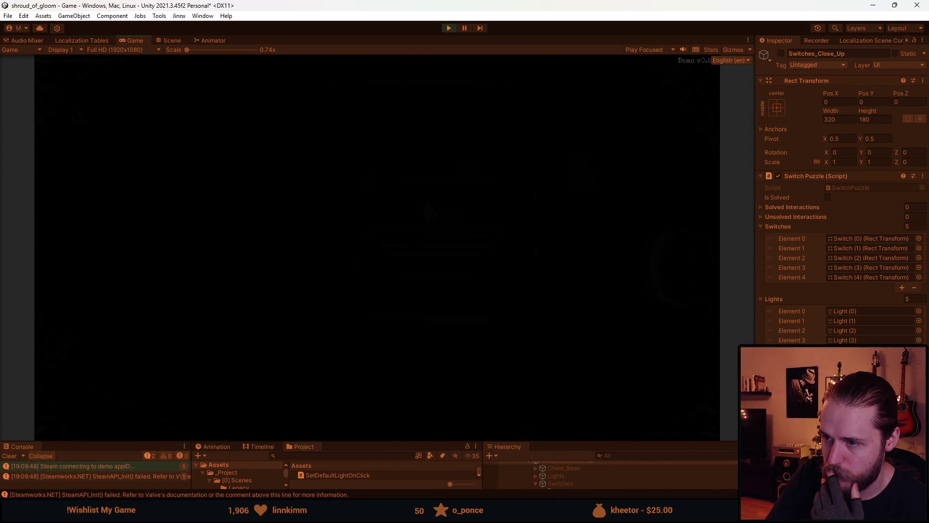
click(363, 219)
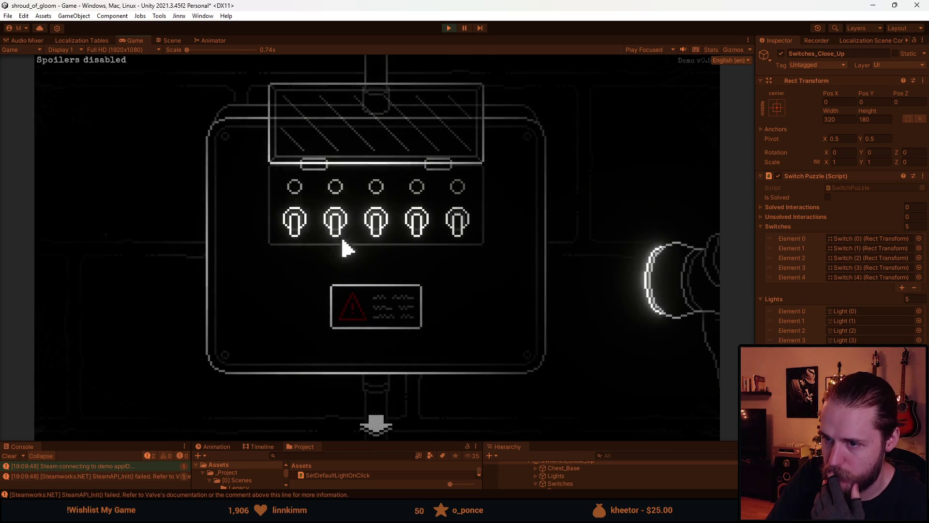
click(332, 231)
click(297, 233)
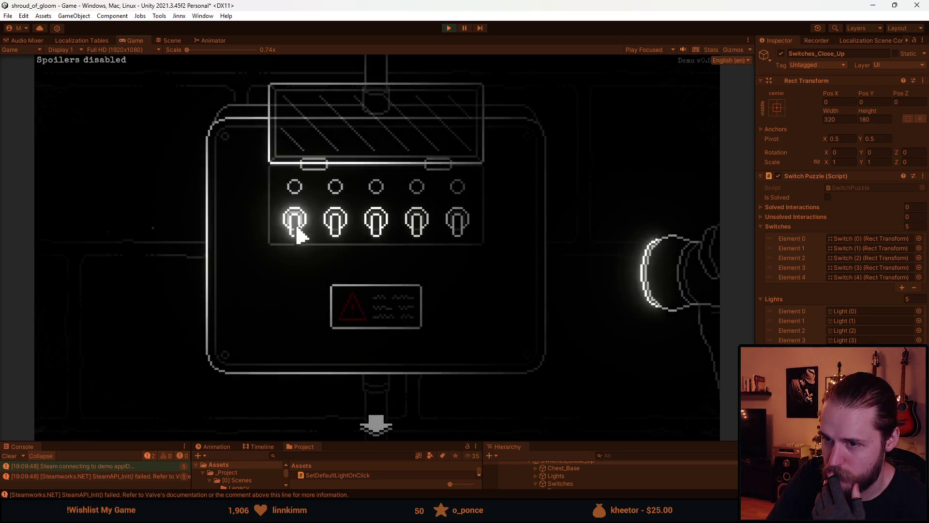
key(Escape)
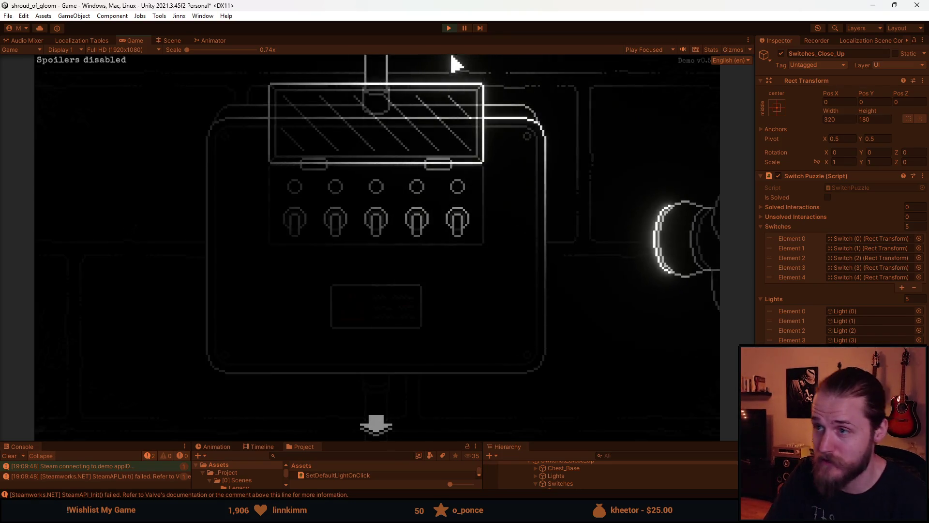
key(Escape)
click(450, 29)
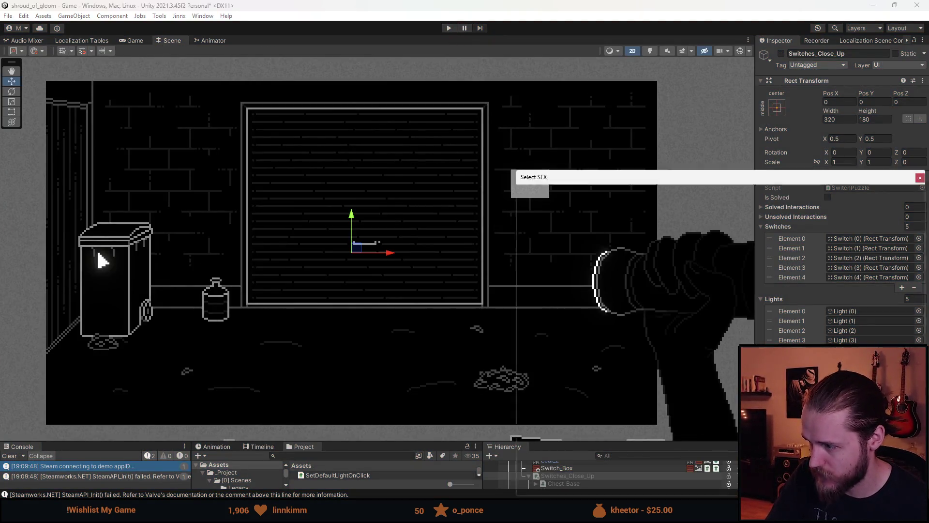
Step: Assign SFX_Button_Loud_In_01 as the switch sound and start play mode again
click(733, 229)
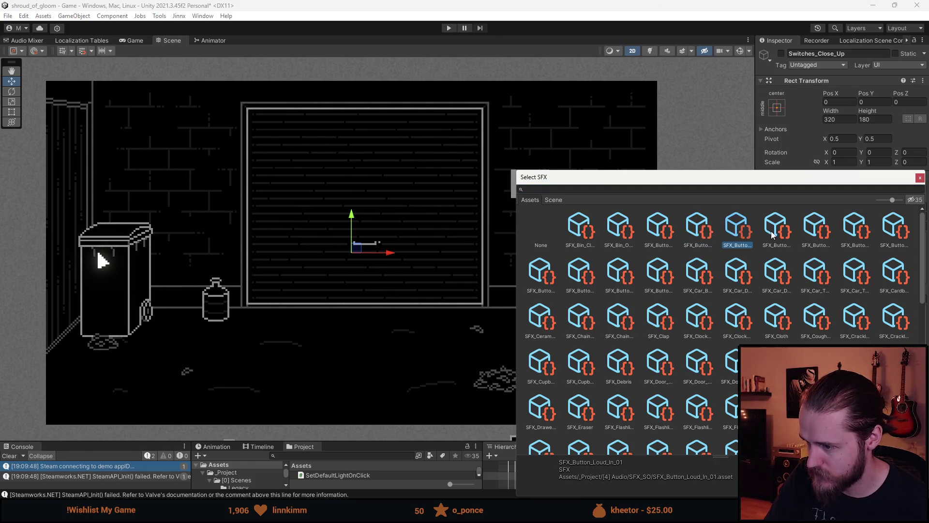
double_click(772, 234)
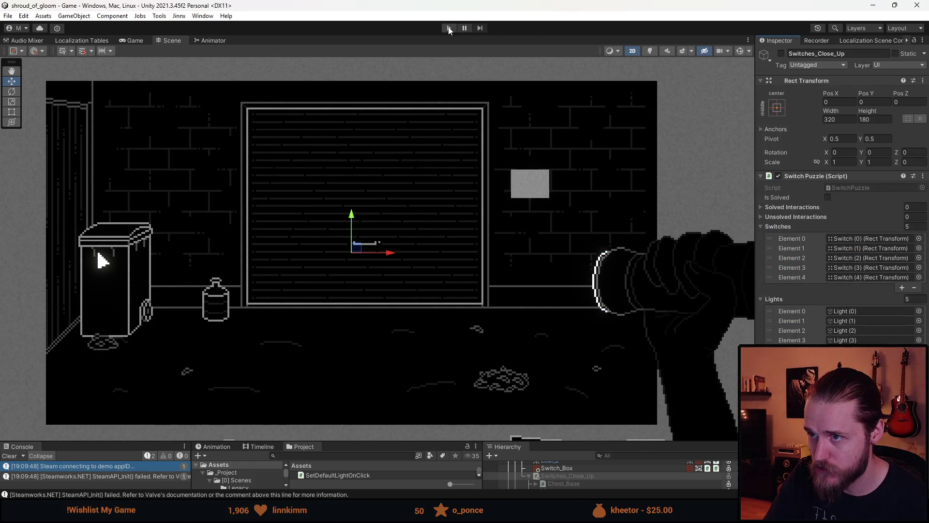
click(450, 28)
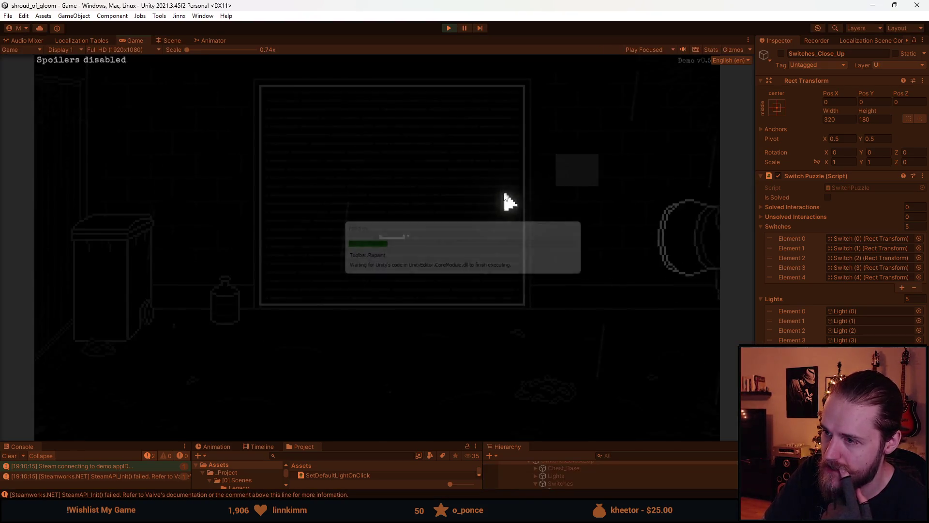
Step: Open the switch box and flip switches, through a wrong-order reset, until the puzzle solves
click(579, 178)
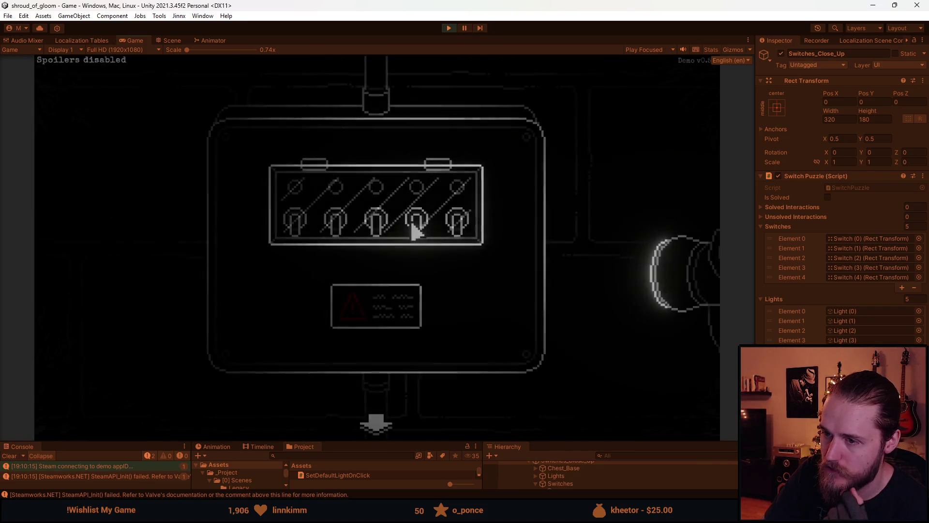
click(309, 236)
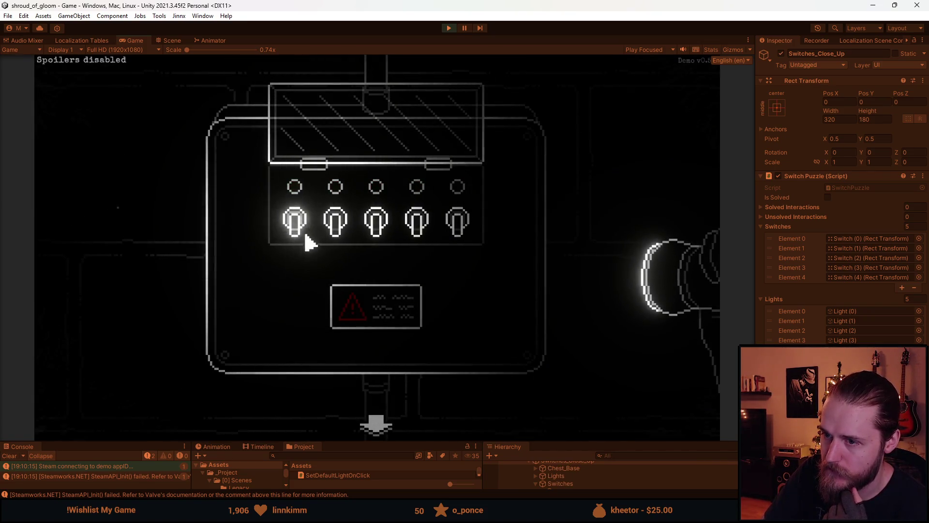
click(333, 227)
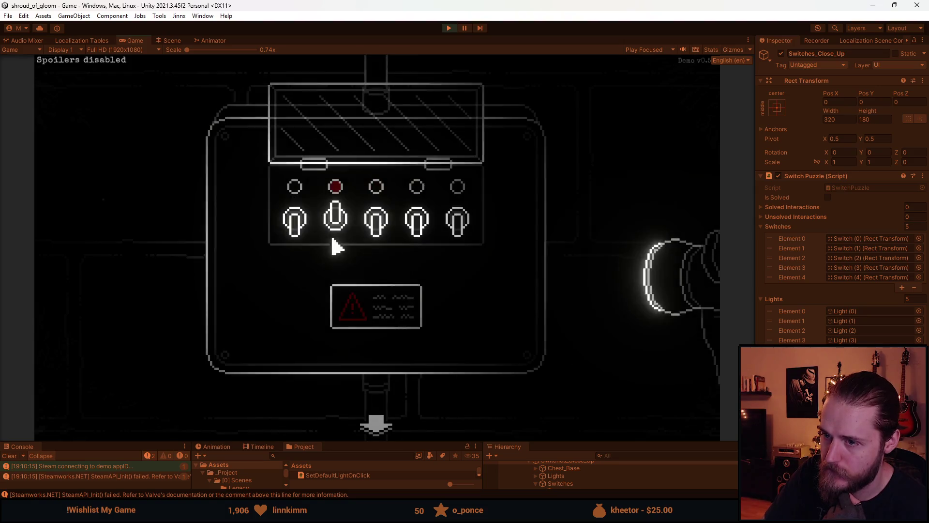
click(375, 227)
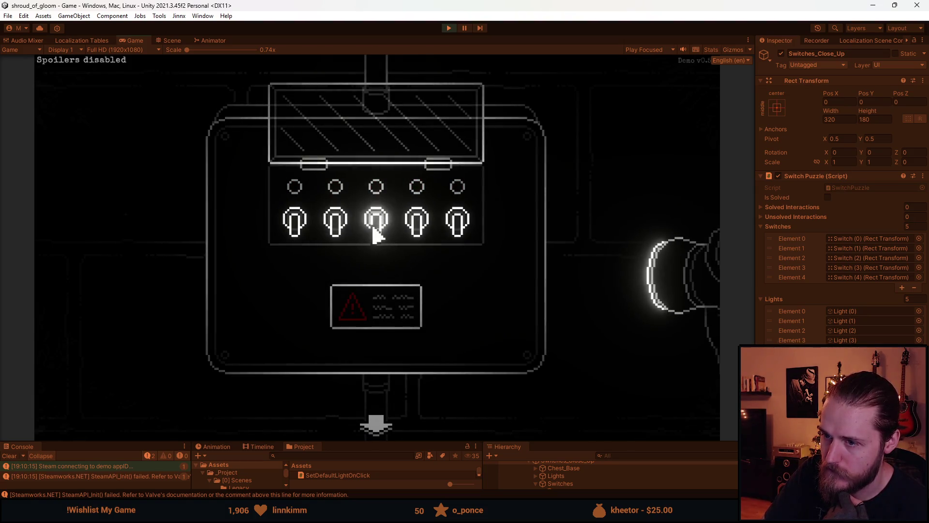
click(337, 230)
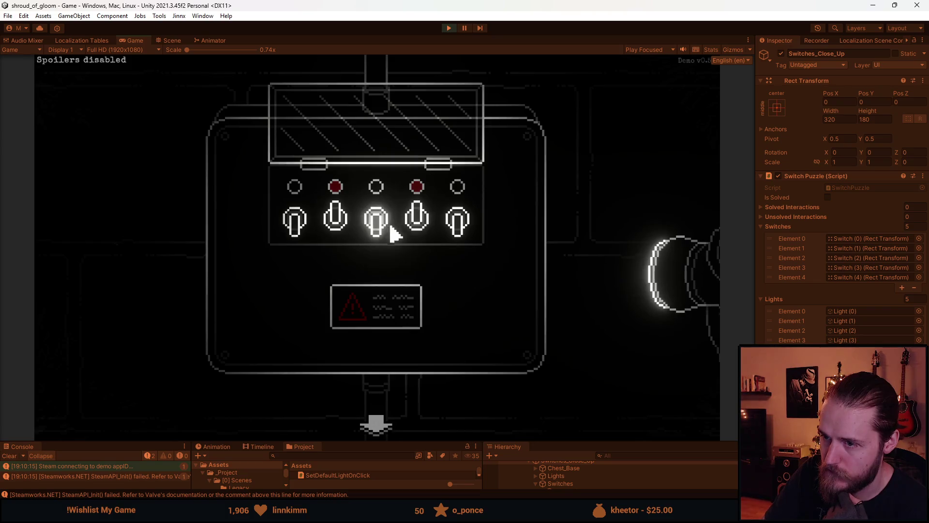
click(335, 221)
click(416, 221)
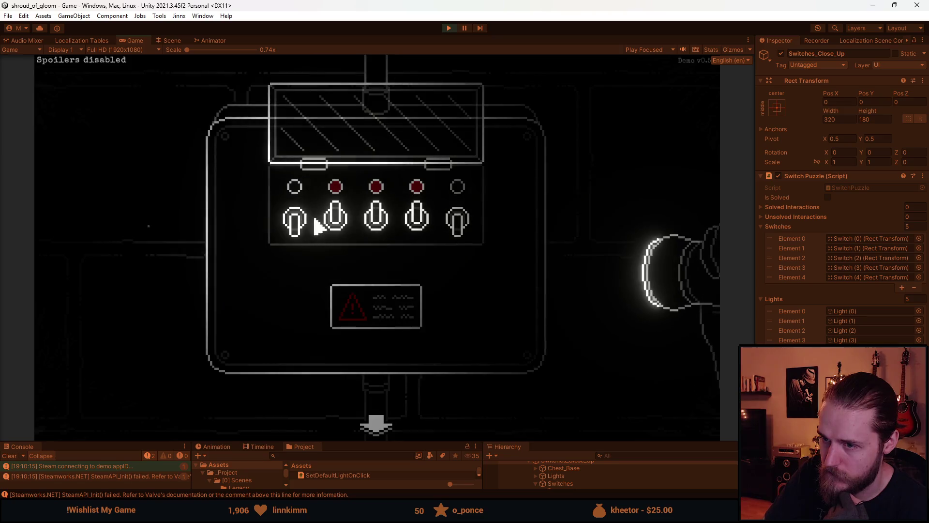
click(329, 225)
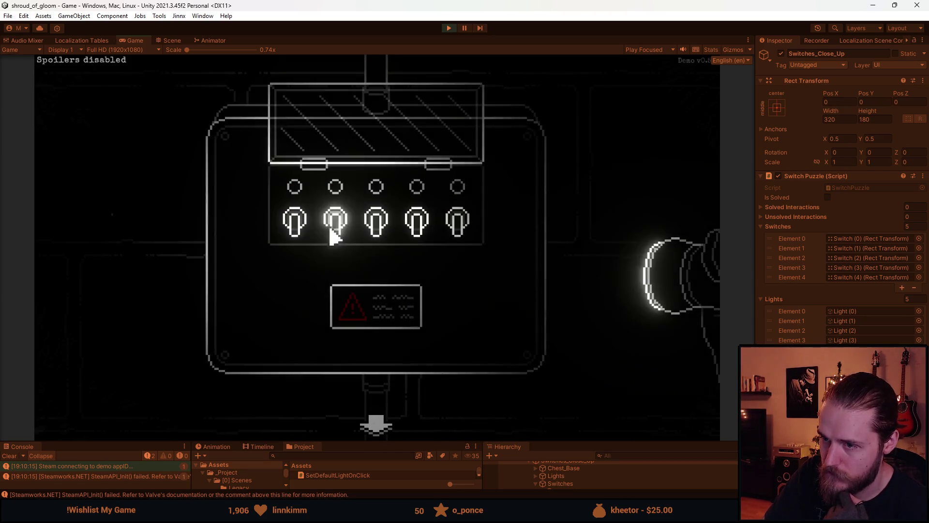
click(457, 222)
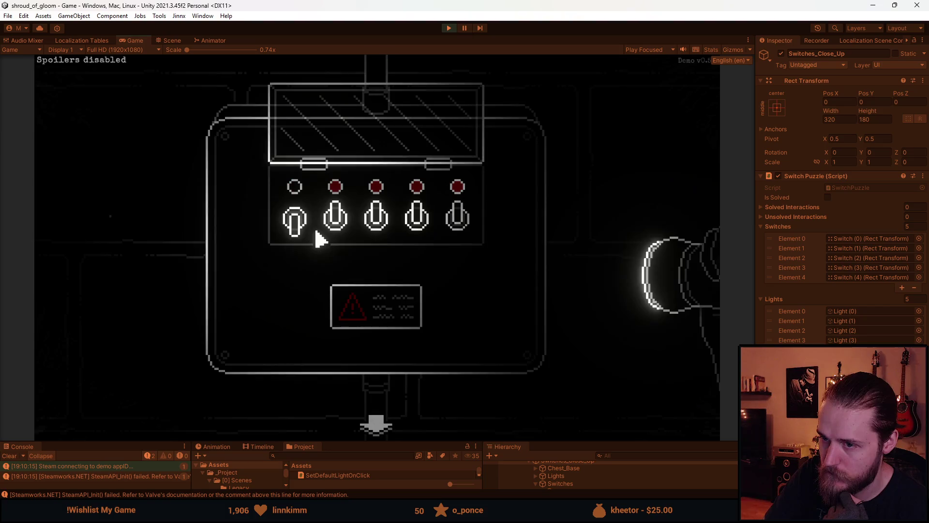
click(296, 218)
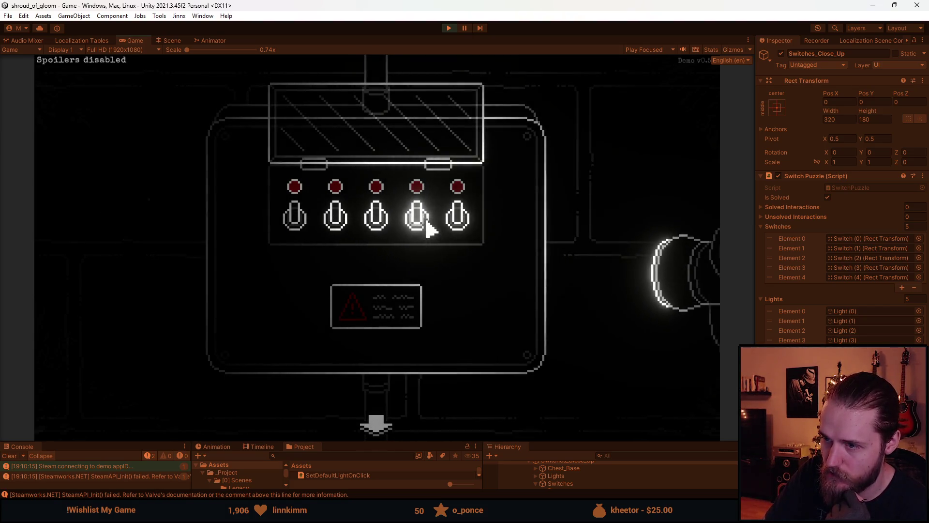
Step: Close and reopen the lid over the switches, then pause the game
click(390, 165)
click(388, 201)
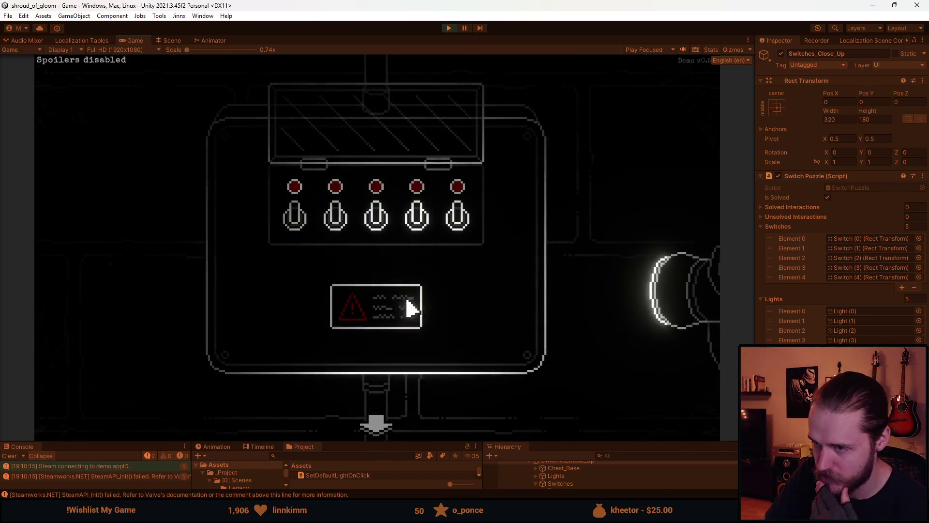
key(Escape)
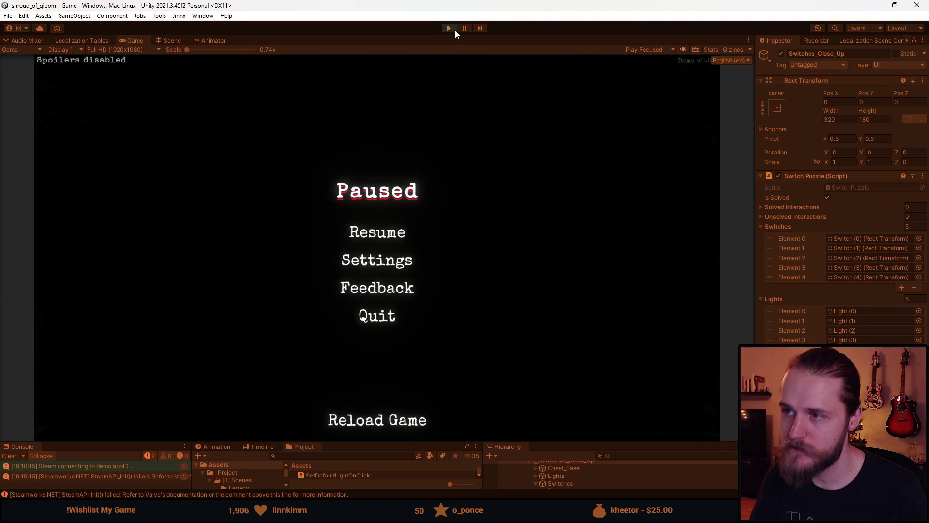
Step: Restart play mode, lift the switch box cover, and flip switches 2, 3 (back down), 4 and 5
click(454, 29)
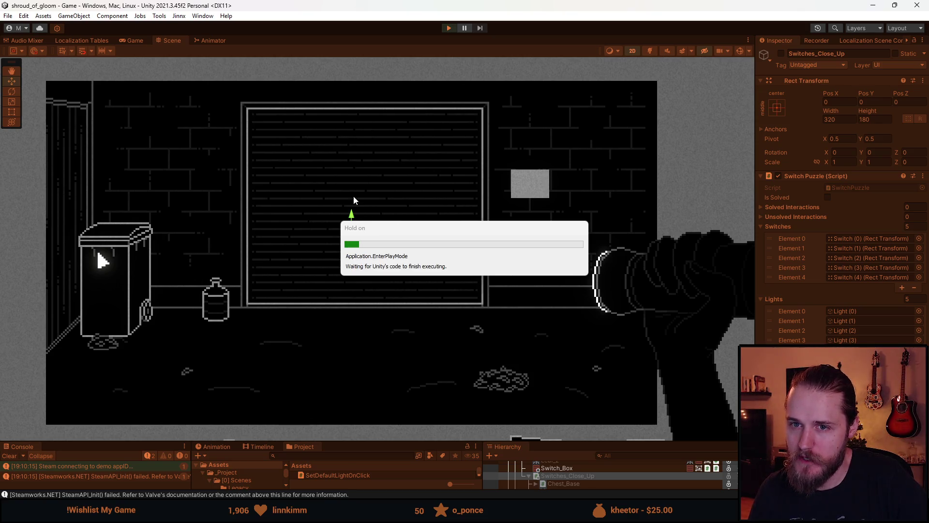
click(576, 170)
click(429, 221)
click(336, 223)
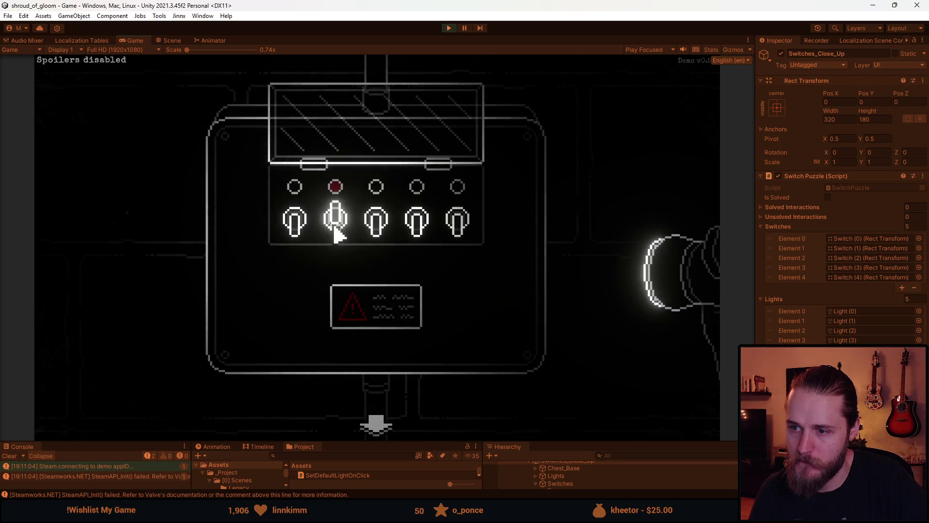
click(378, 231)
click(378, 232)
click(411, 231)
click(459, 222)
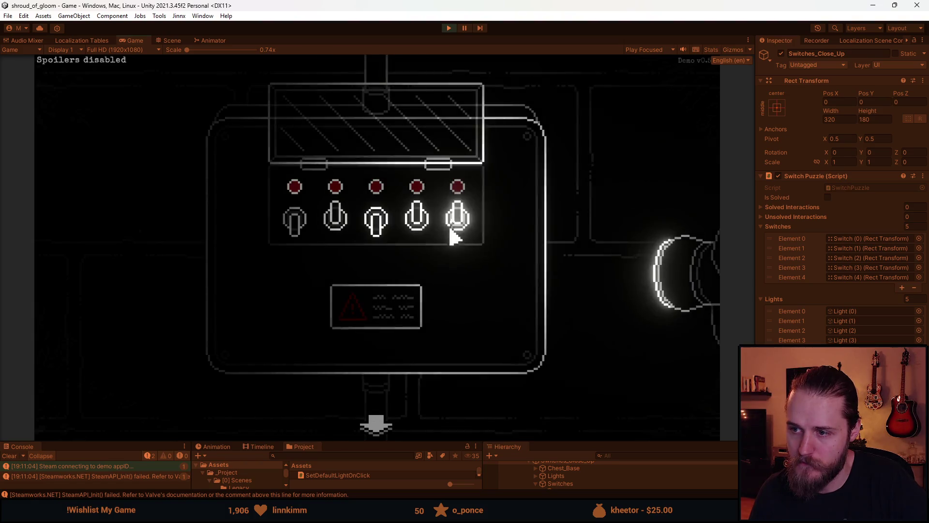
Step: Keep flipping switches until the order 2, 4, 3, 5, 1 solves the puzzle
click(342, 225)
click(413, 230)
click(377, 232)
click(303, 233)
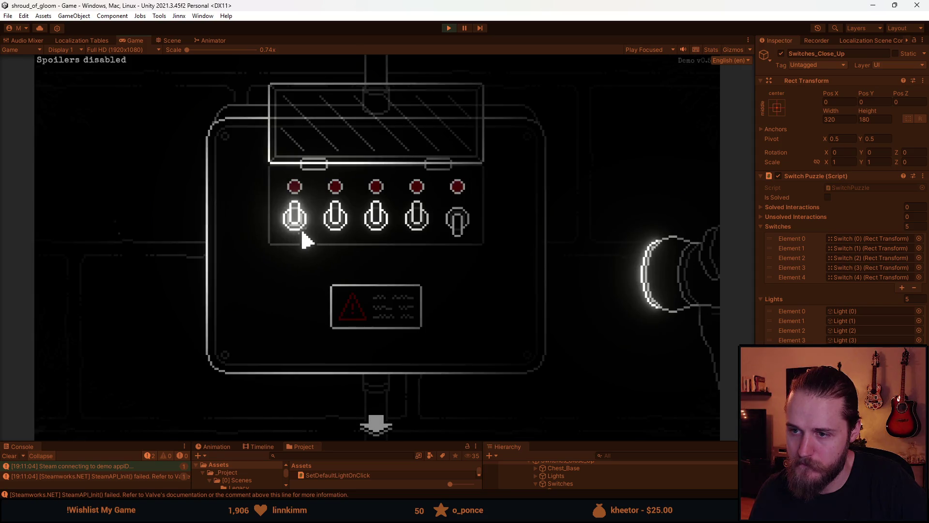
click(338, 233)
click(416, 232)
click(380, 237)
click(446, 235)
click(309, 237)
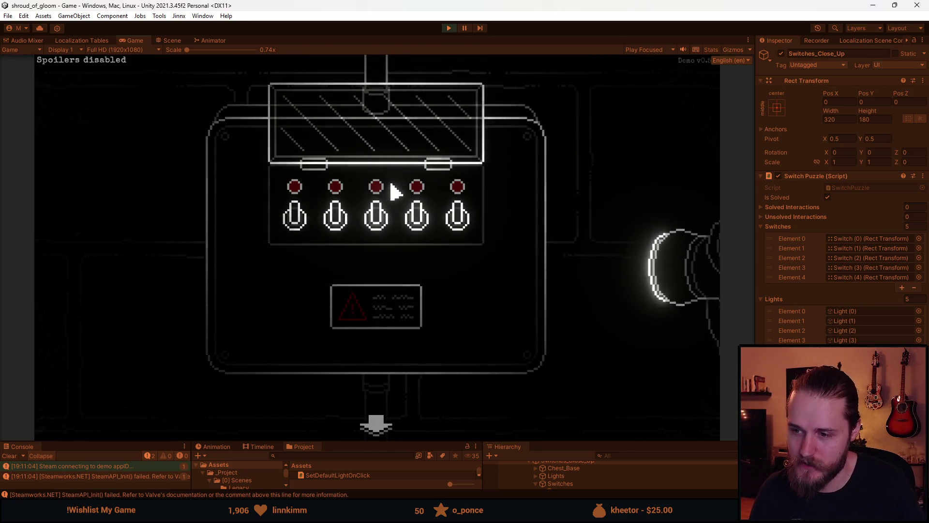
Step: Replay the test, flipping switches 4, 3, 1 until the console shows the error
key(Escape)
click(448, 28)
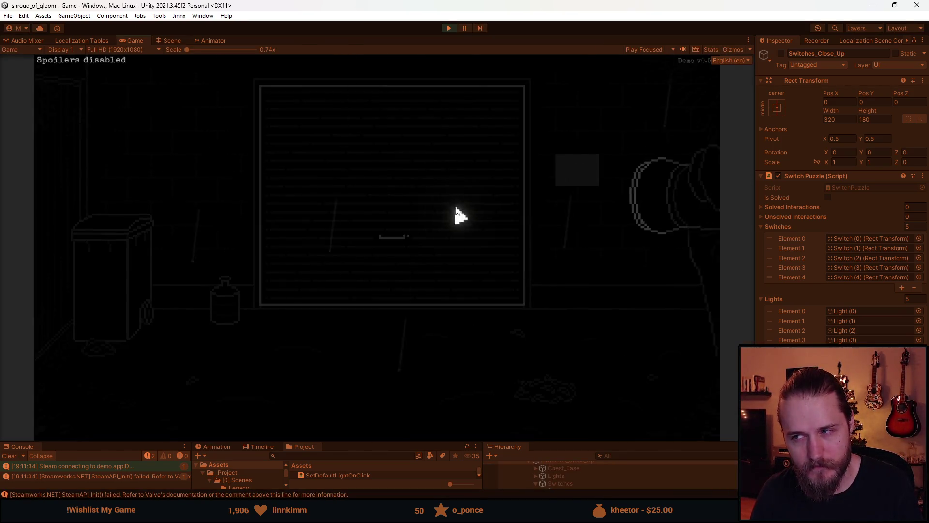
click(574, 178)
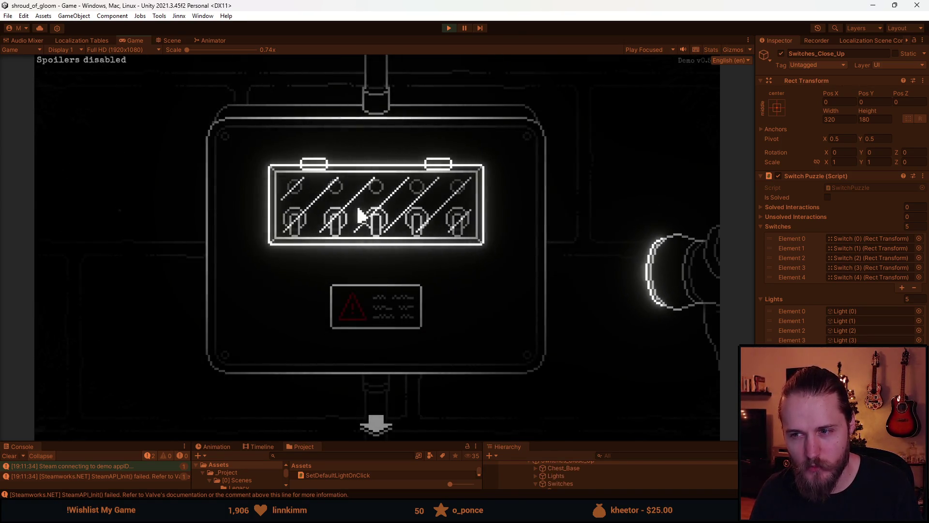
click(361, 208)
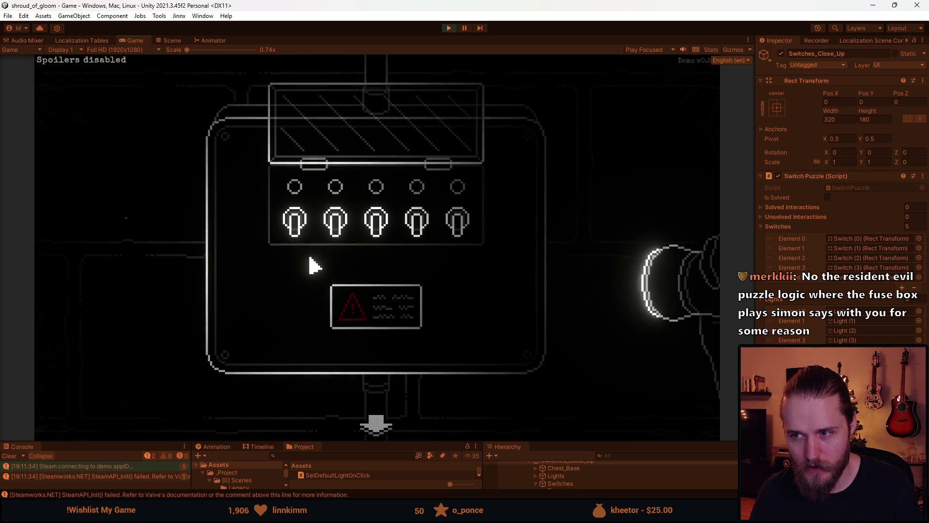
click(377, 427)
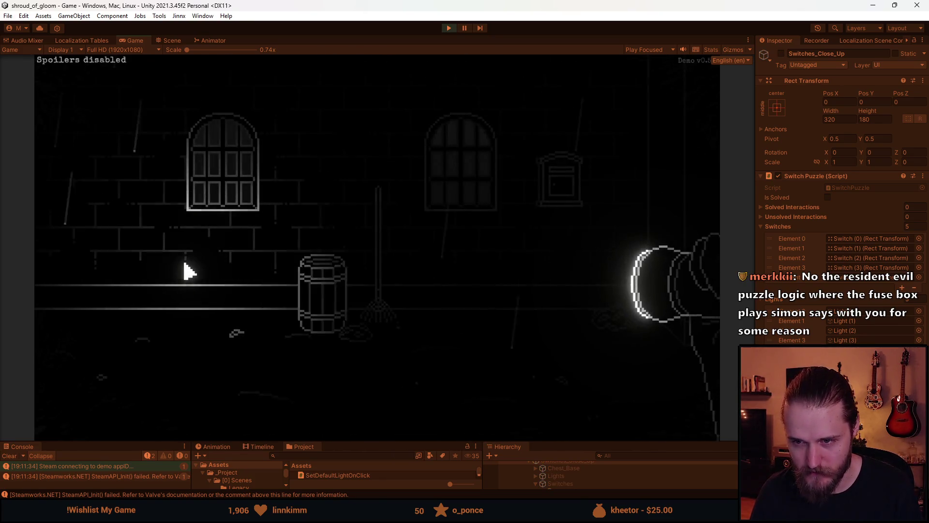
click(110, 255)
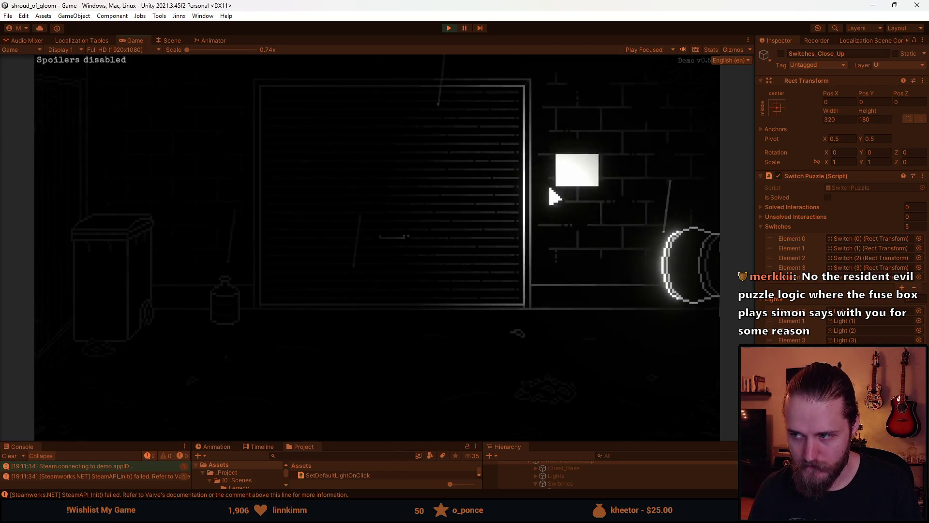
click(583, 186)
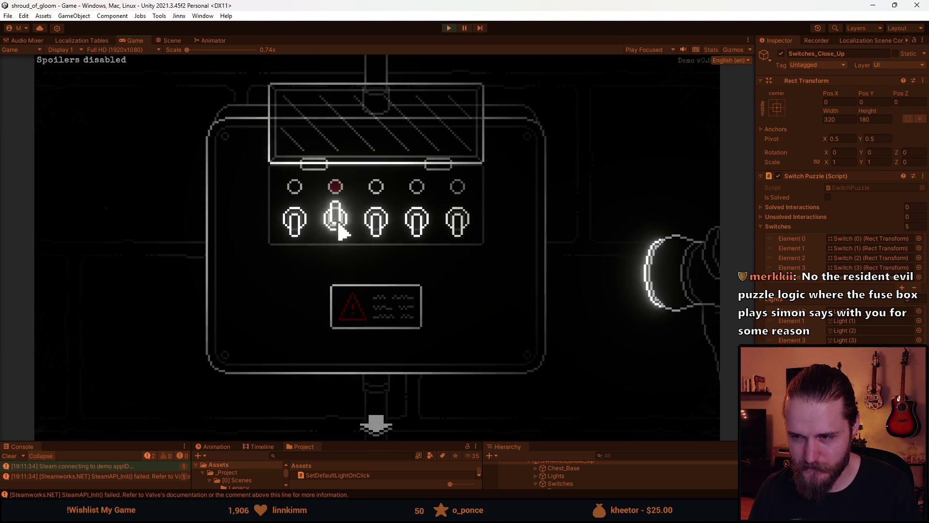
click(415, 223)
click(377, 226)
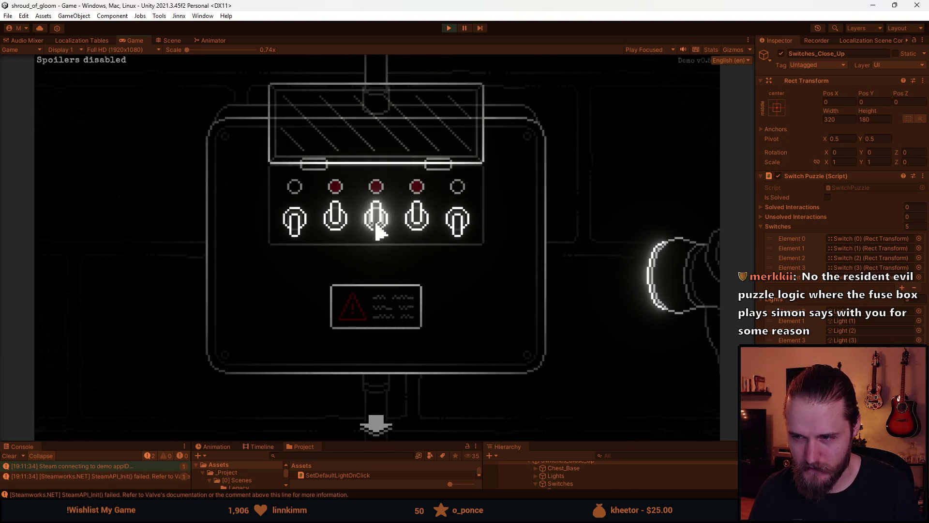
click(305, 236)
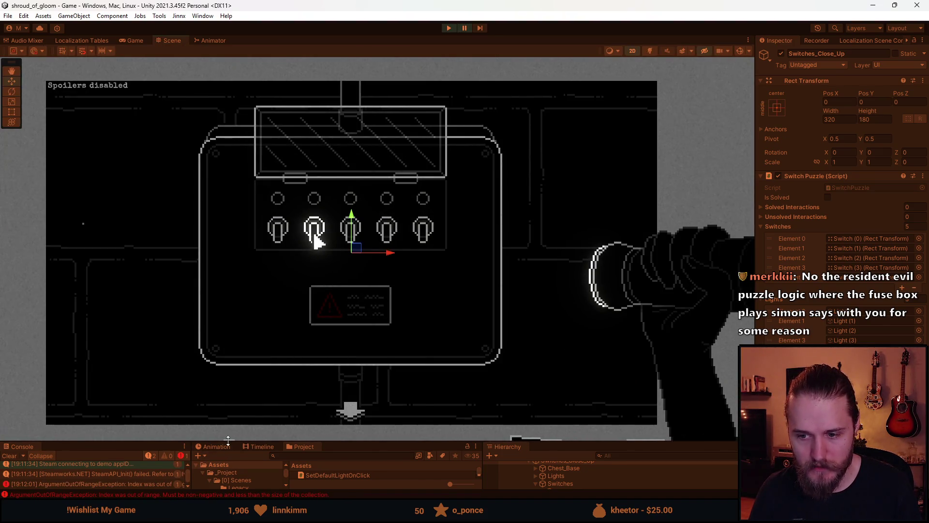
drag(229, 441, 213, 385)
Step: Expand the ArgumentOutOfRangeException stack trace, then switch to SwitchPuzzle.cs line 38 in Visual Studio
click(164, 430)
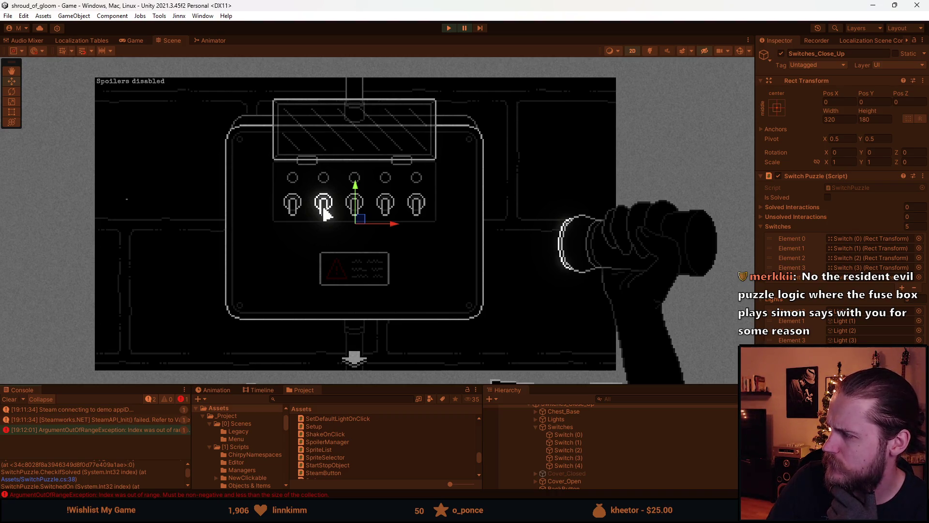
key(alt+Tab)
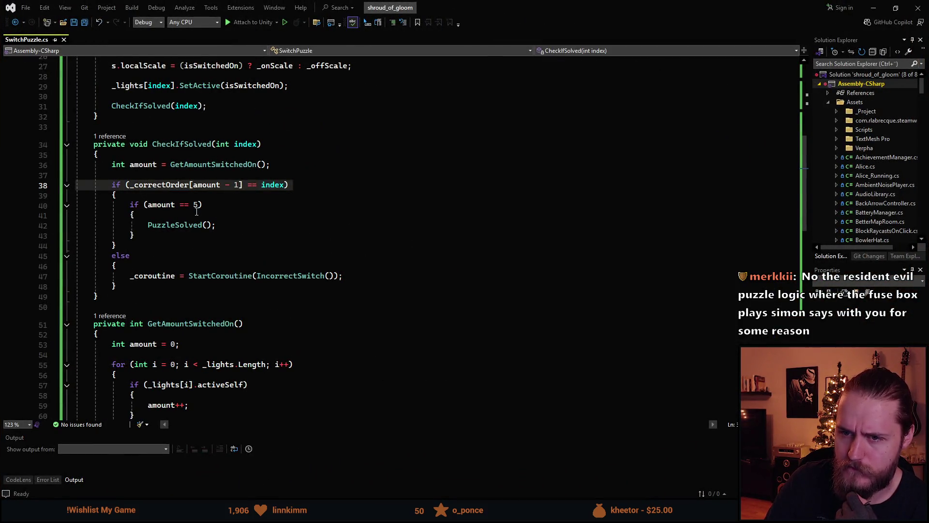
scroll(269, 251, up, 3)
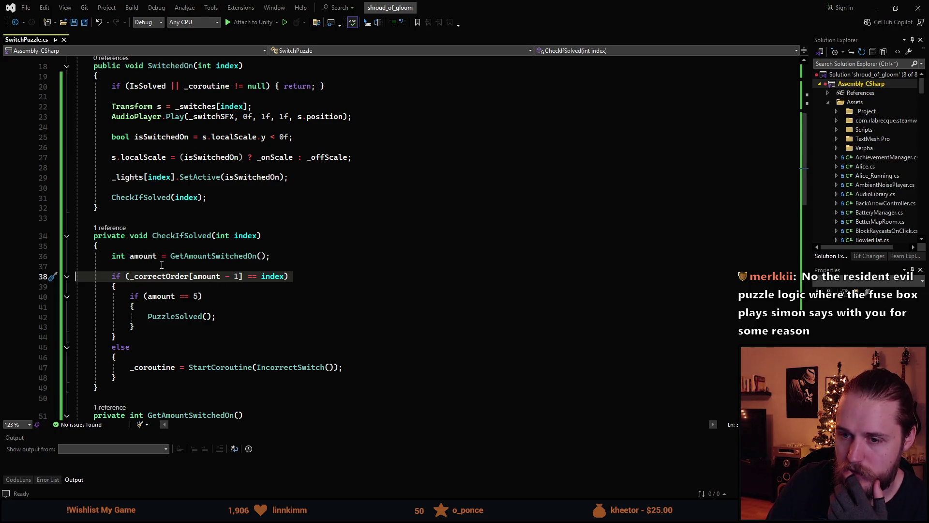
scroll(162, 265, down, 5)
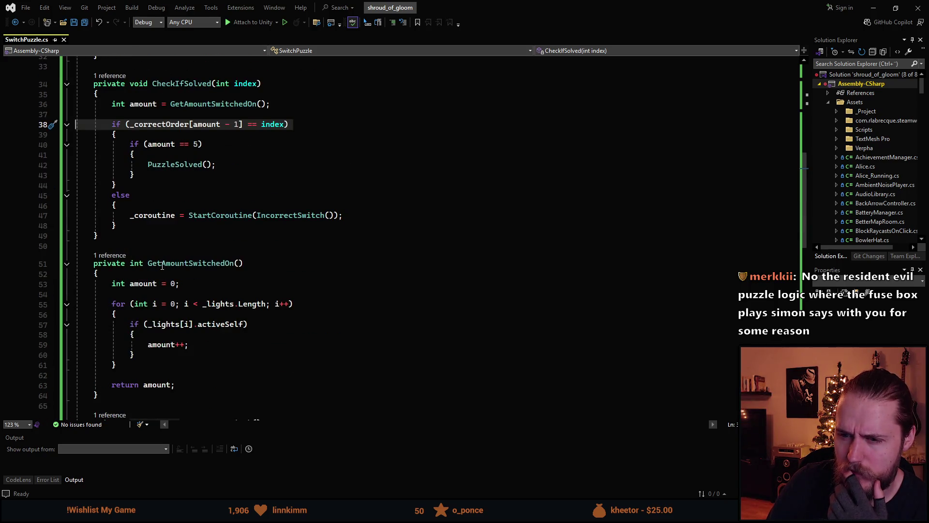
scroll(163, 285, up, 8)
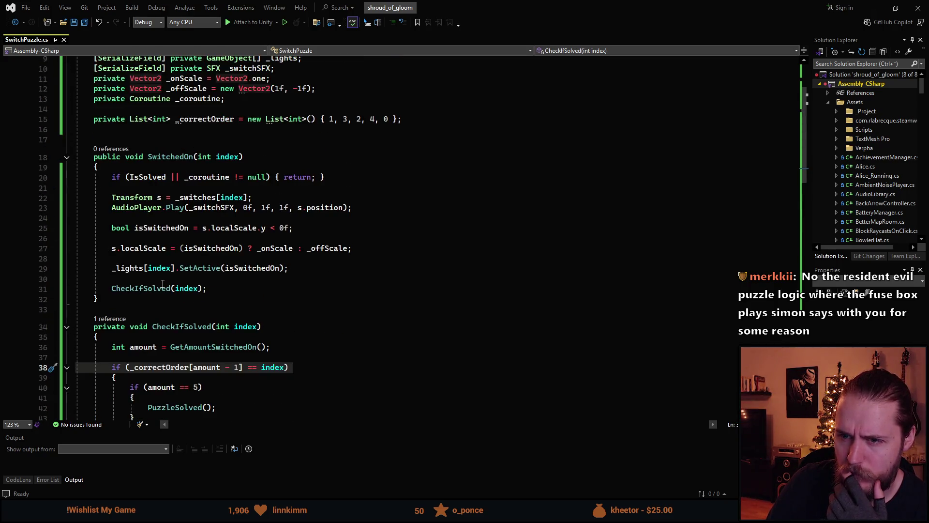
scroll(162, 284, up, 1)
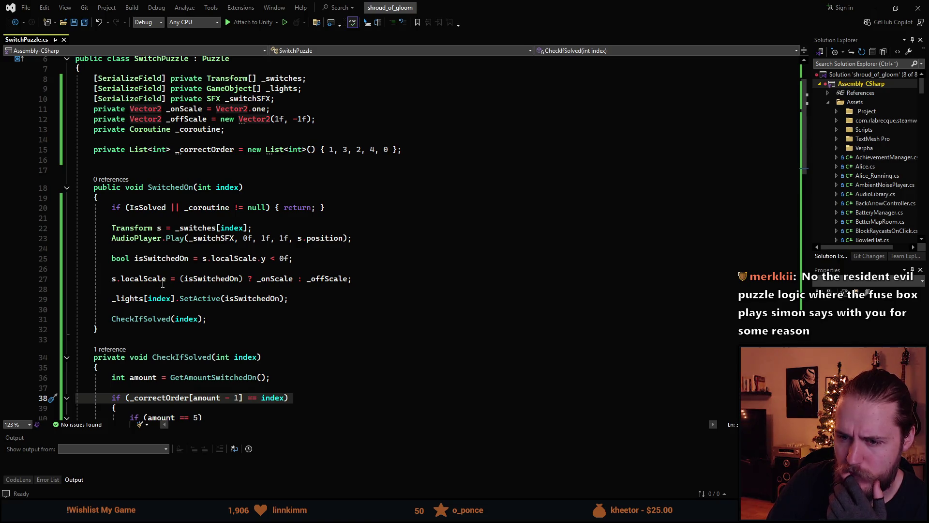
scroll(163, 285, down, 6)
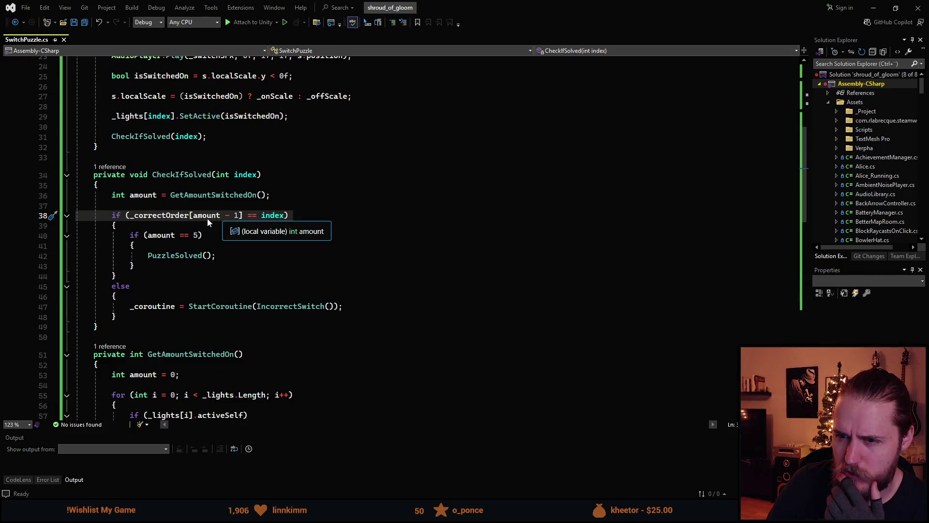
scroll(207, 267, down, 2)
scroll(207, 266, down, 1)
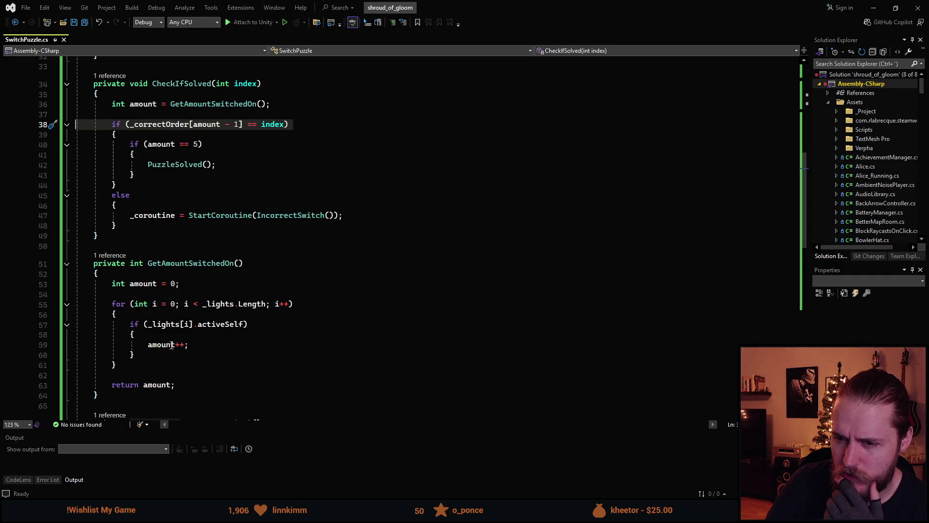
scroll(203, 337, up, 2)
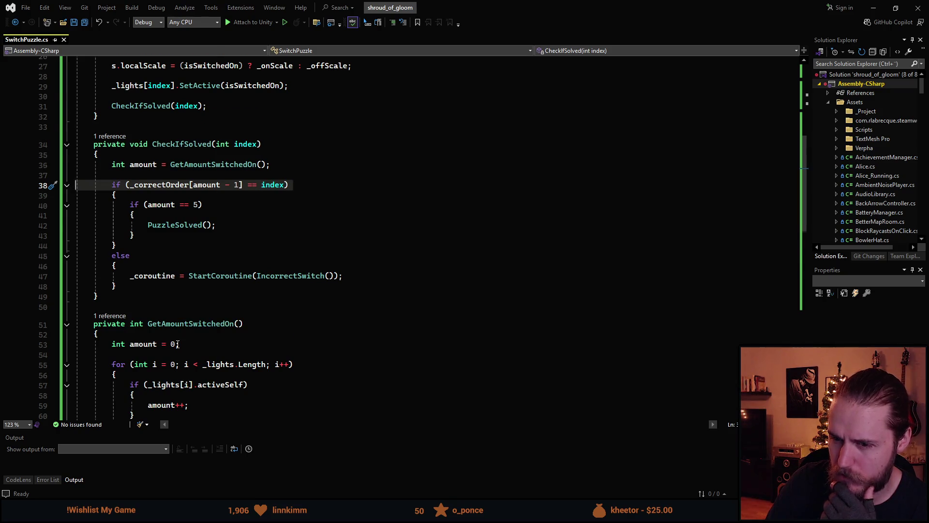
scroll(140, 246, down, 3)
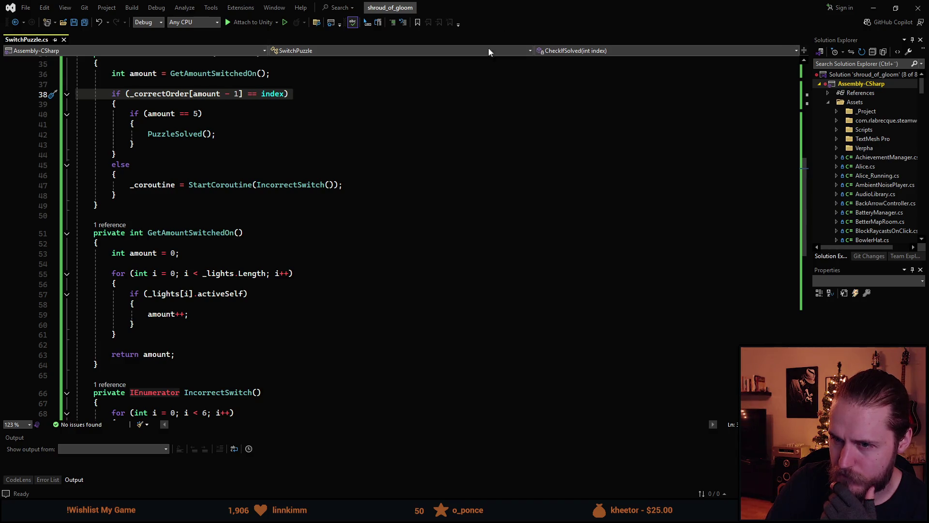
scroll(324, 230, up, 11)
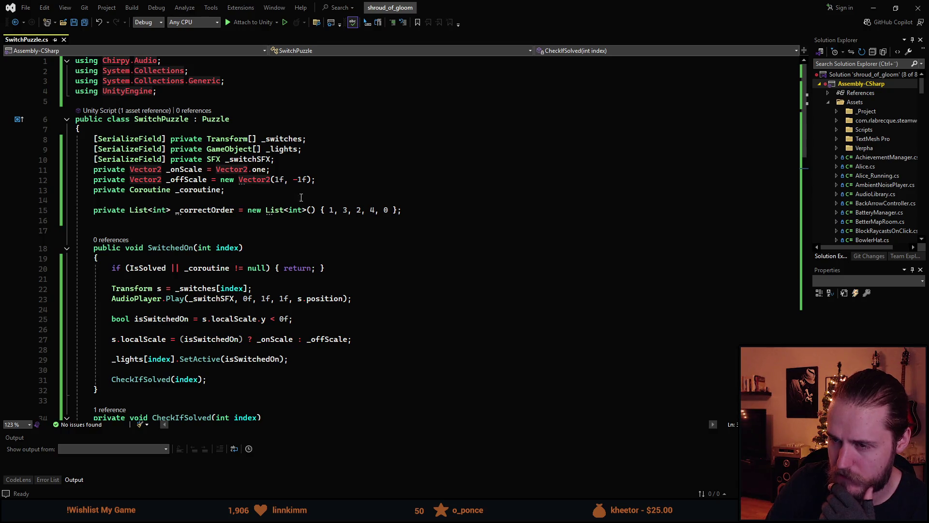
mouse_move(526, 4)
mouse_down()
mouse_move(463, 337)
mouse_move(494, 173)
mouse_move(429, 155)
mouse_up()
double_click(429, 156)
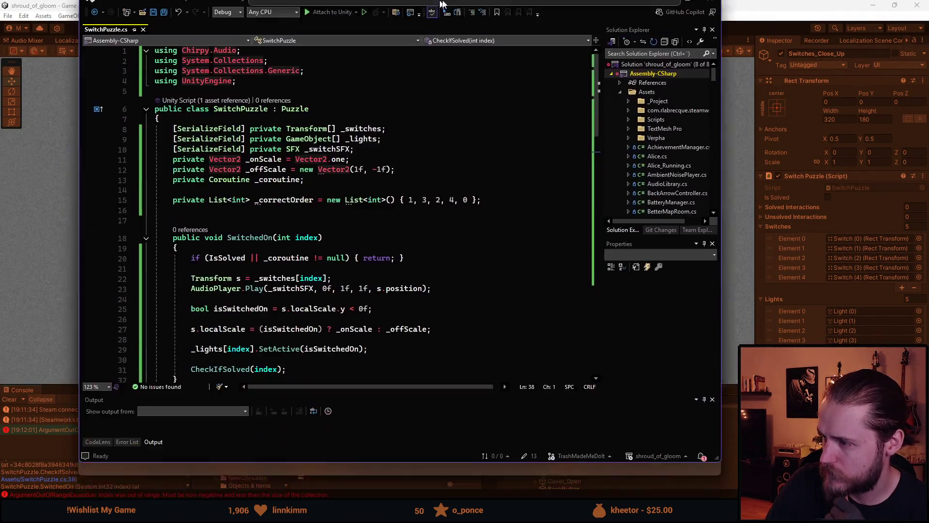
scroll(276, 308, down, 7)
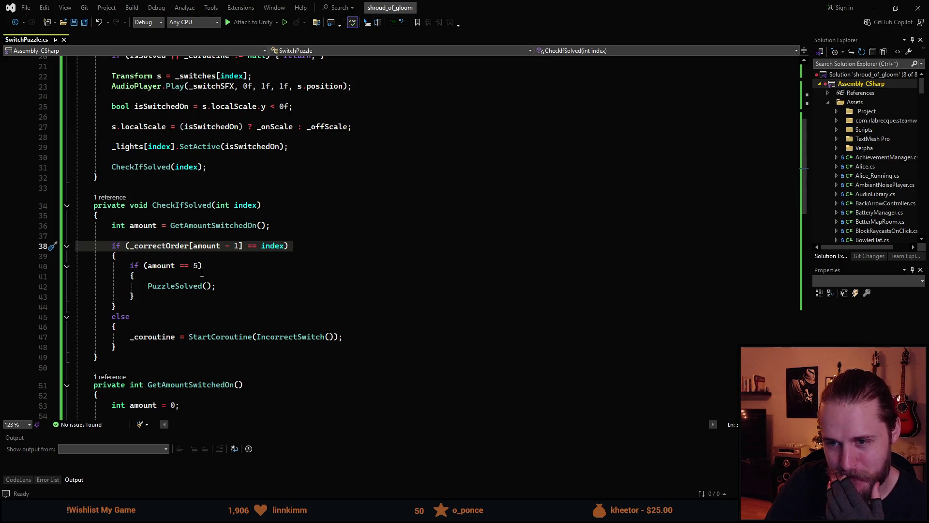
scroll(169, 249, down, 2)
scroll(169, 250, down, 1)
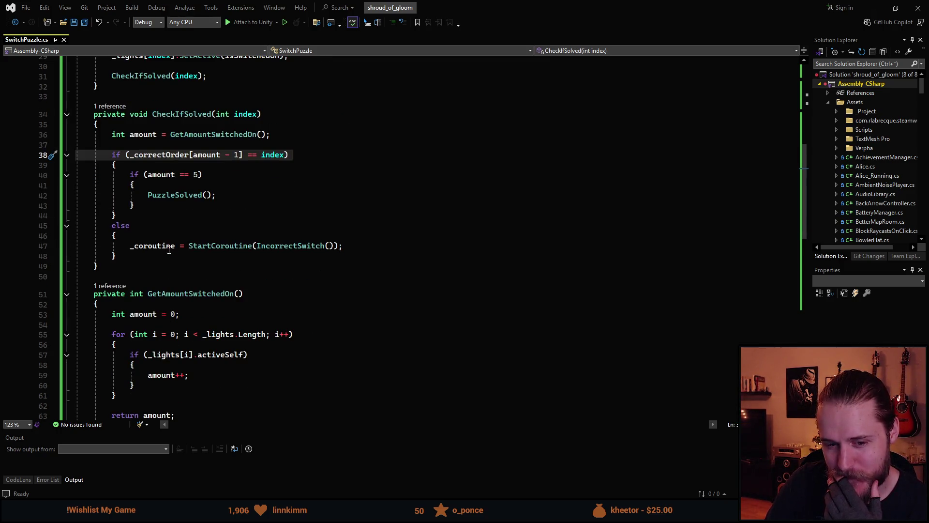
scroll(169, 250, down, 1)
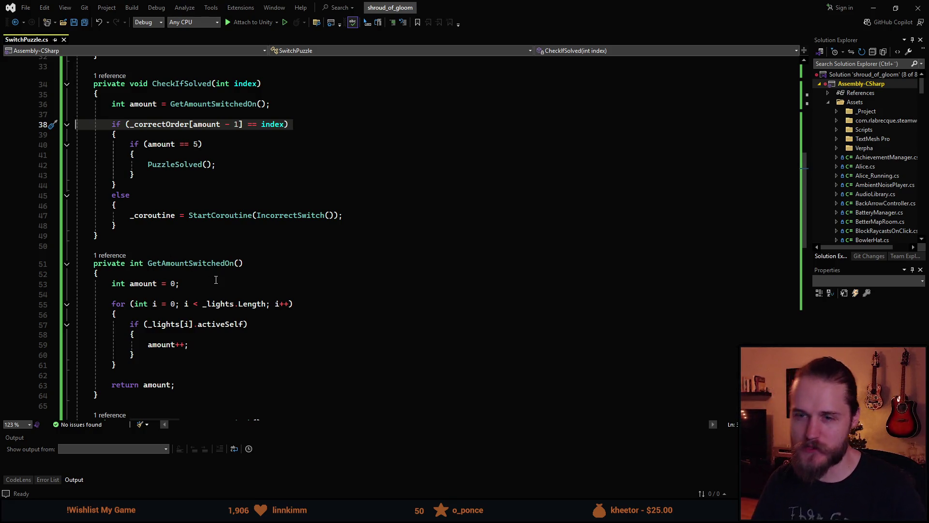
mouse_move(98, 202)
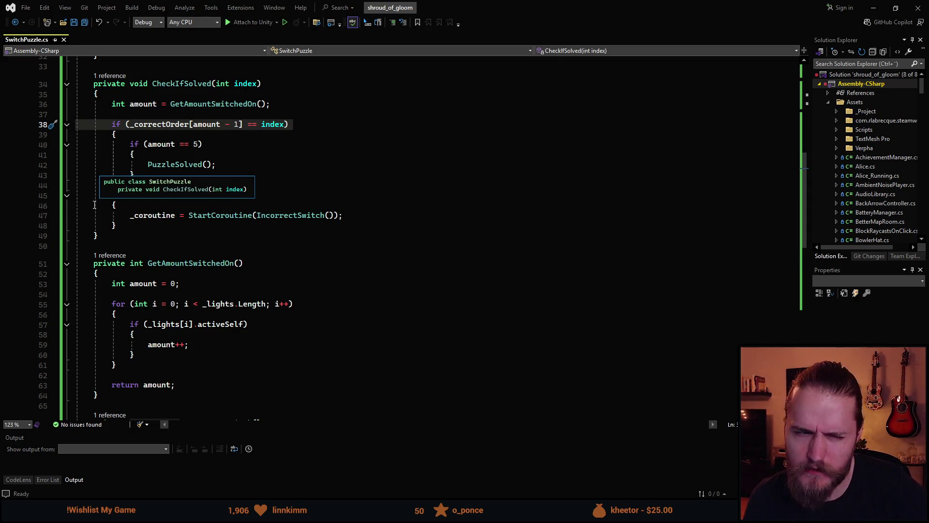
scroll(153, 204, down, 1)
scroll(153, 204, up, 4)
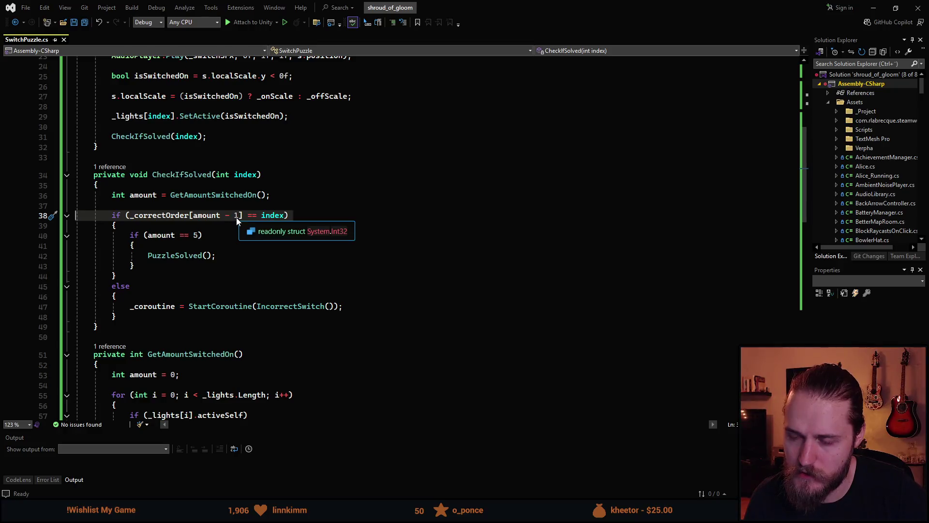
mouse_move(222, 223)
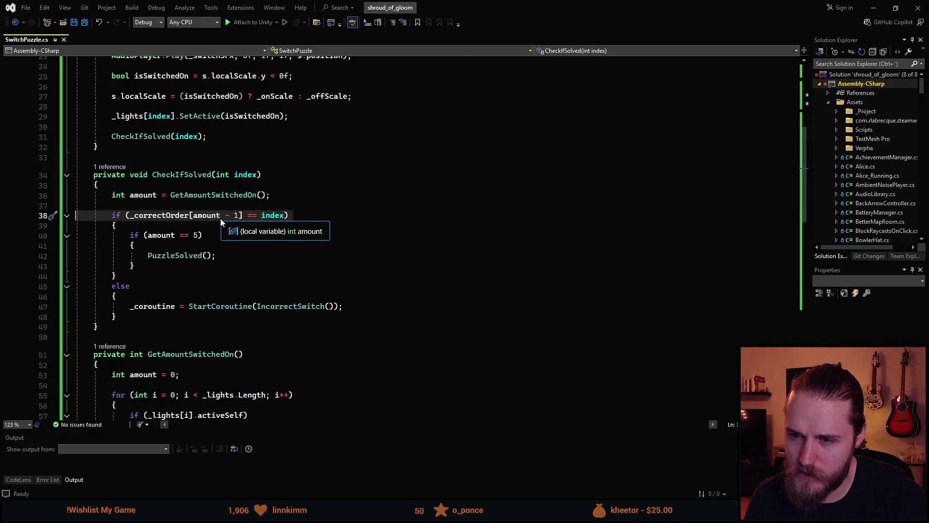
click(213, 216)
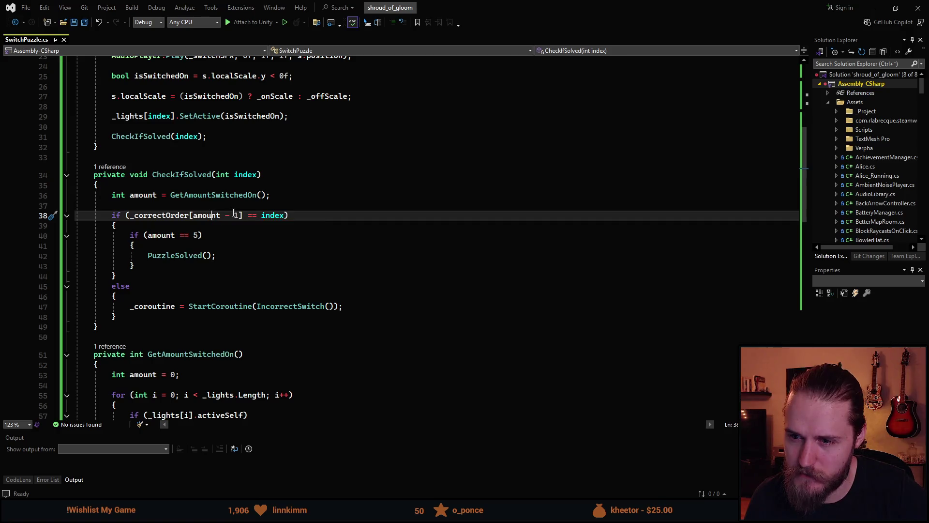
scroll(234, 214, down, 2)
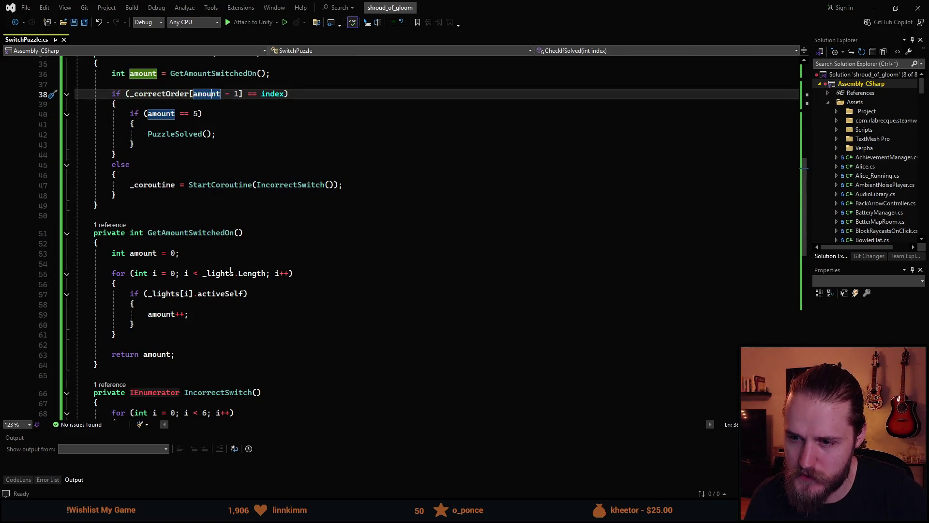
mouse_move(243, 277)
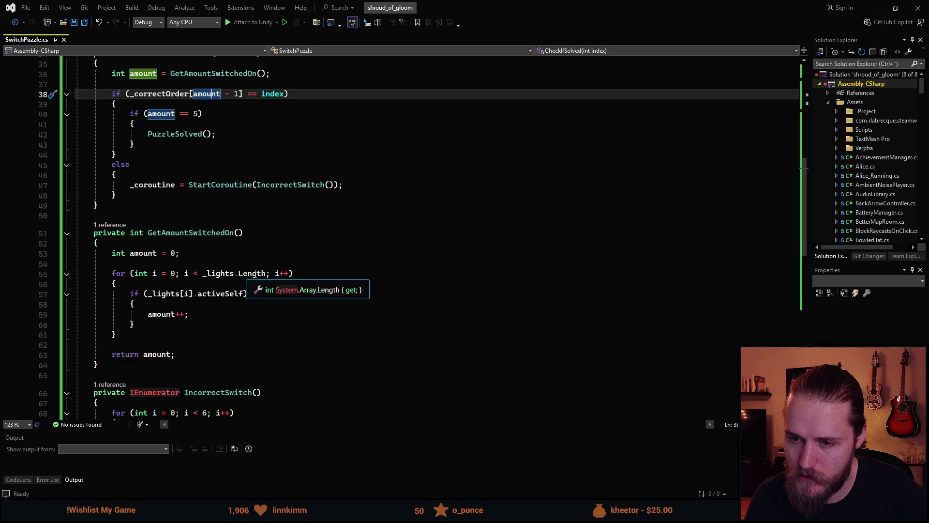
click(178, 314)
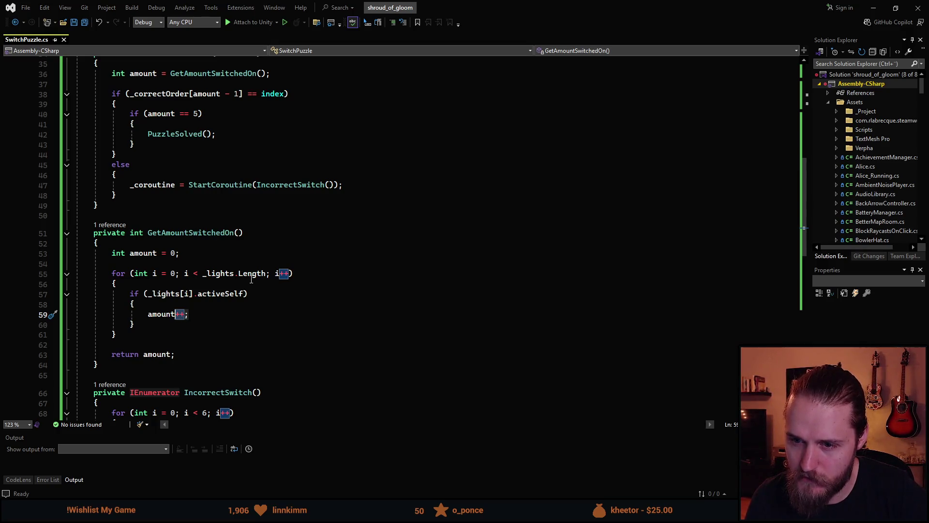
scroll(195, 365, up, 4)
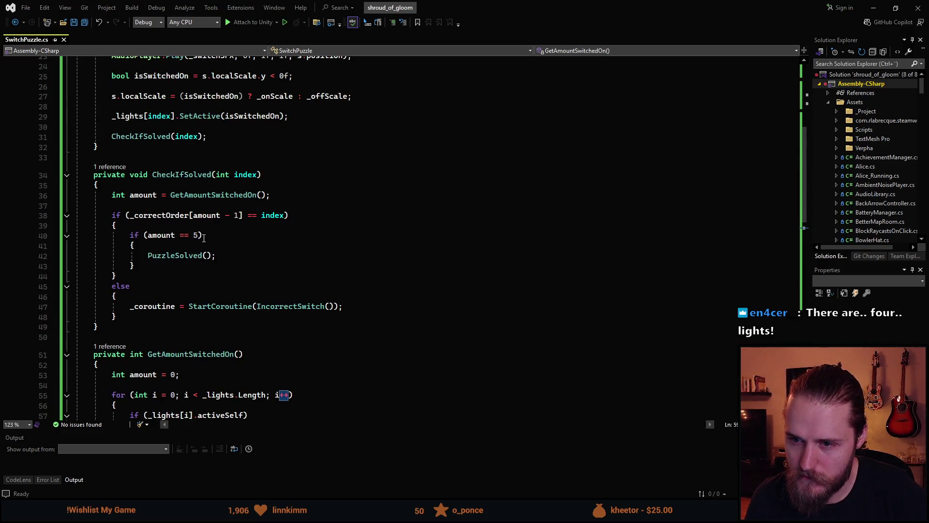
click(237, 216)
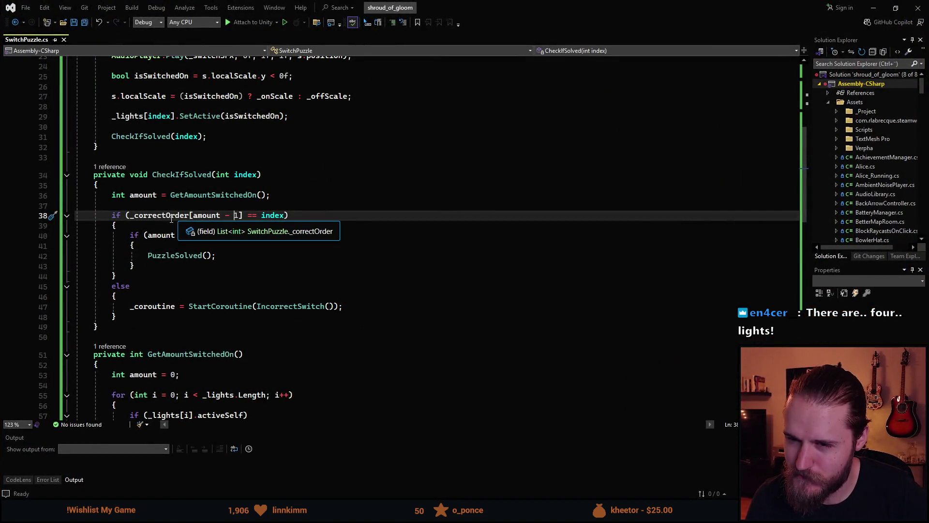
scroll(165, 208, up, 2)
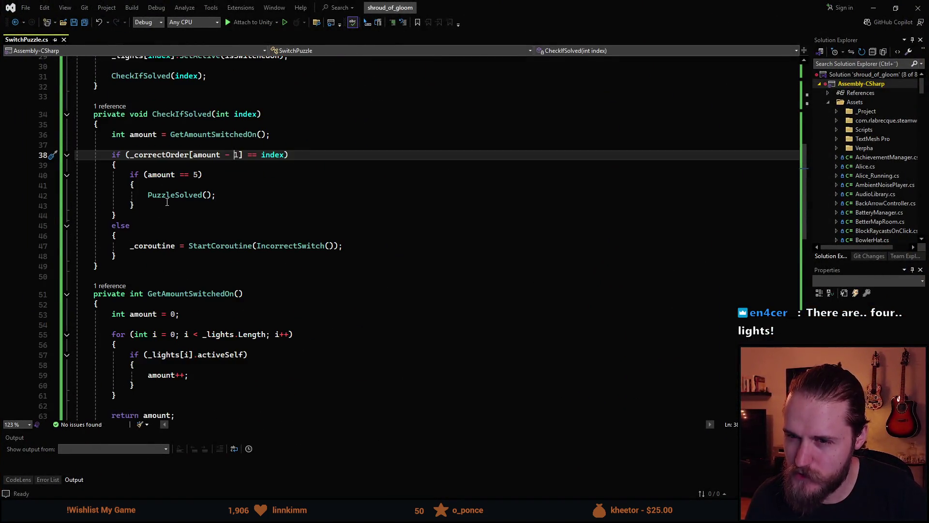
scroll(167, 201, up, 6)
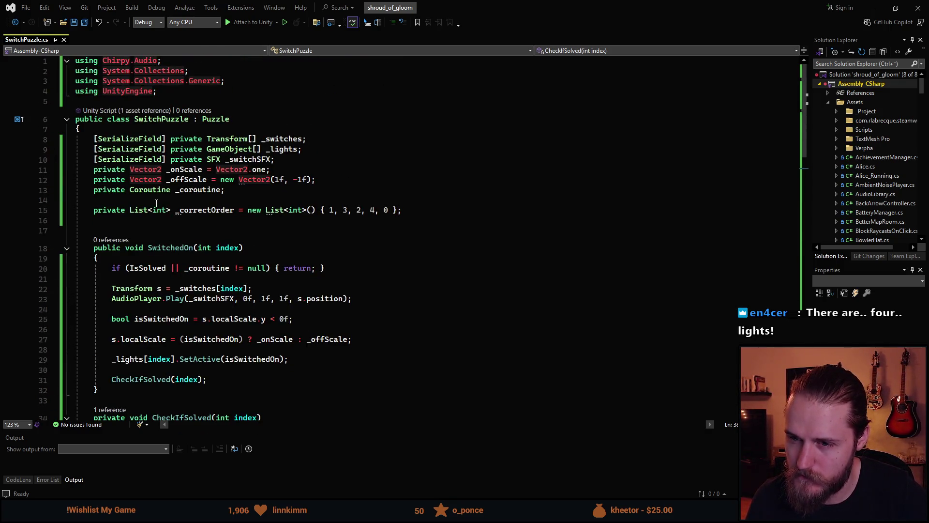
scroll(157, 203, down, 3)
scroll(156, 203, down, 1)
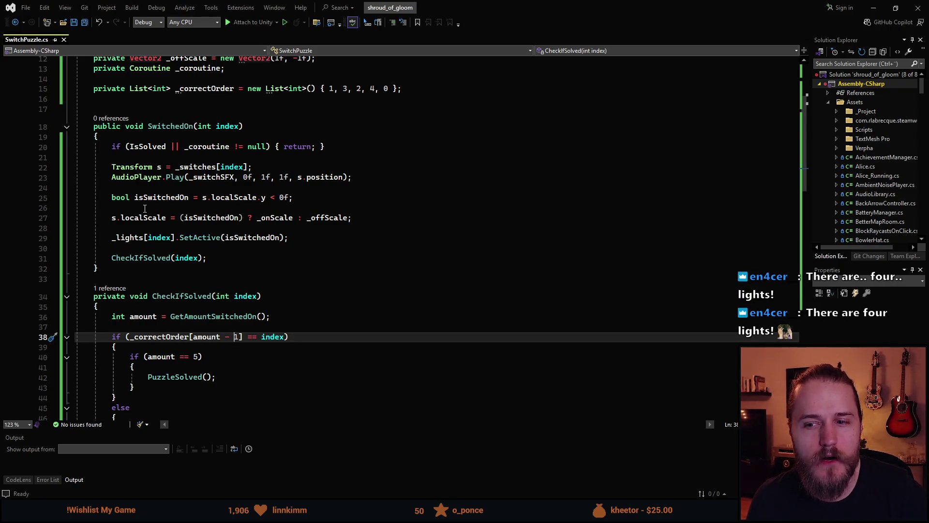
click(147, 250)
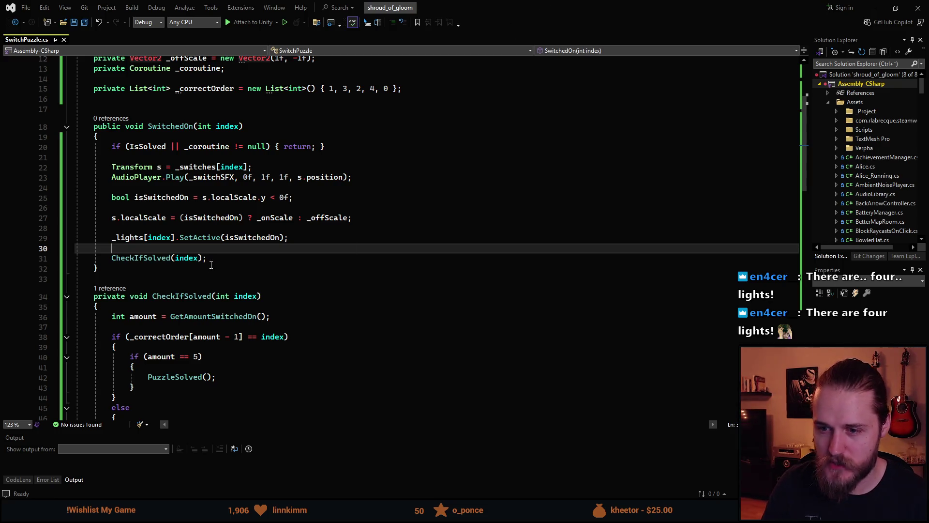
scroll(216, 277, down, 3)
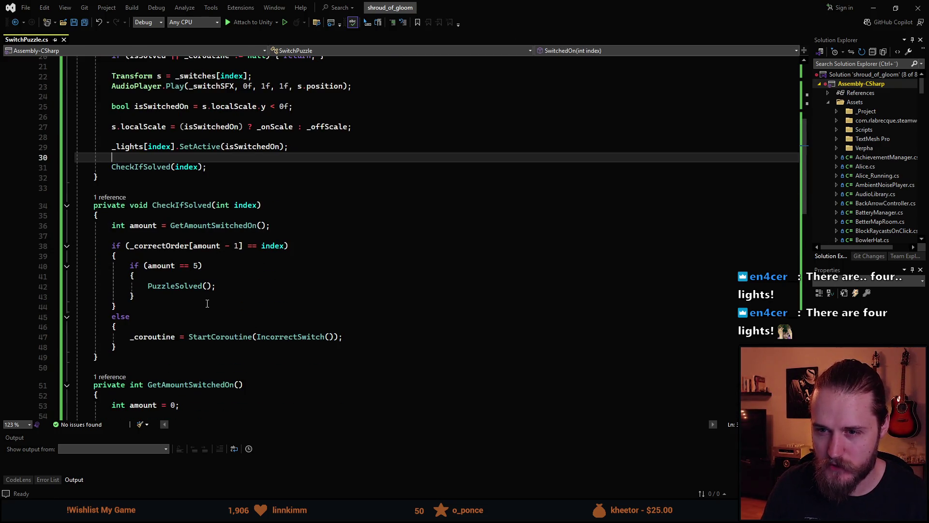
scroll(208, 304, up, 1)
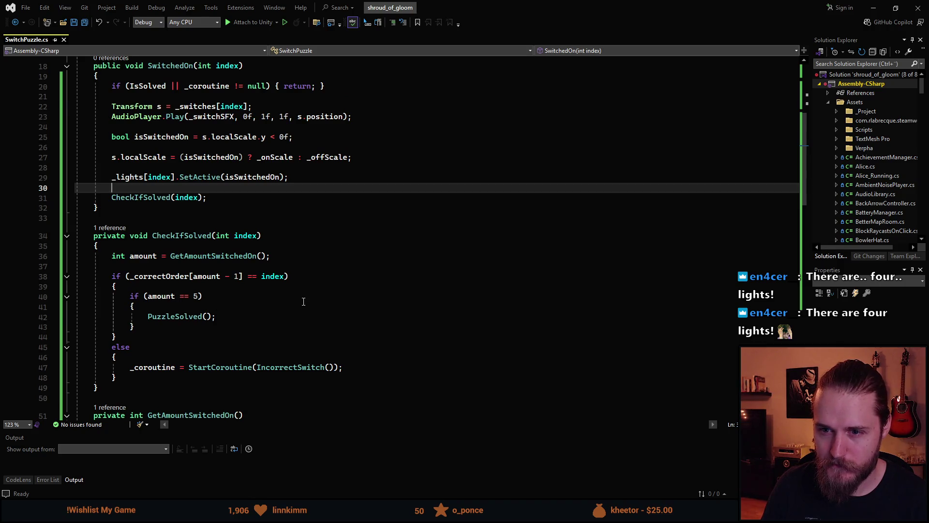
scroll(304, 302, up, 1)
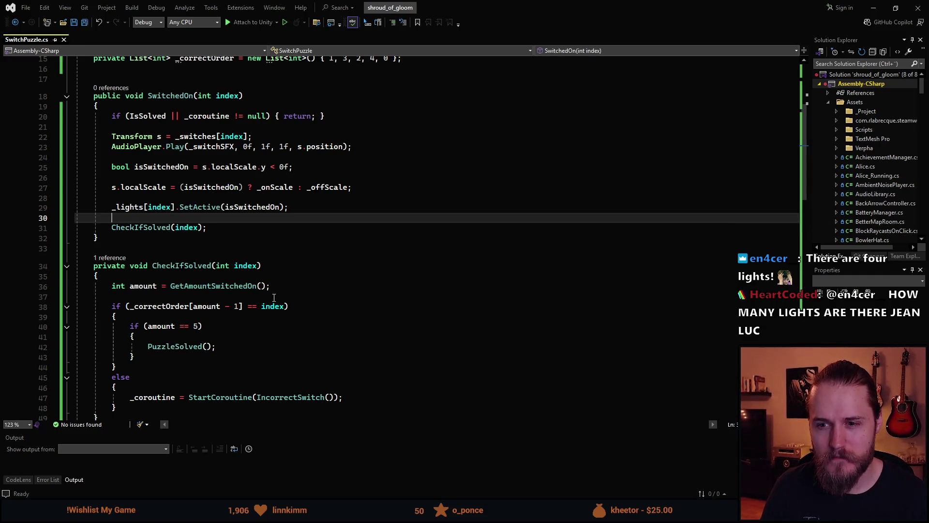
scroll(189, 312, up, 1)
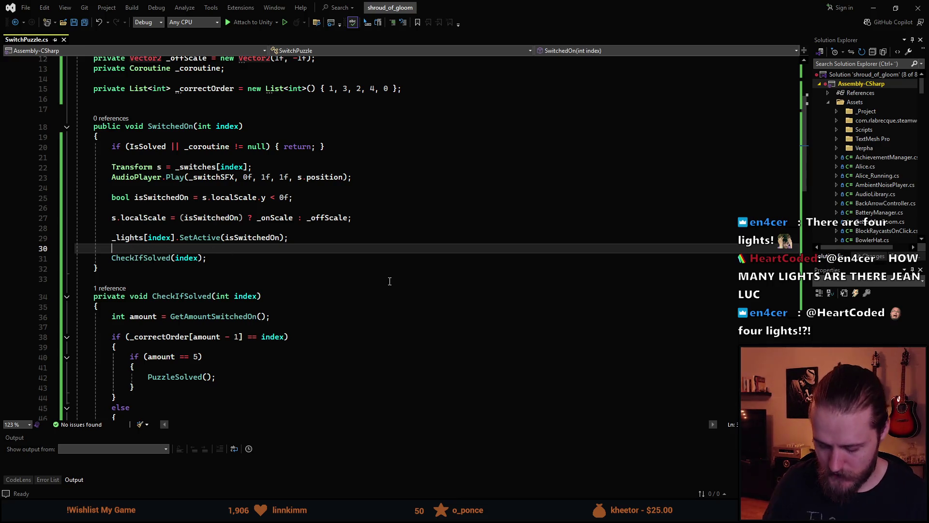
Step: Wrap the CheckIfSolved(index) call in an if (isSwitchedOn) block, save, and switch to Unity
text(if (isSwitchedOn) {)
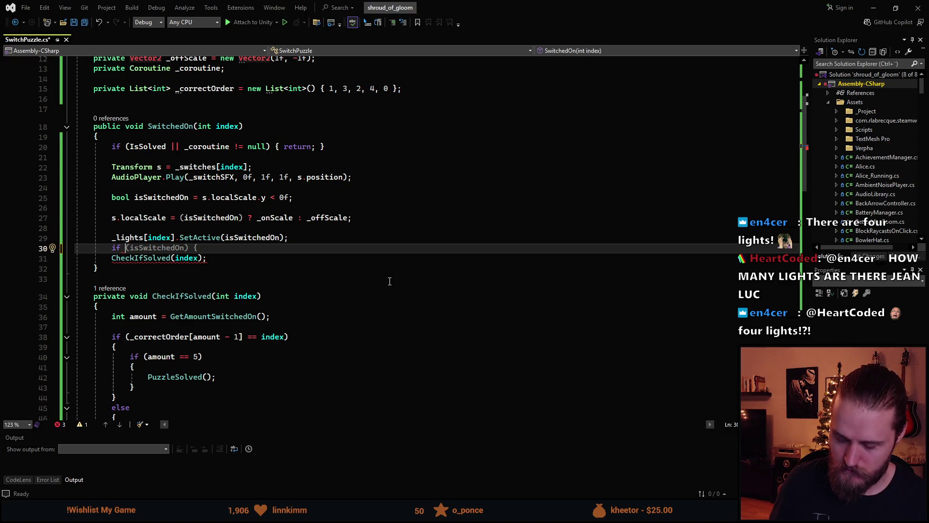
key(End)
key(BackSpace)
key(BackSpace)
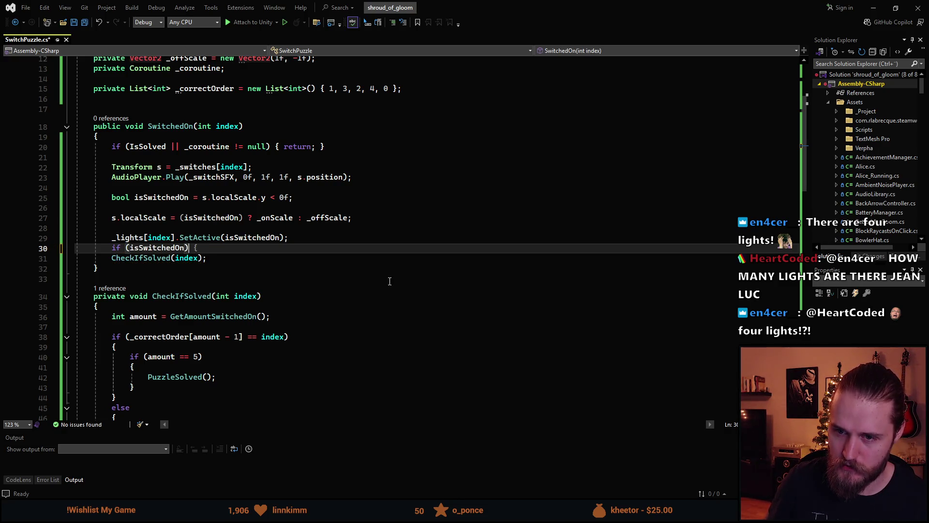
key(Return)
key(Down)
key(Down)
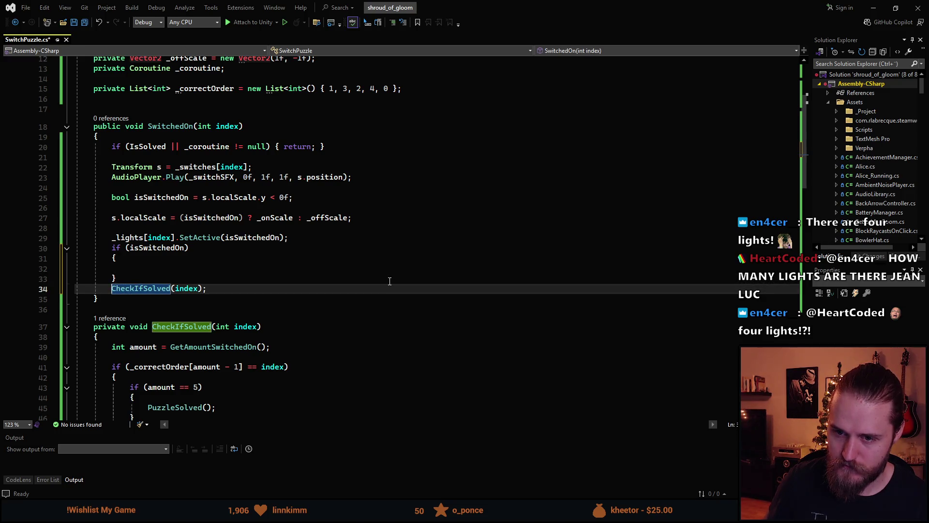
key(alt+Up)
key(alt+Up)
key(Down)
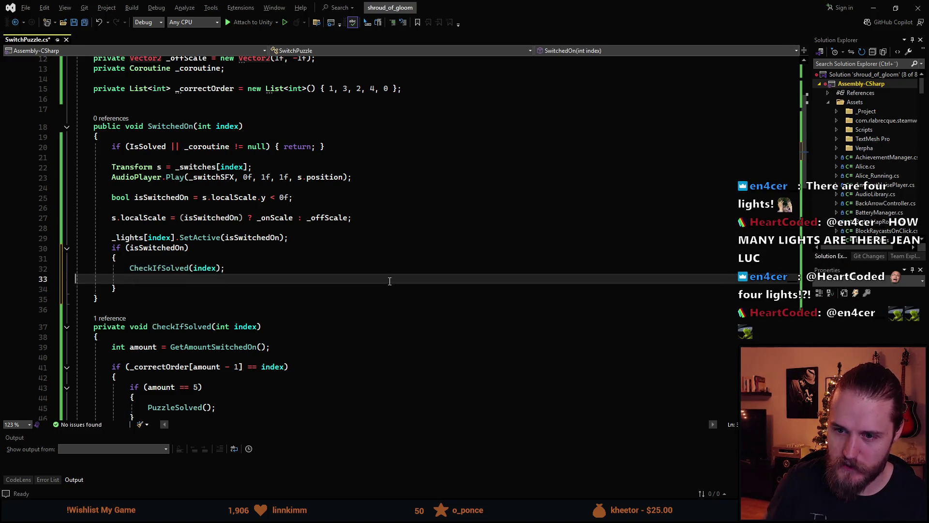
key(BackSpace)
key(ctrl+s)
click(292, 238)
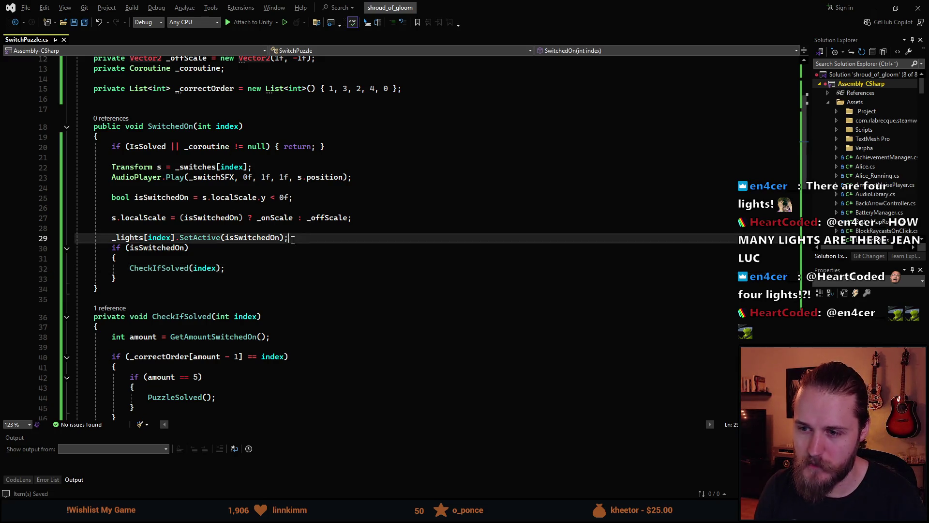
key(alt+Tab)
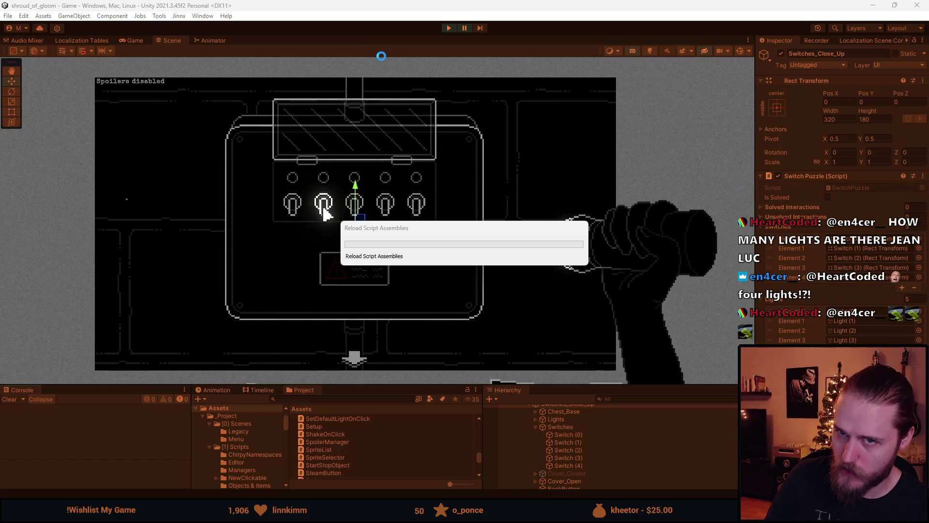
Step: Stop play mode once Unity finishes reloading the script assemblies
click(451, 29)
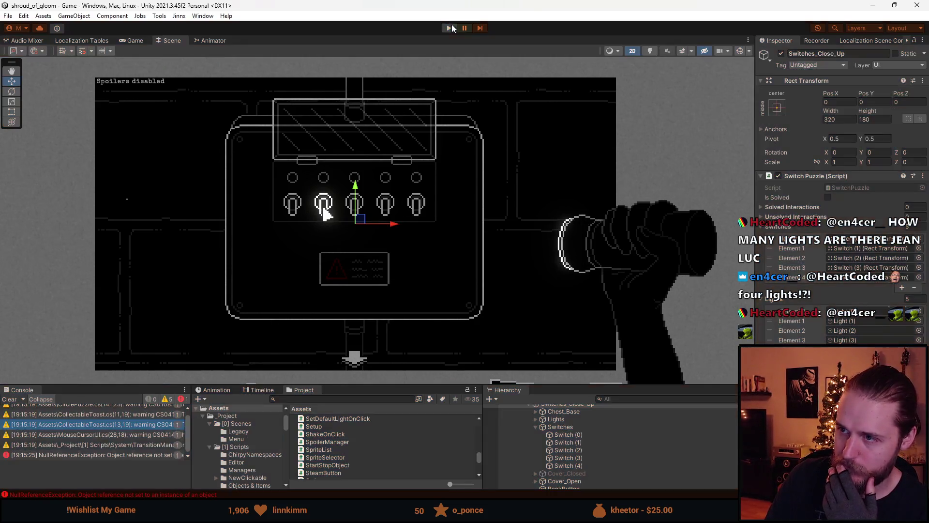
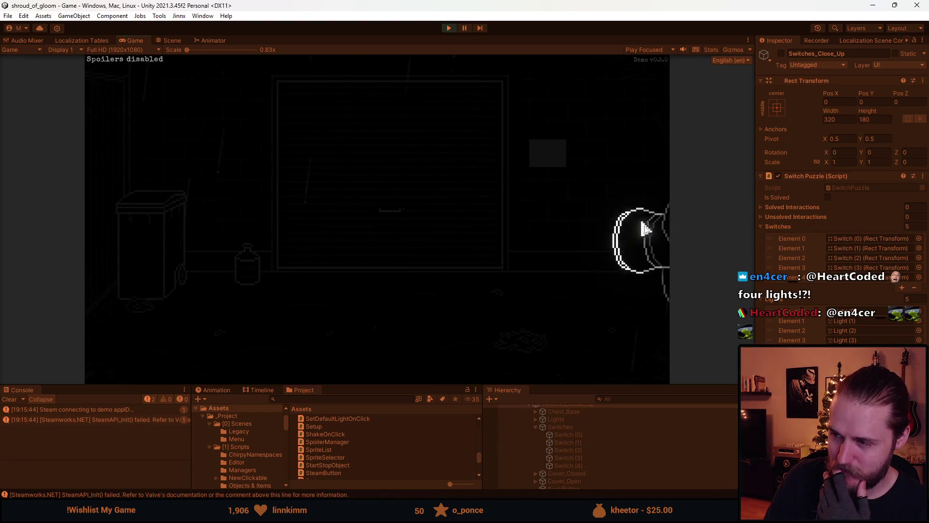
Step: Open the wall switch box close-up and try a first switch order
click(547, 152)
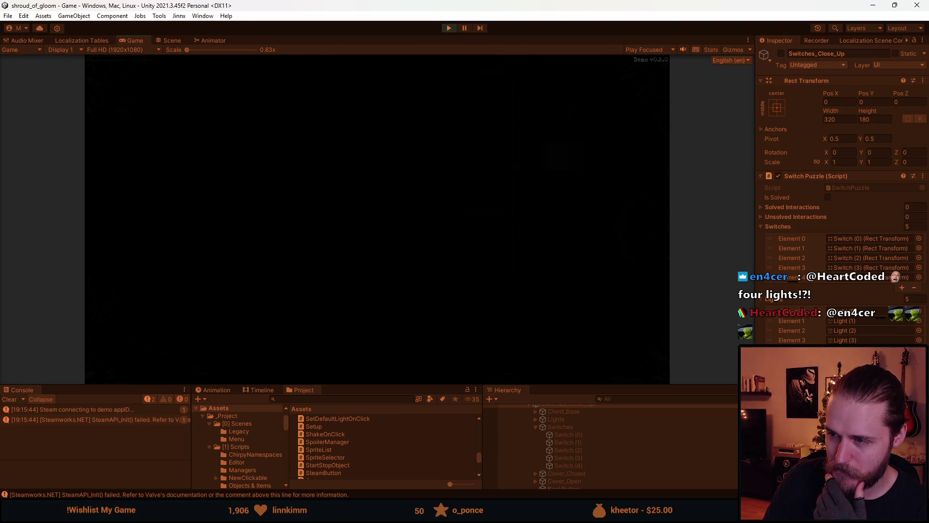
click(377, 167)
click(320, 209)
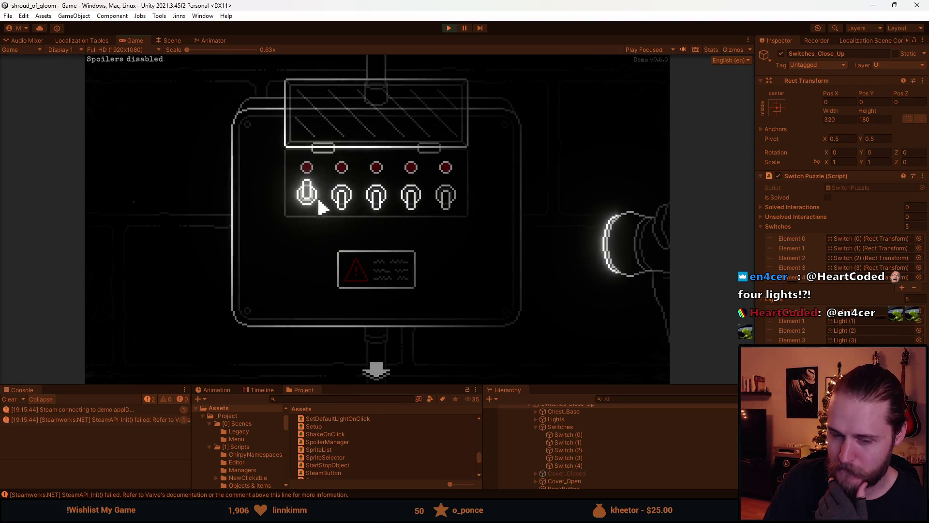
click(342, 201)
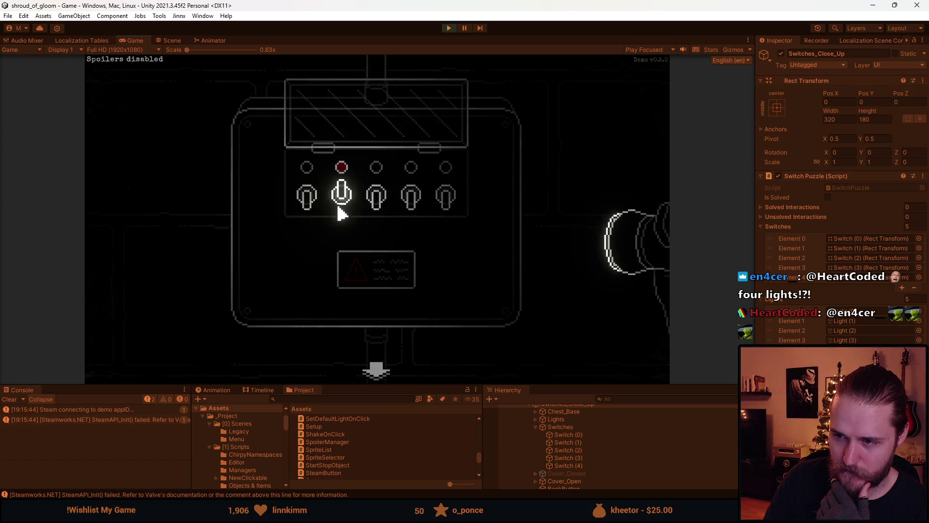
click(346, 204)
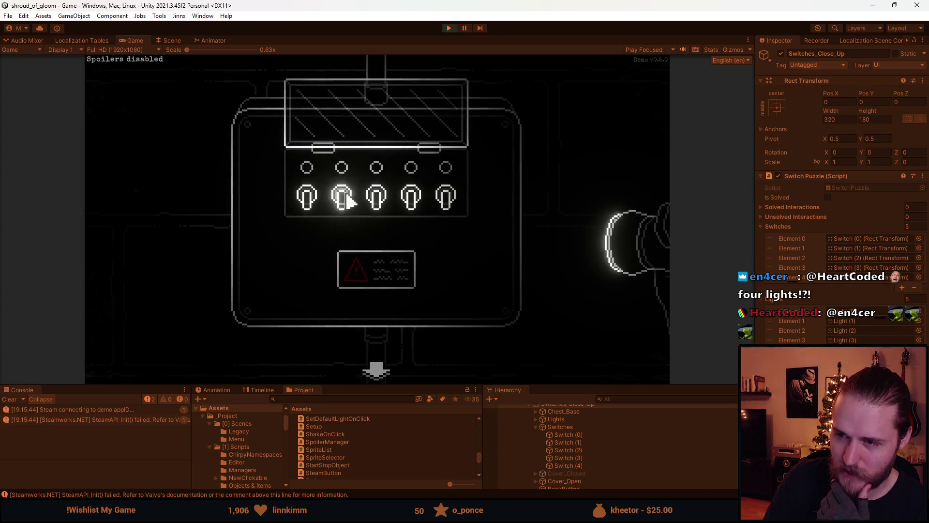
click(375, 202)
click(407, 208)
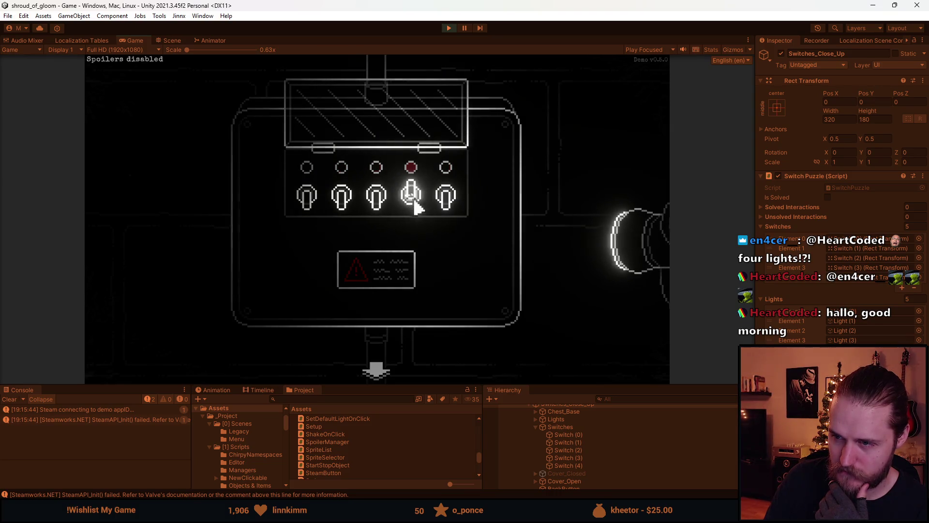
Step: Try another order, second through fourth switches, which resets the panel again
click(344, 215)
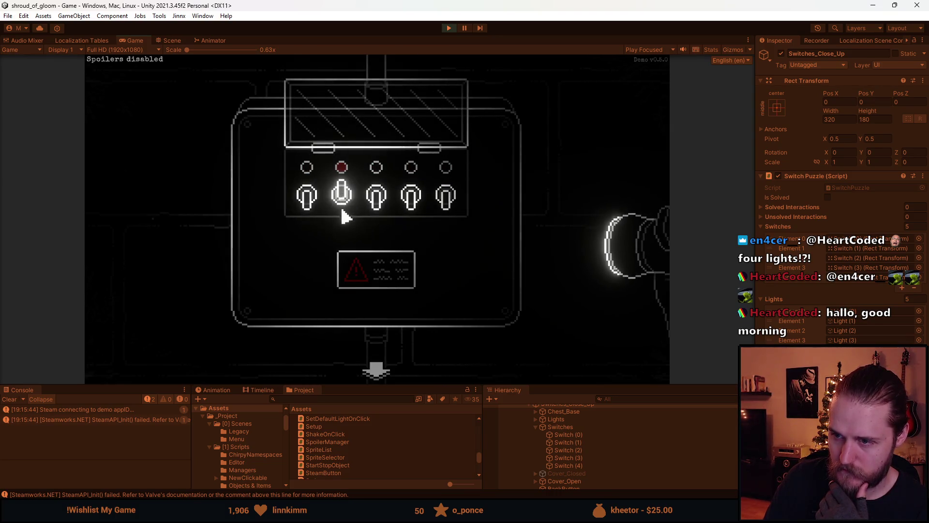
click(313, 209)
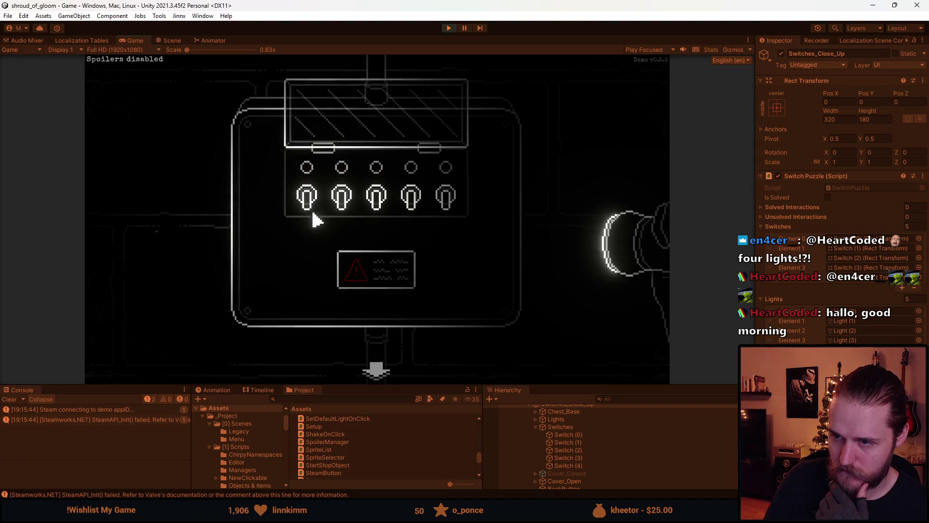
click(340, 212)
click(377, 204)
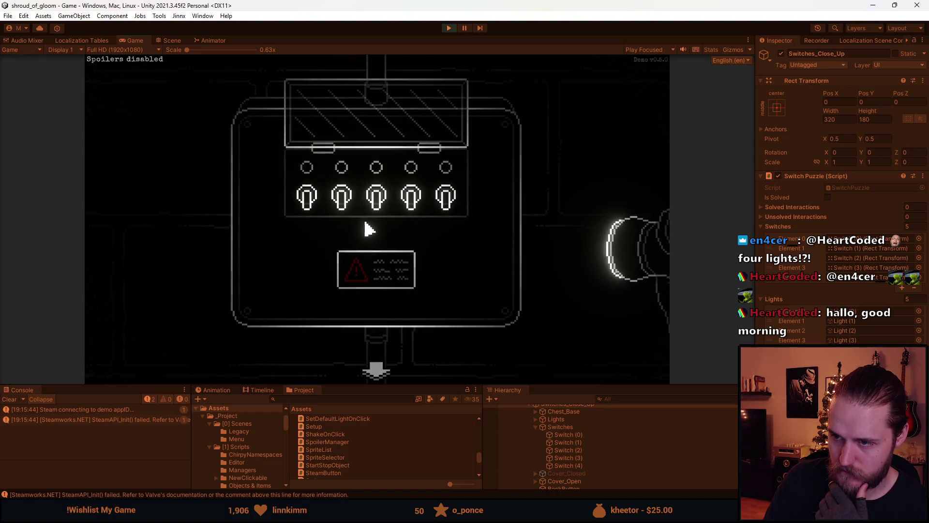
click(406, 213)
click(349, 202)
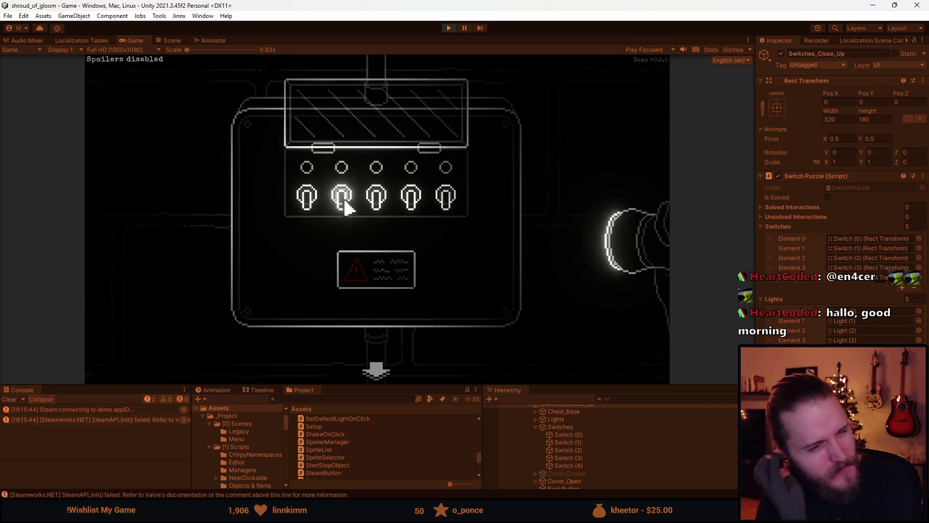
Step: Try further orders with the second and fourth switches, which fail and reset
click(343, 197)
click(411, 198)
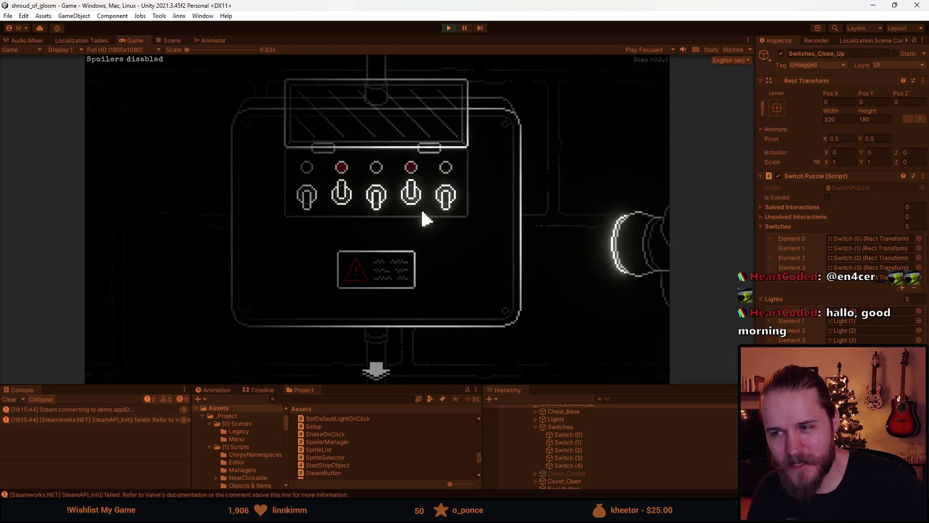
click(342, 225)
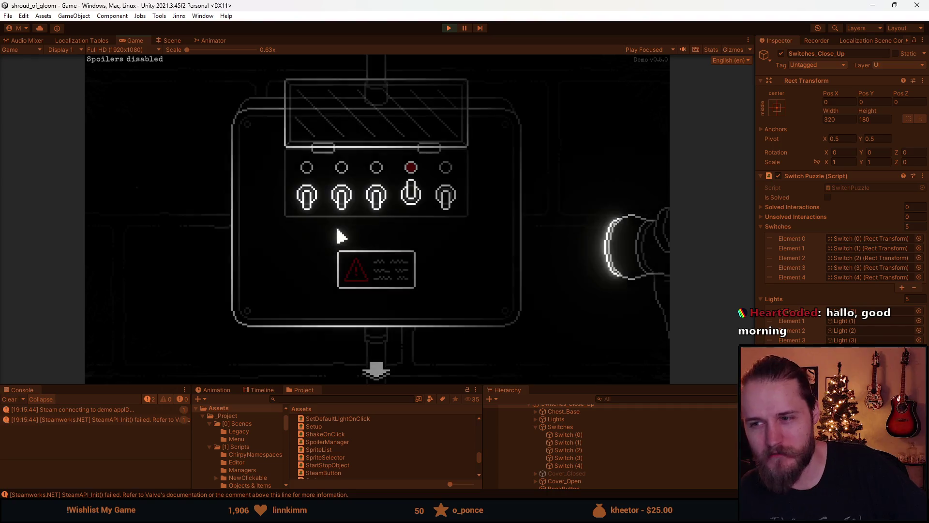
click(347, 216)
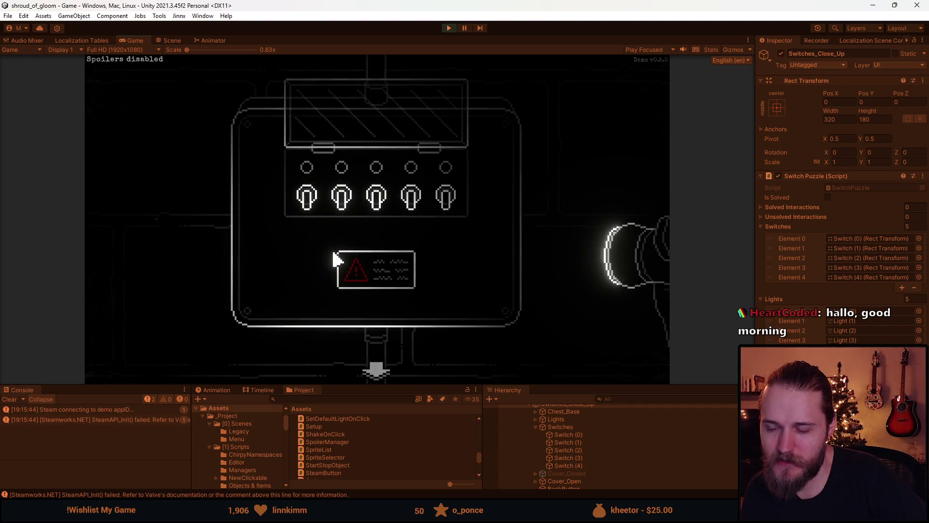
click(342, 197)
click(409, 203)
click(345, 196)
Step: Flip the remaining switches and then the first to solve, then leave and reopen the close-up
click(347, 196)
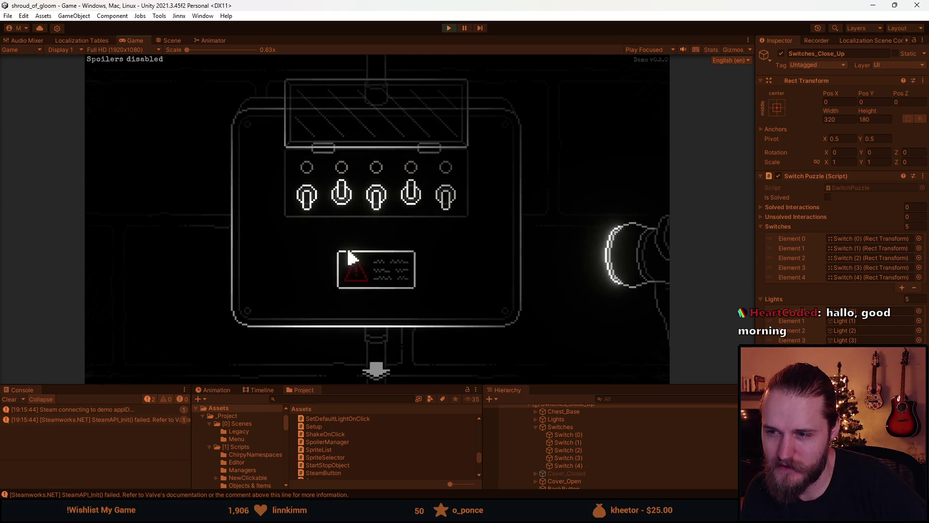
click(341, 196)
click(411, 196)
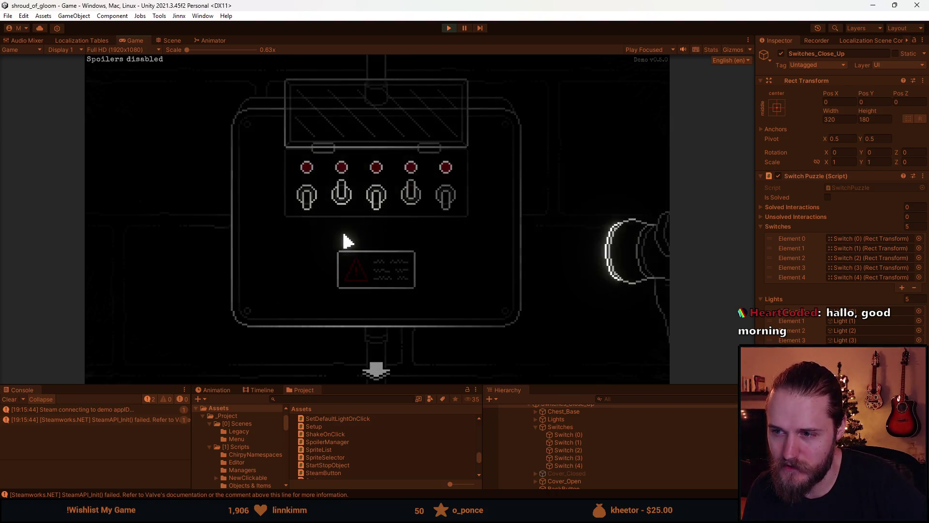
click(341, 196)
click(411, 196)
click(376, 196)
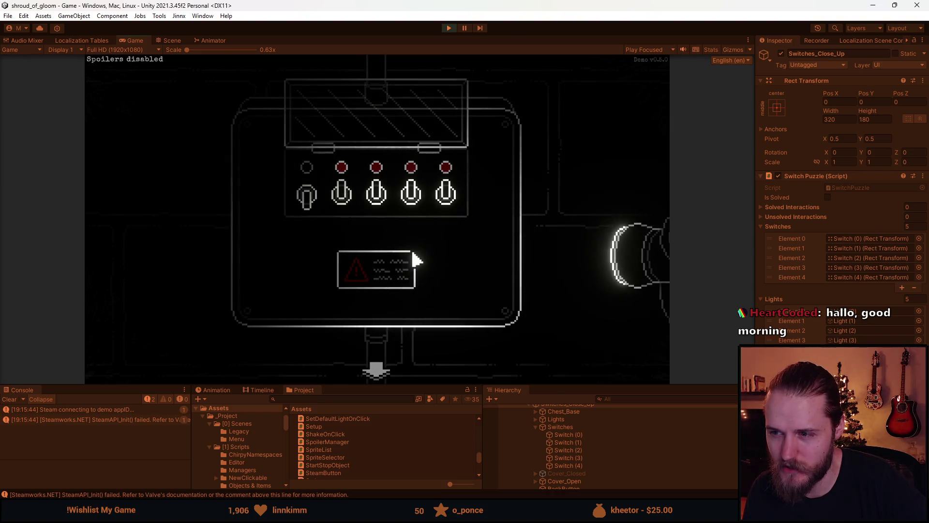
click(311, 204)
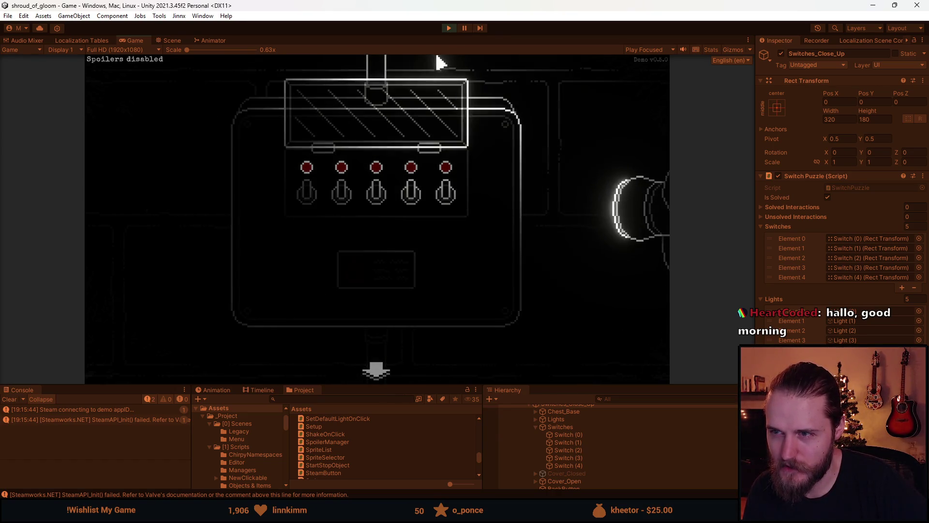
click(373, 373)
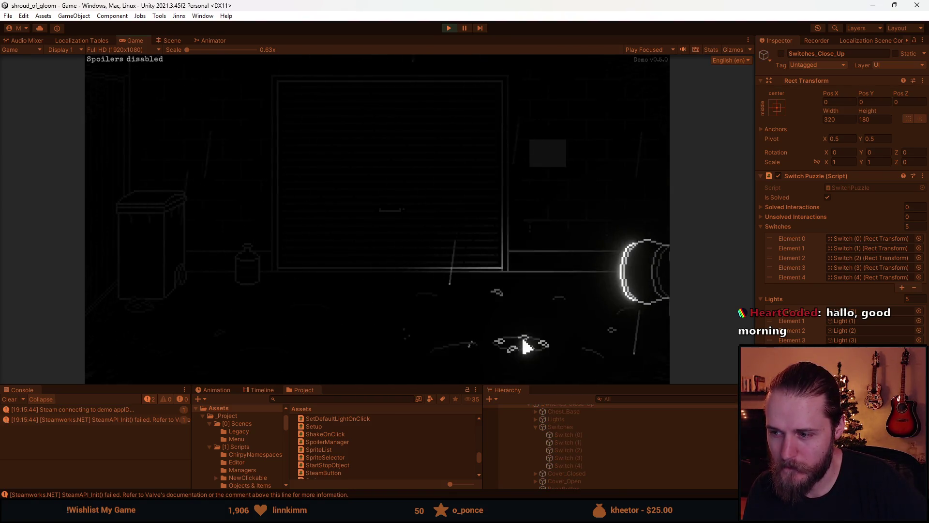
click(517, 174)
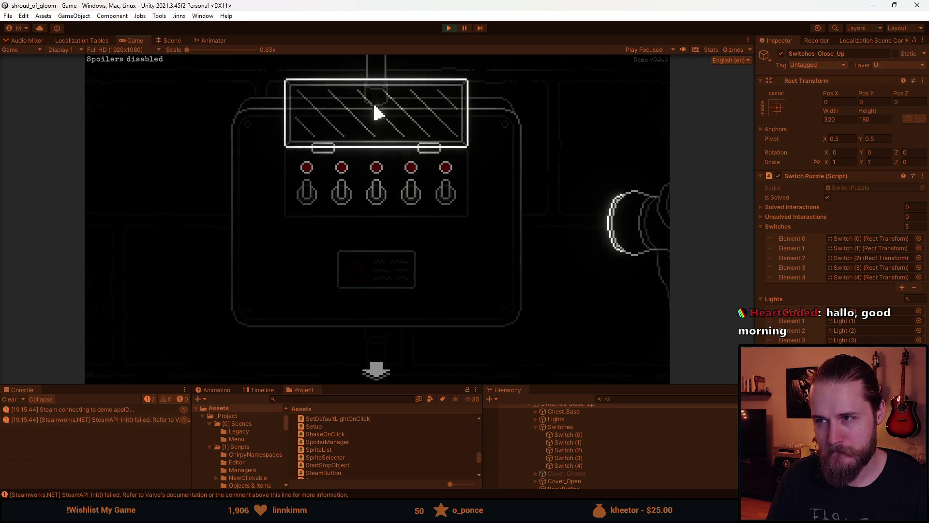
Step: Stop Play mode and remove the if wrapper so SwitchedOn always calls CheckIfSolved(index)
key(Escape)
key(ctrl+p)
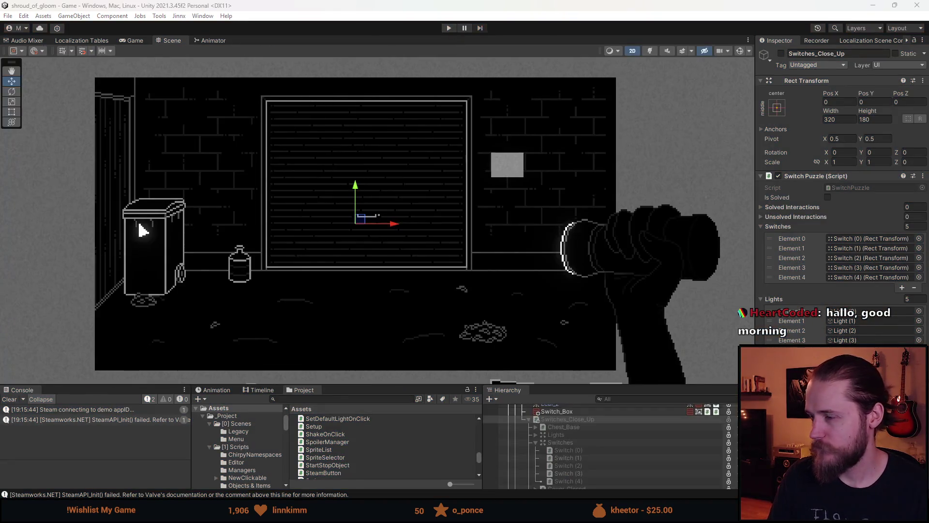
key(alt+Tab)
mouse_move(151, 350)
mouse_down()
mouse_move(76, 350)
mouse_move(44, 317)
mouse_up()
key(BackSpace)
key(BackSpace)
key(BackSpace)
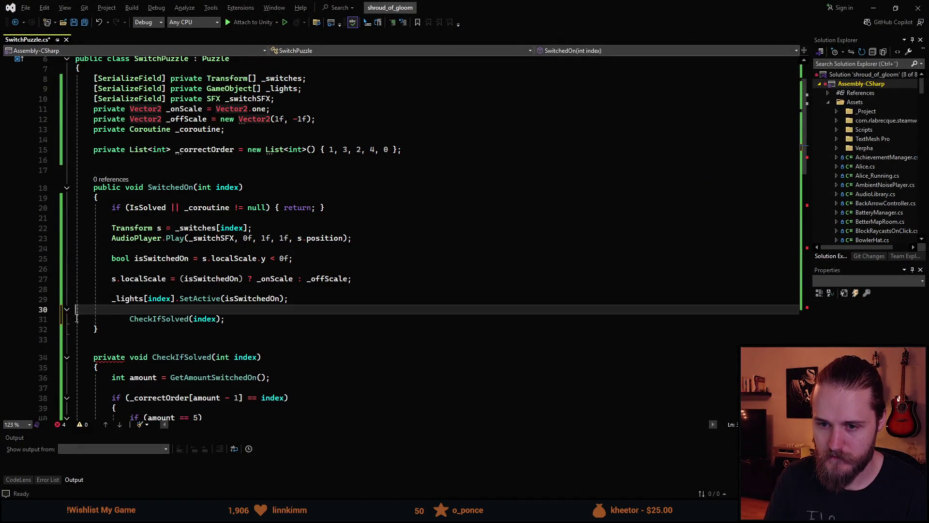
Step: Unindent CheckIfSolved and move the isSwitchedOn declaration up below the switch lookup
click(134, 321)
key(BackSpace)
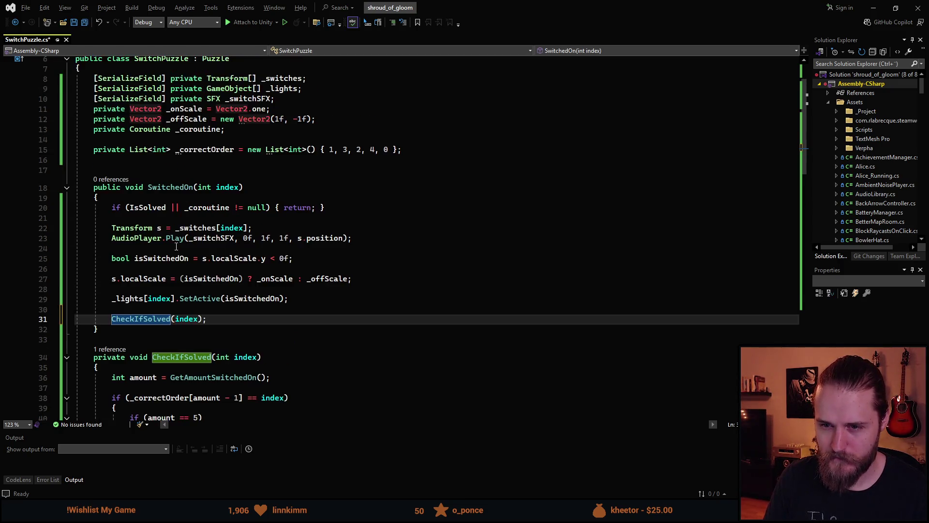
click(272, 230)
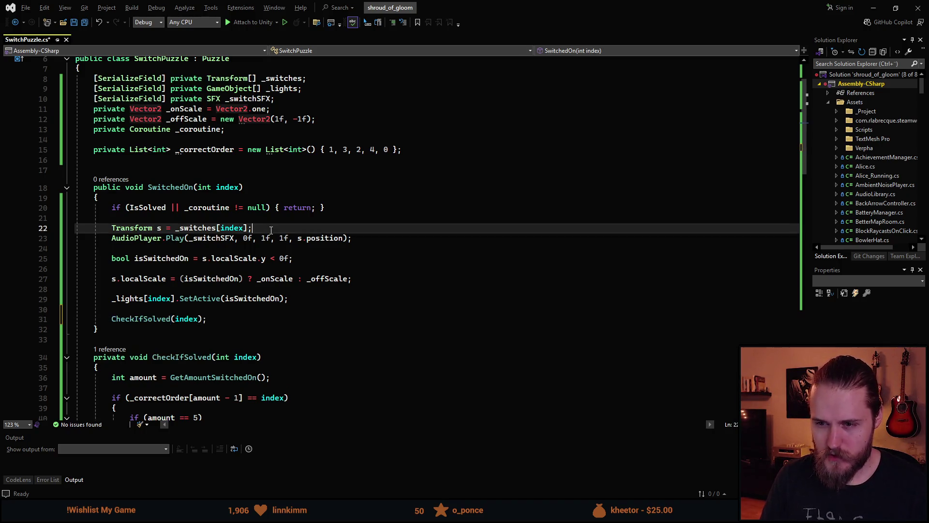
key(Return)
key(Return)
click(113, 280)
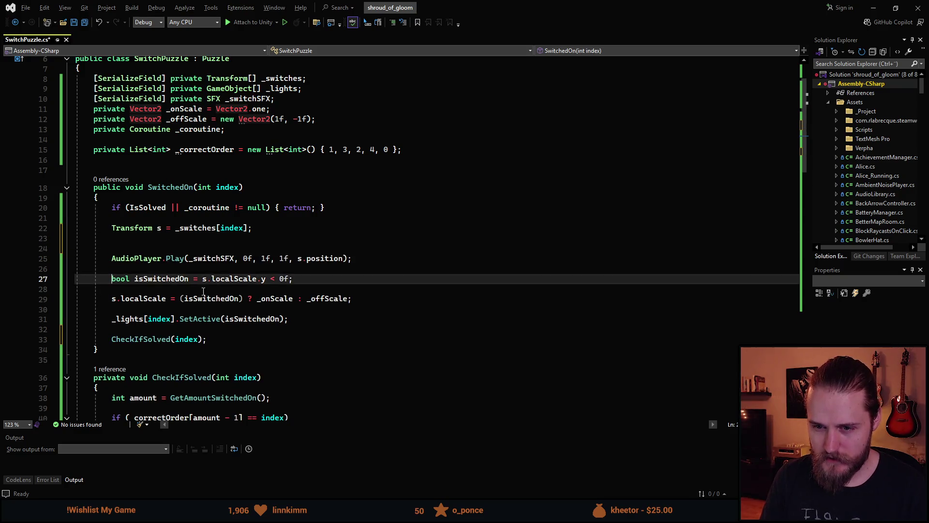
key(alt+Up)
key(alt+Up)
key(alt+Up)
key(alt+Up)
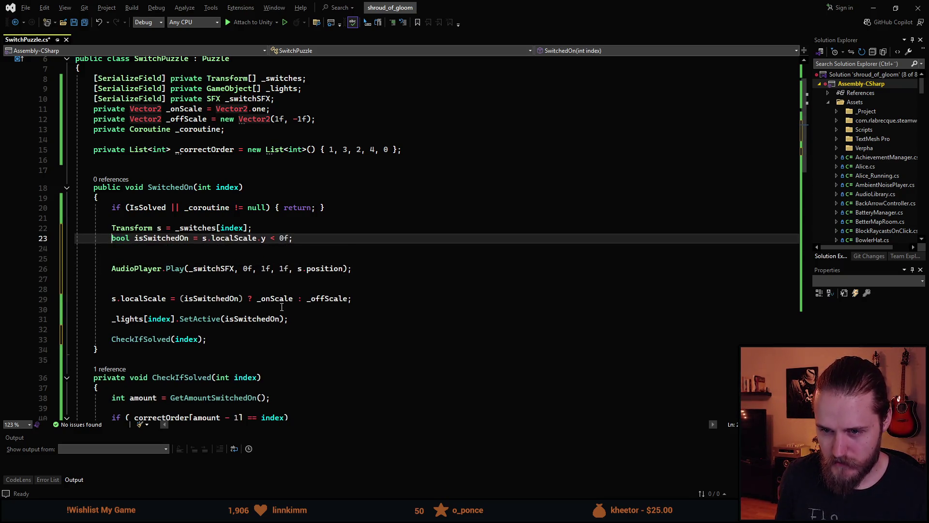
Step: Delete the blank lines around the scale and lights code and save SwitchPuzzle.cs
click(114, 290)
key(BackSpace)
key(BackSpace)
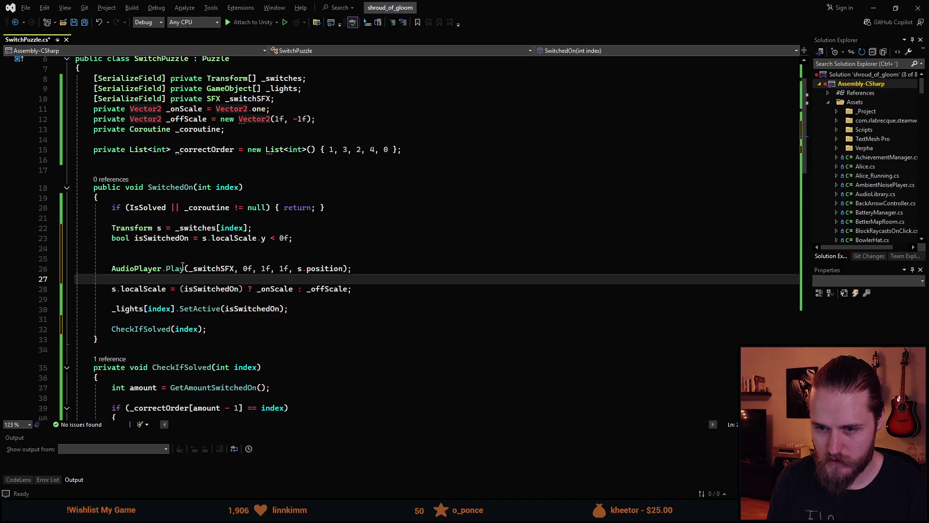
key(BackSpace)
click(122, 292)
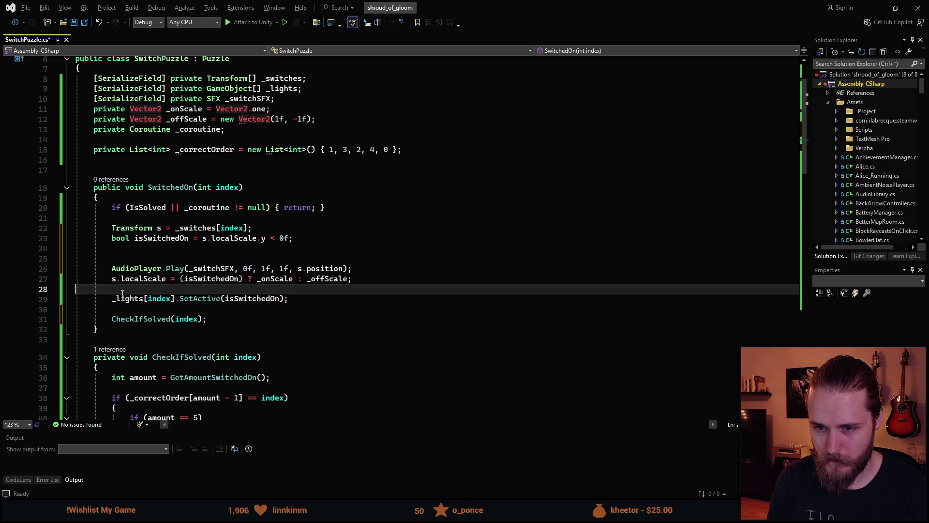
key(BackSpace)
key(ctrl+s)
click(327, 228)
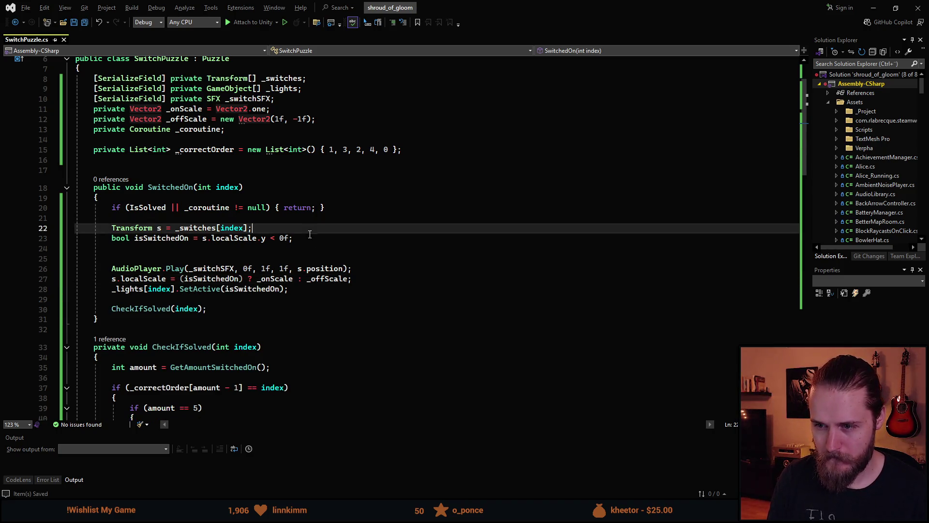
click(331, 238)
Step: Add the guard if (!isSwitchedOn) { return; } after the isSwitchedOn declaration and return to Unity
key(Return)
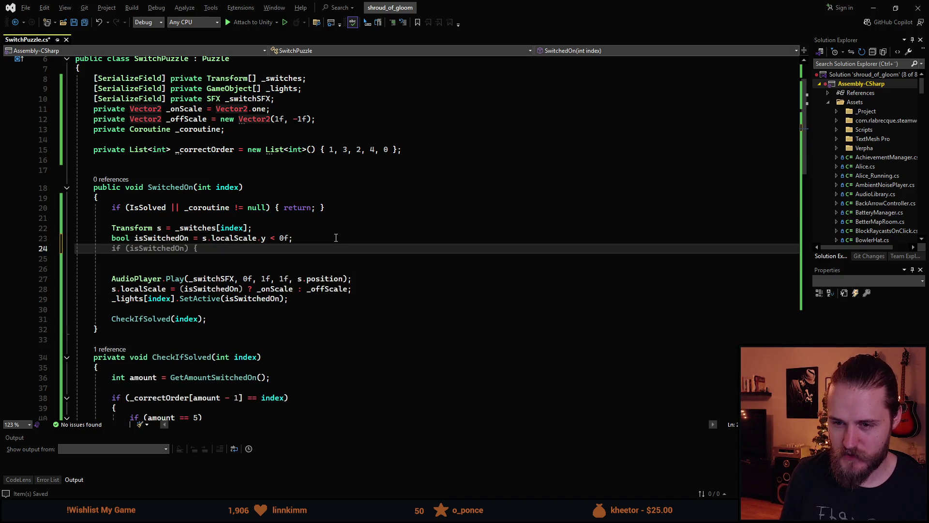
text(if)
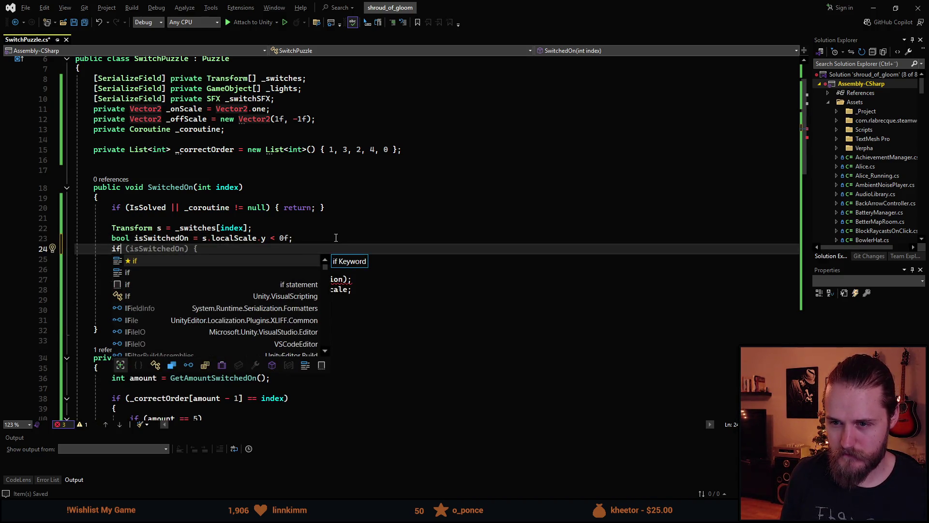
text( (!)
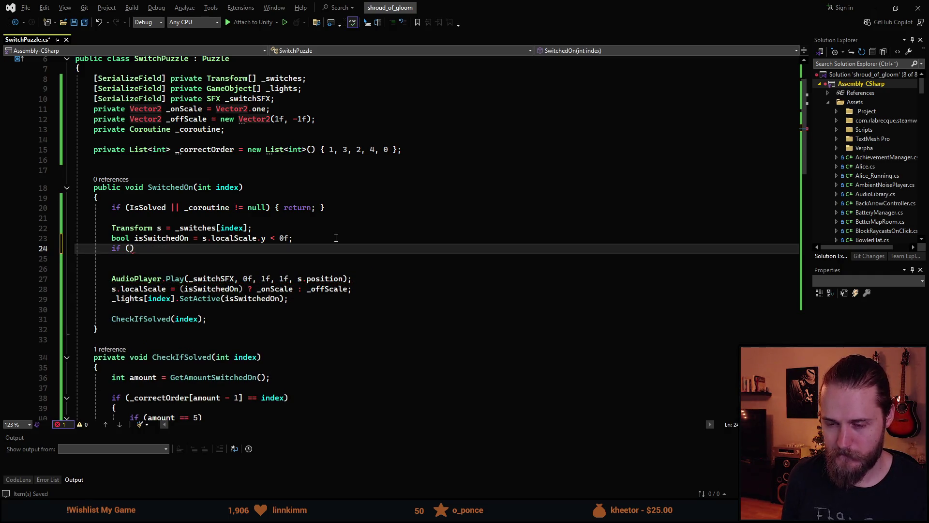
text(is)
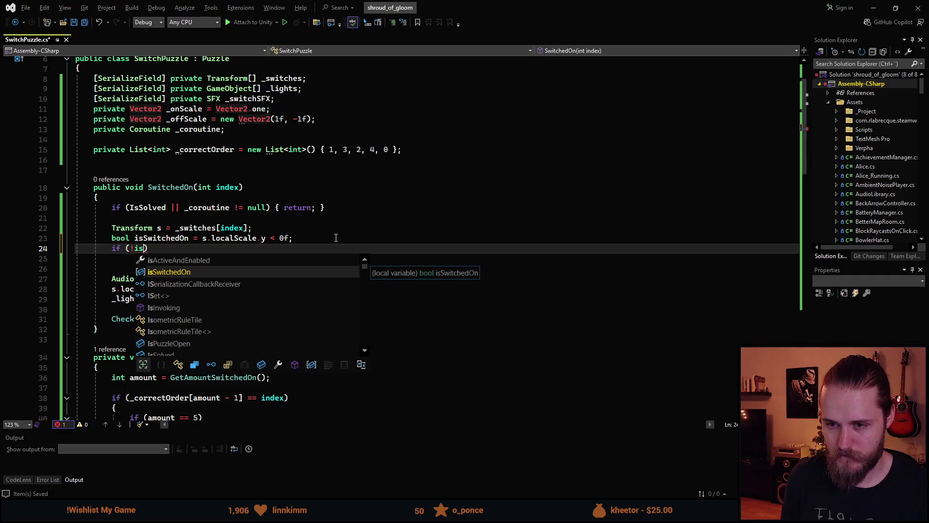
key(Tab)
text())
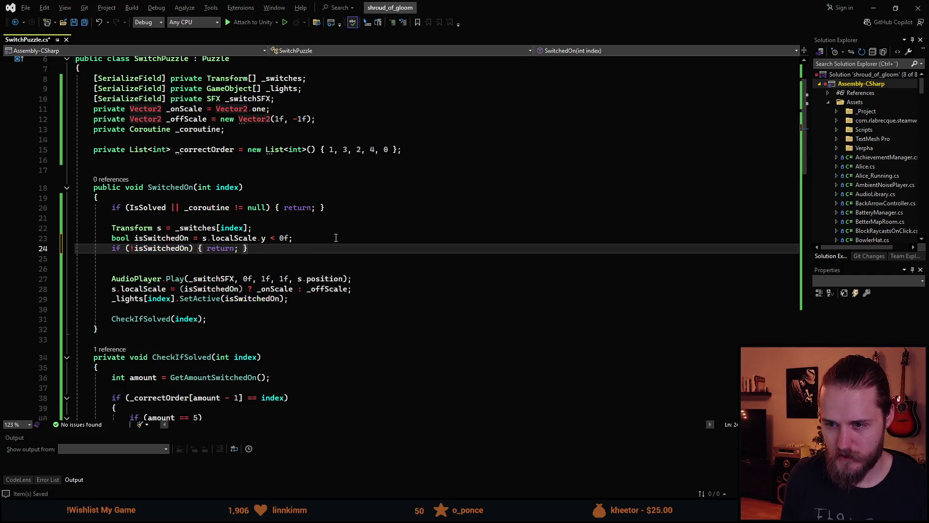
key(ctrl+Left)
key(ctrl+Left)
key(ctrl+Left)
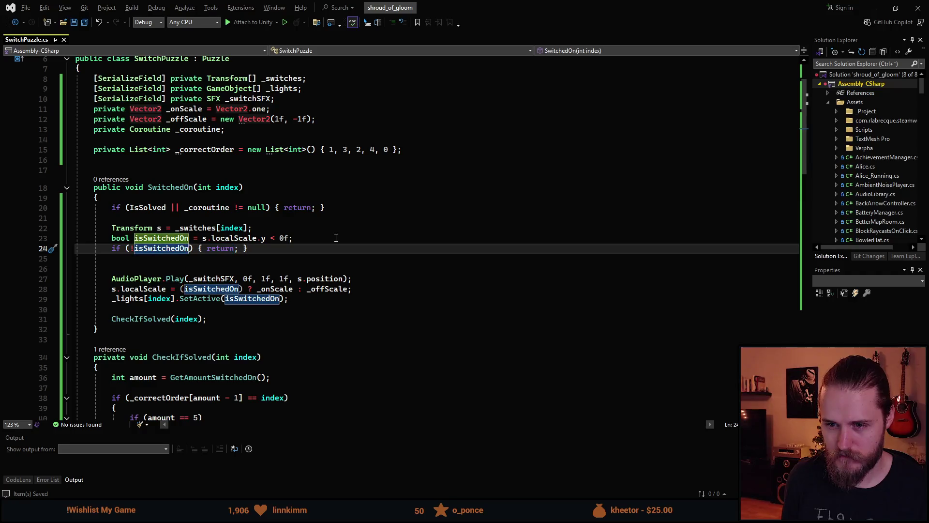
key(Up)
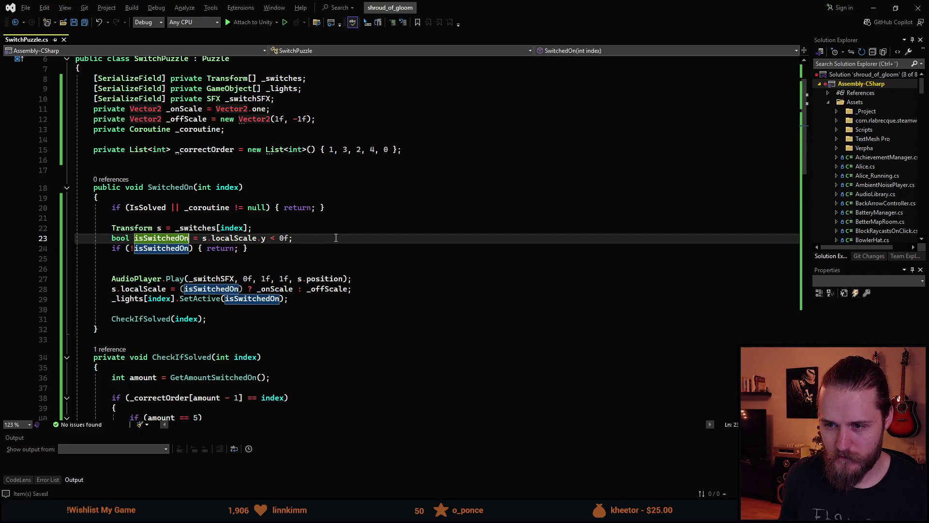
key(ctrl+Right)
key(ctrl+Right)
key(ctrl+Right)
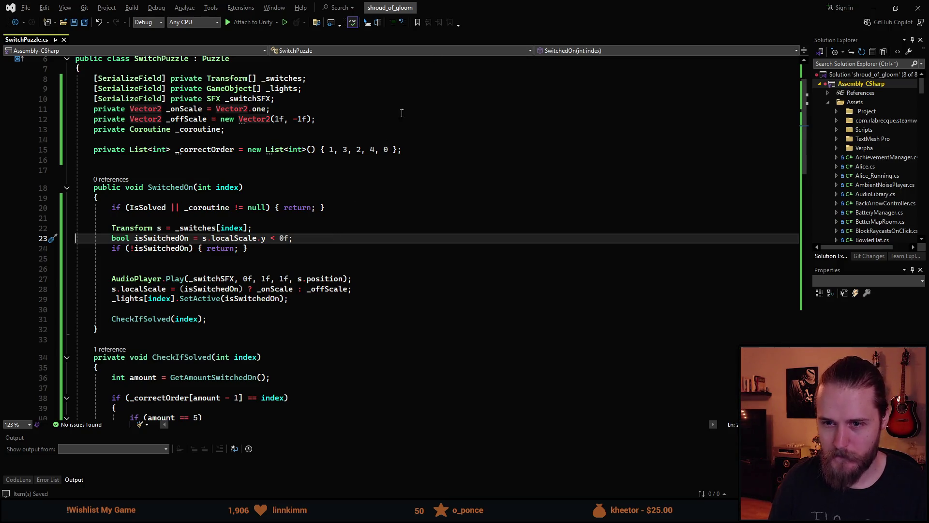
key(alt+Tab)
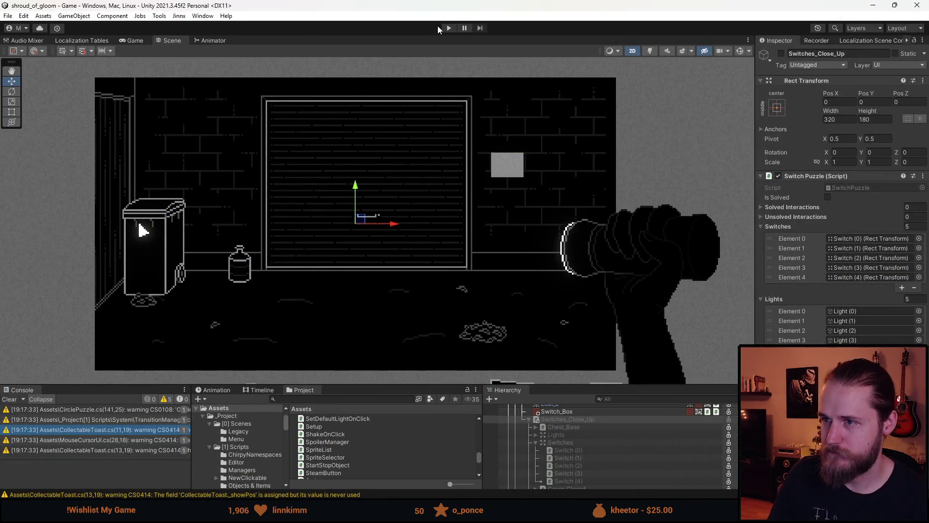
Step: Enter Play mode, enlarge the Game view, open the switch box, lift the cover and try switches
click(448, 29)
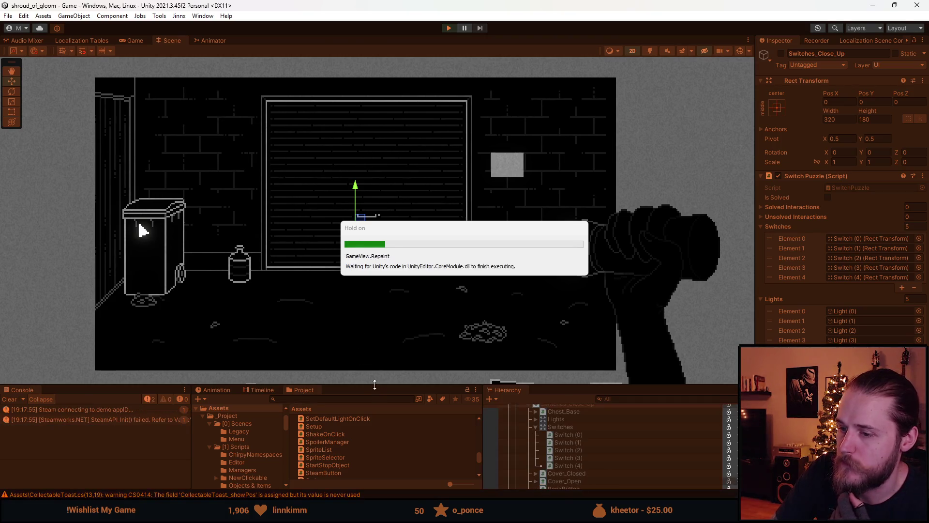
drag(375, 385, 376, 441)
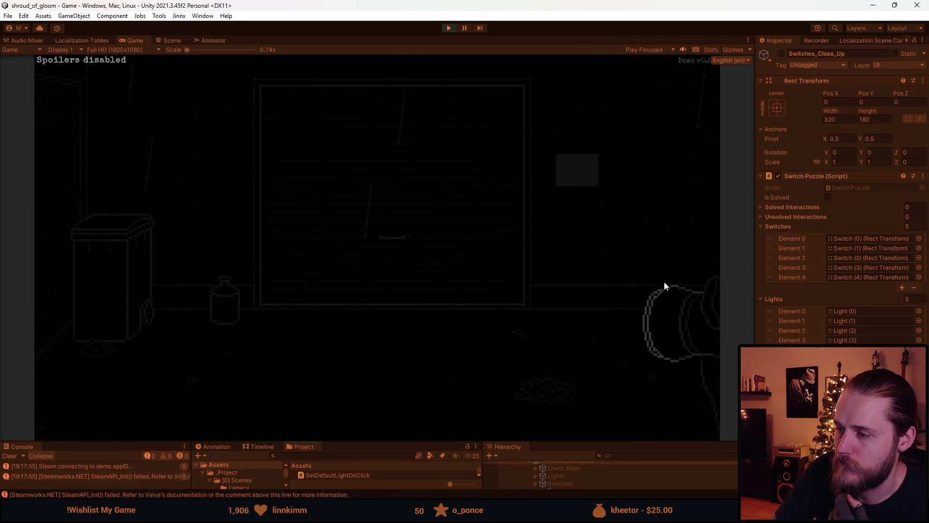
click(583, 189)
click(382, 231)
click(376, 233)
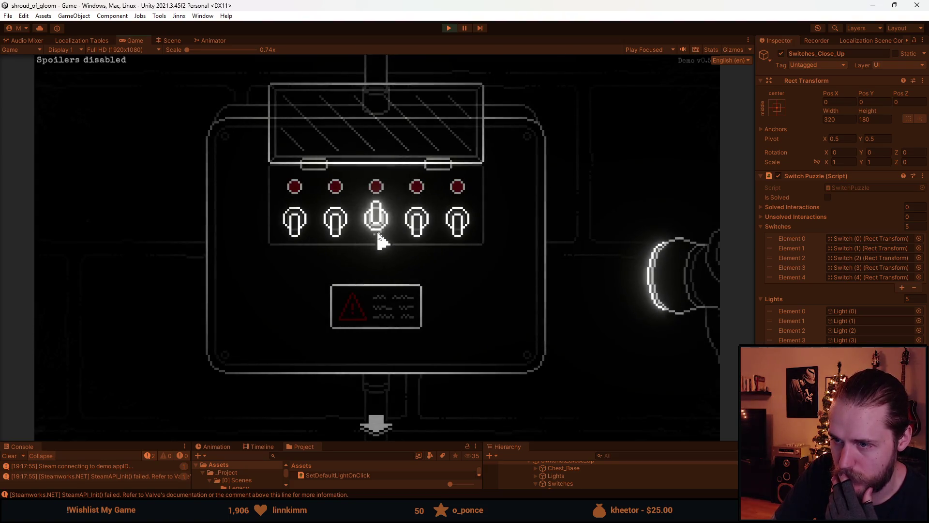
click(377, 225)
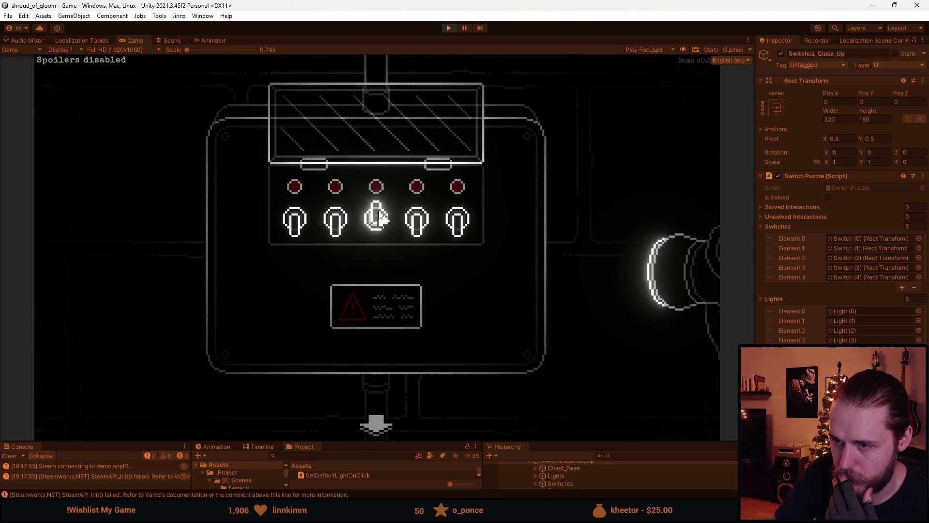
click(349, 230)
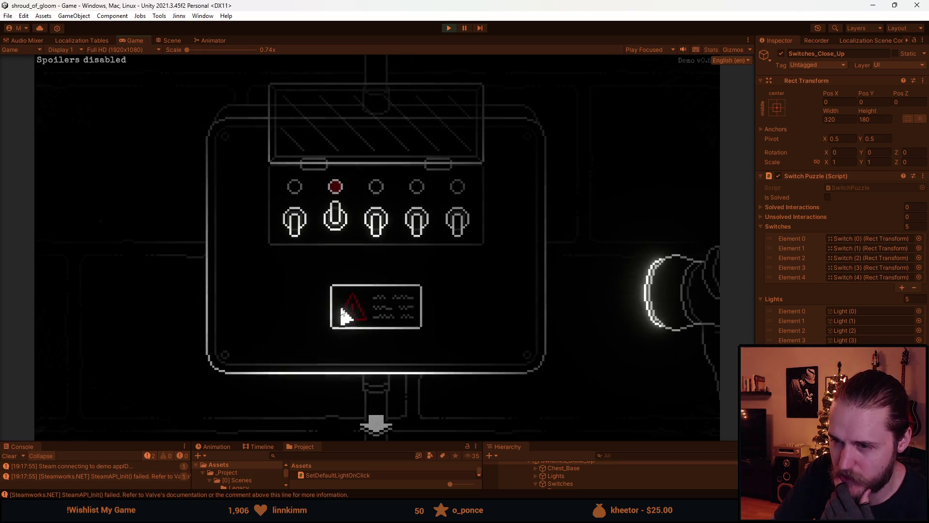
click(305, 228)
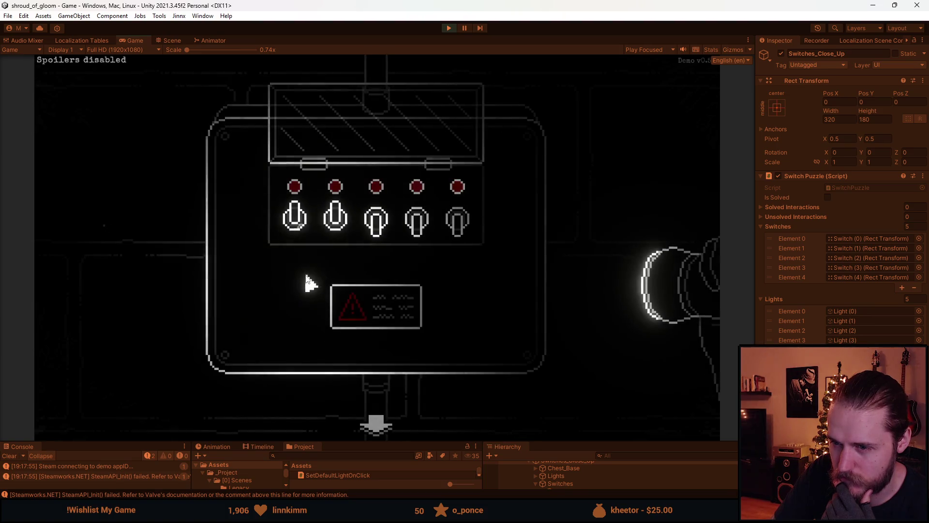
click(305, 231)
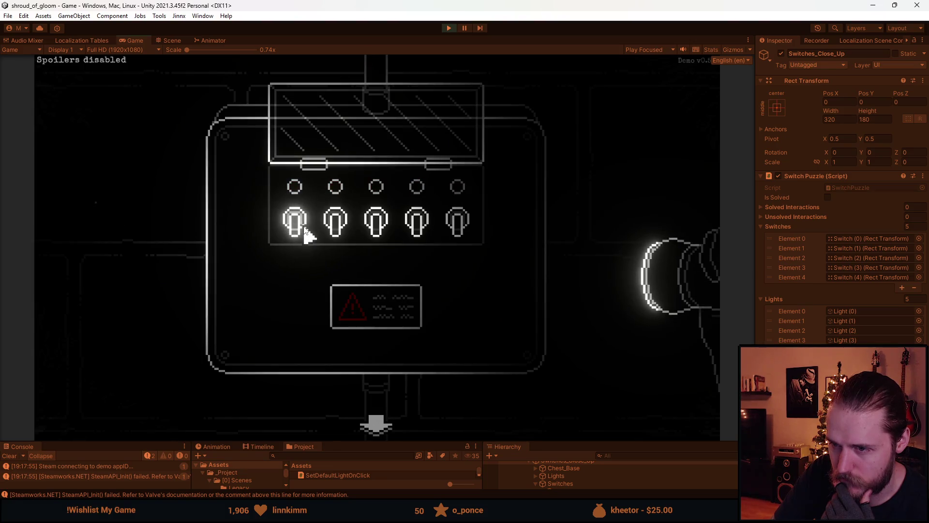
Step: Try the order second, fourth, third, first, then the remaining switches
click(335, 227)
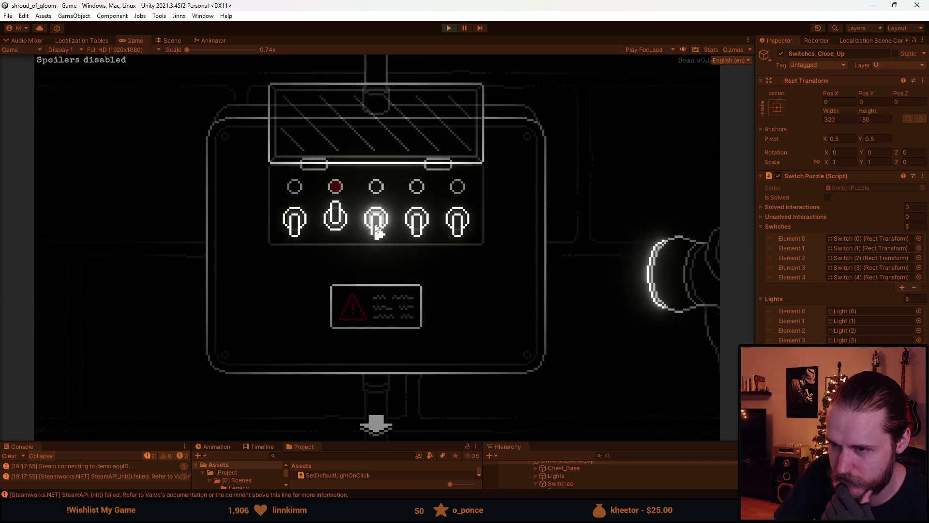
click(420, 228)
click(374, 232)
click(306, 224)
click(307, 223)
click(415, 224)
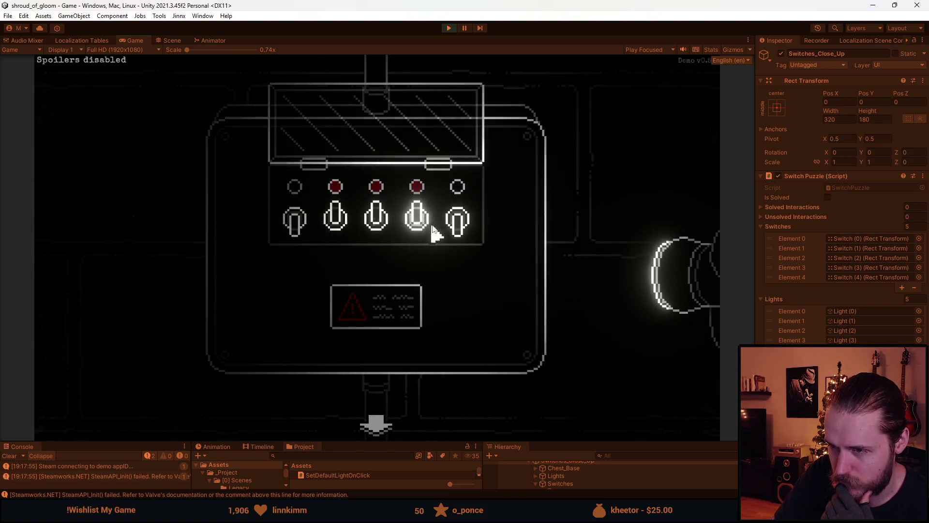
click(291, 233)
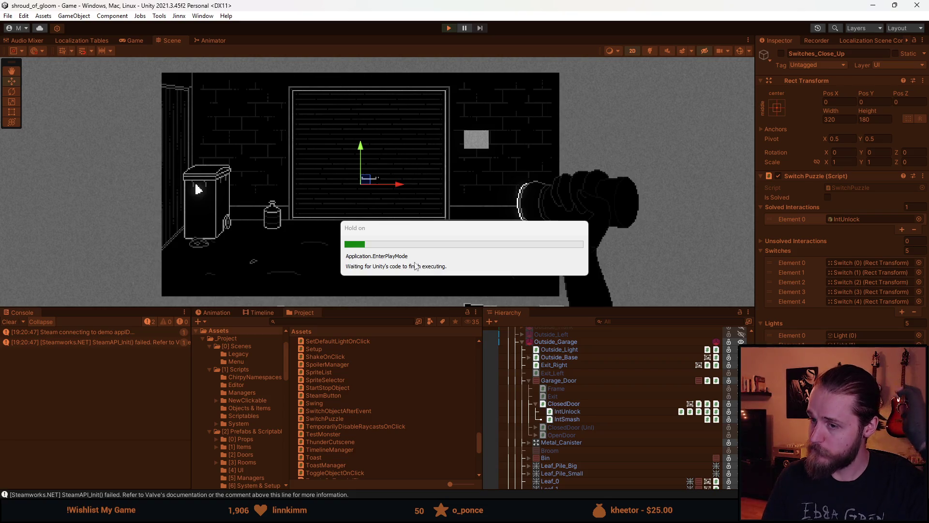
Step: Enlarge the Game view, open the switch panel, lift the cover and try an order that resets
drag(392, 310, 380, 445)
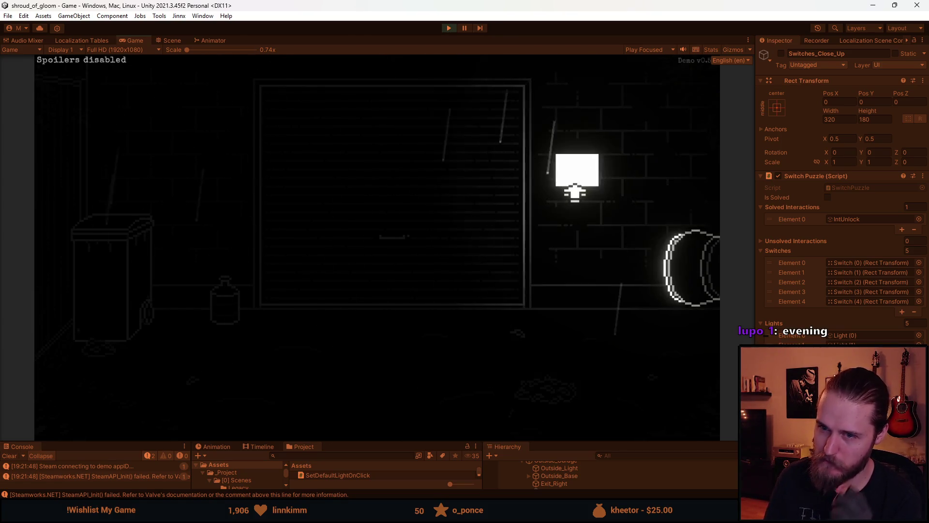
click(575, 191)
click(383, 218)
click(306, 239)
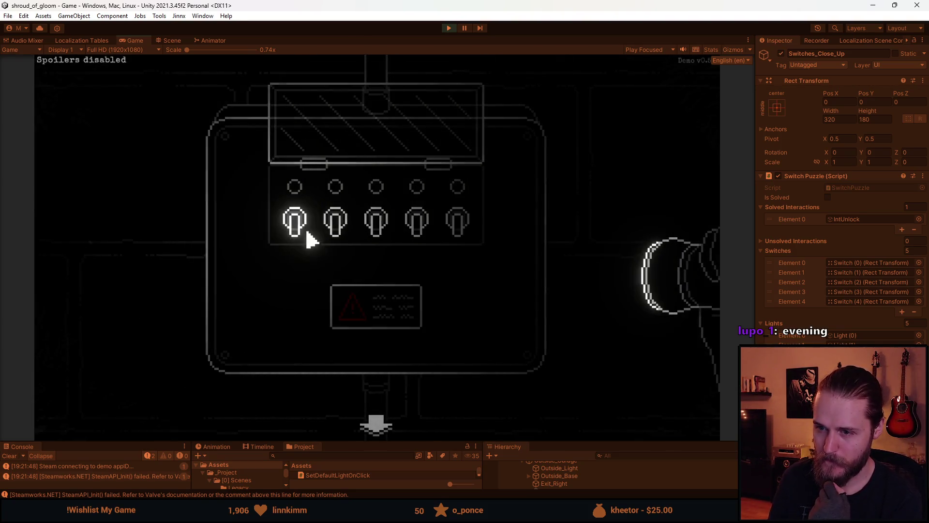
click(336, 227)
click(415, 227)
click(387, 231)
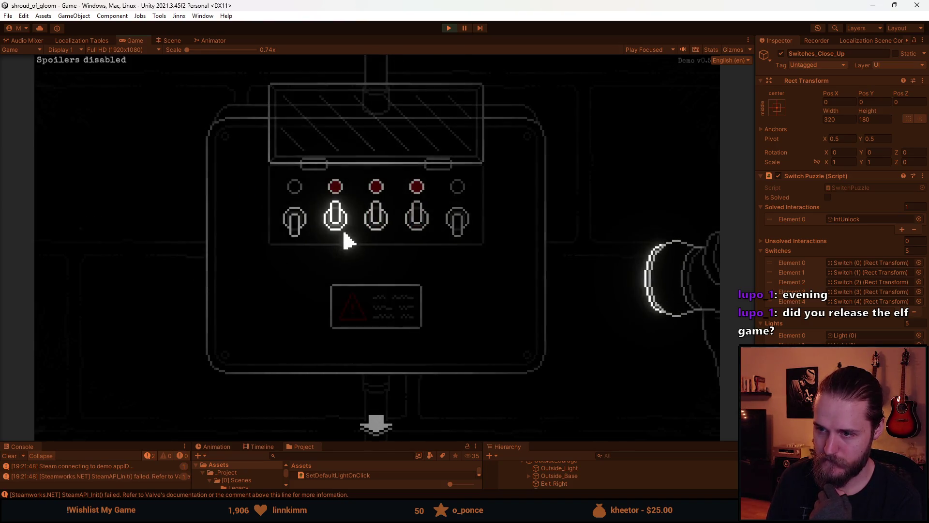
click(312, 234)
Step: Flip switches two, three, four, five, then one to light all five, and pause
click(332, 224)
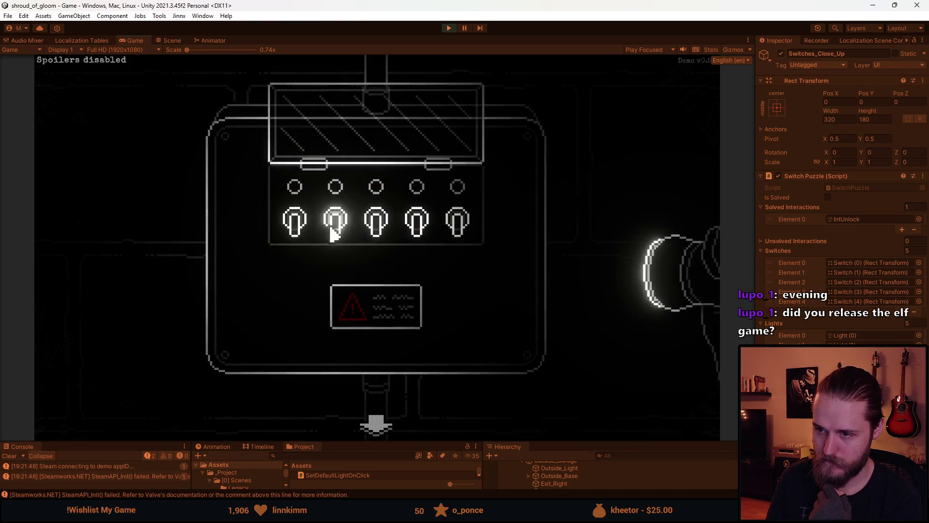
click(377, 222)
click(416, 223)
click(457, 221)
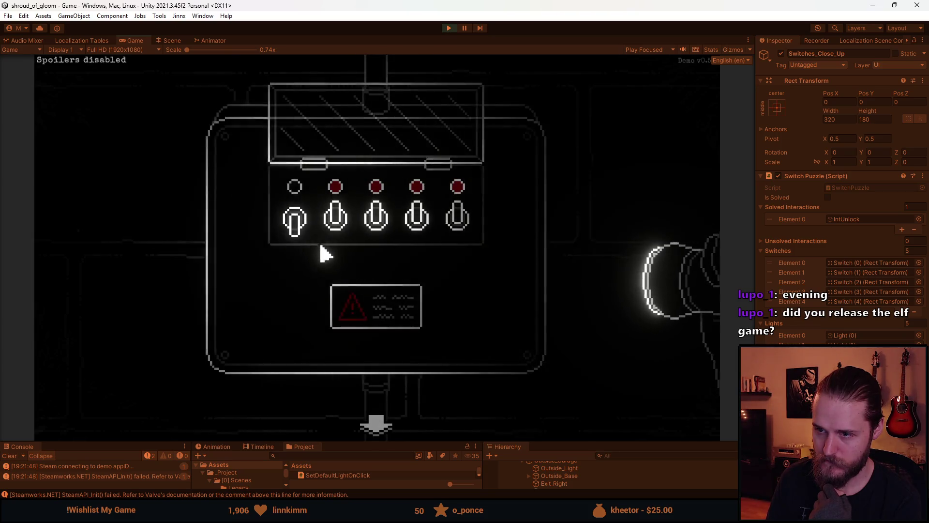
click(299, 226)
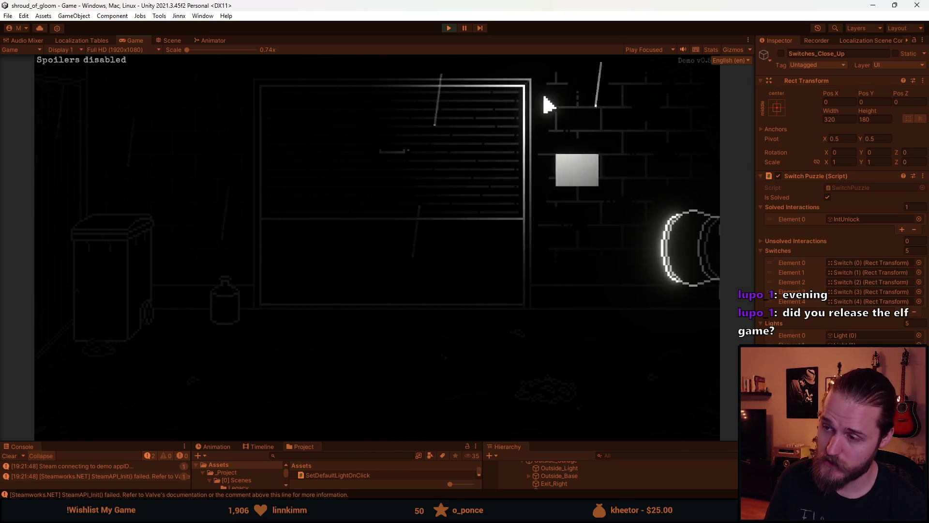
key(Escape)
Step: Stop Play mode and start it again once the scripts reload
key(ctrl+p)
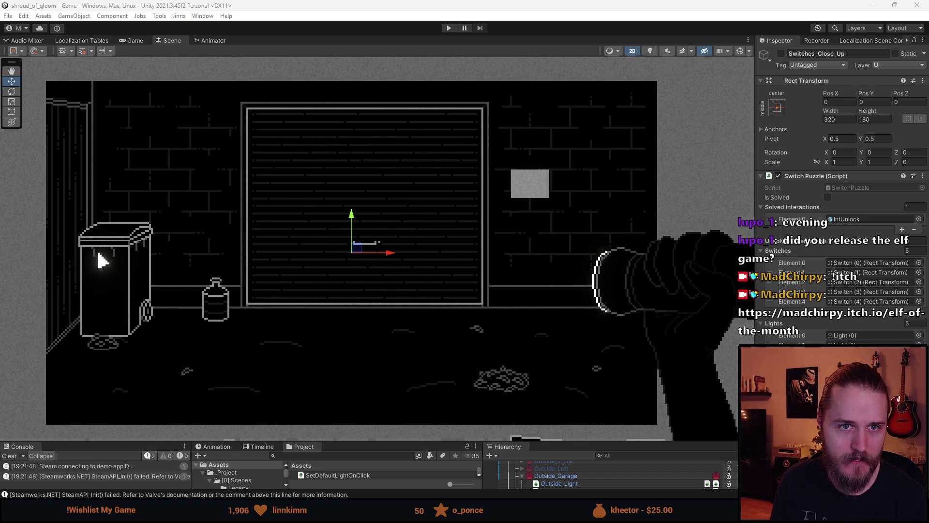
click(449, 28)
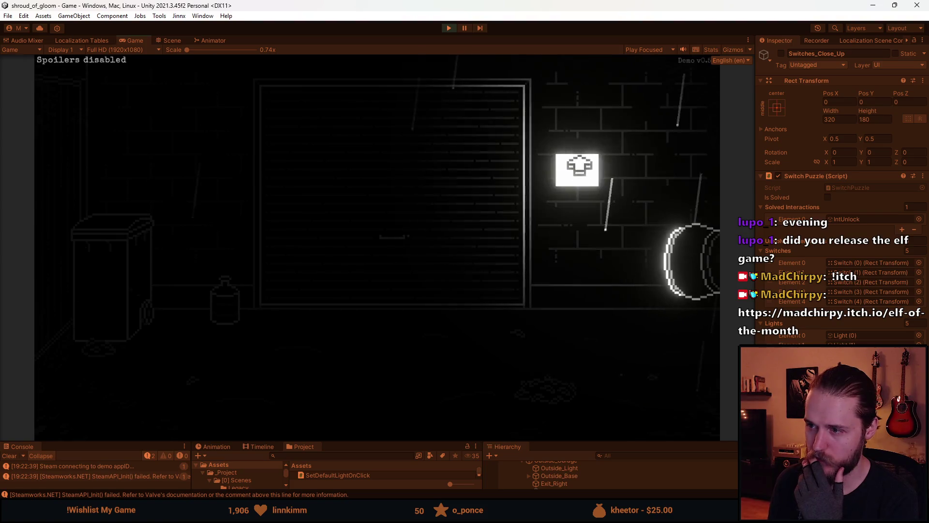
Step: Open the switch panel close-up, lift the glass cover and toggle the second and third switches
click(575, 172)
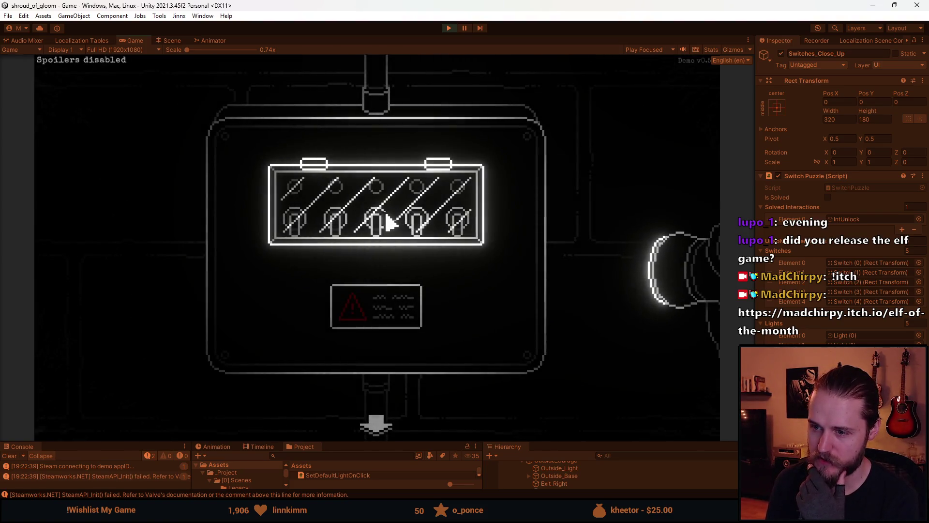
click(391, 222)
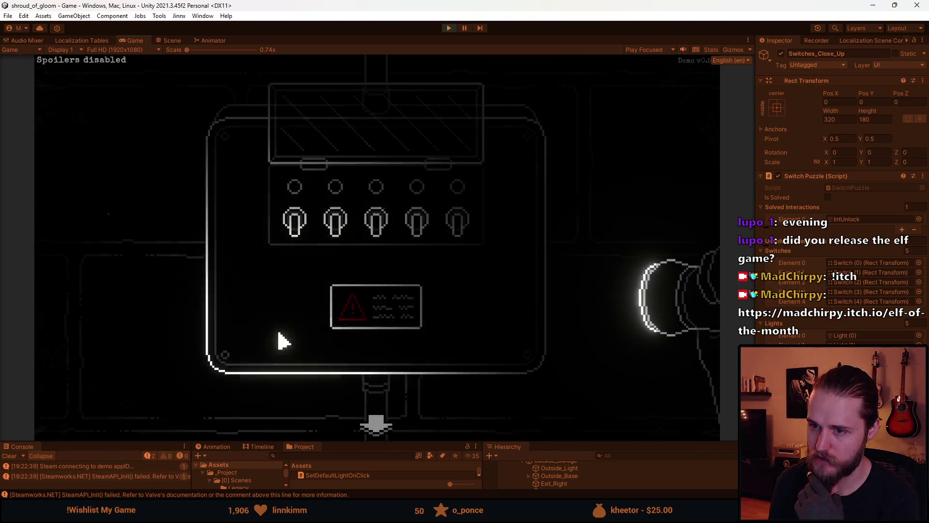
click(336, 227)
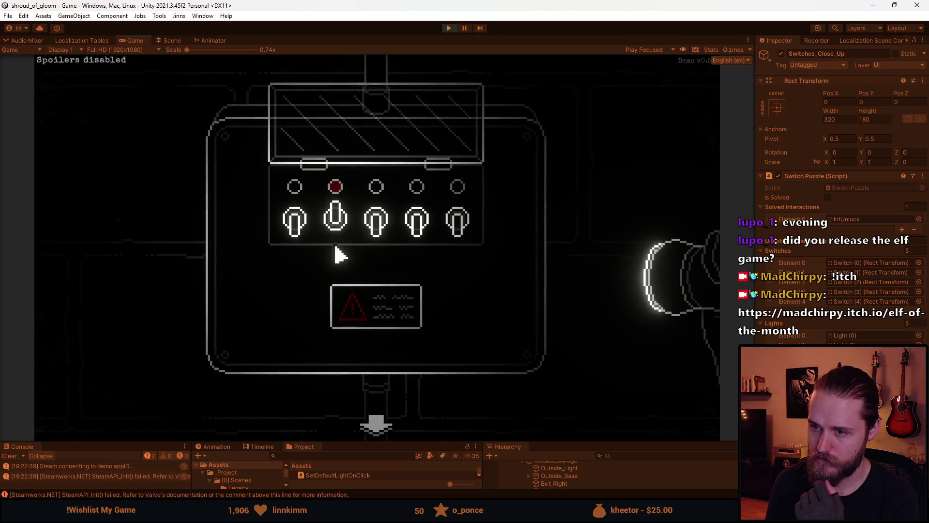
click(368, 232)
click(366, 235)
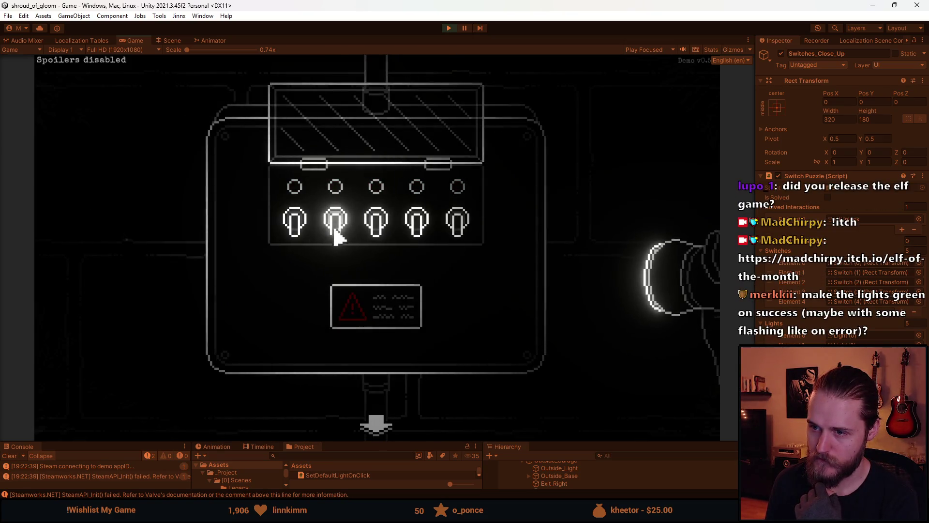
click(379, 235)
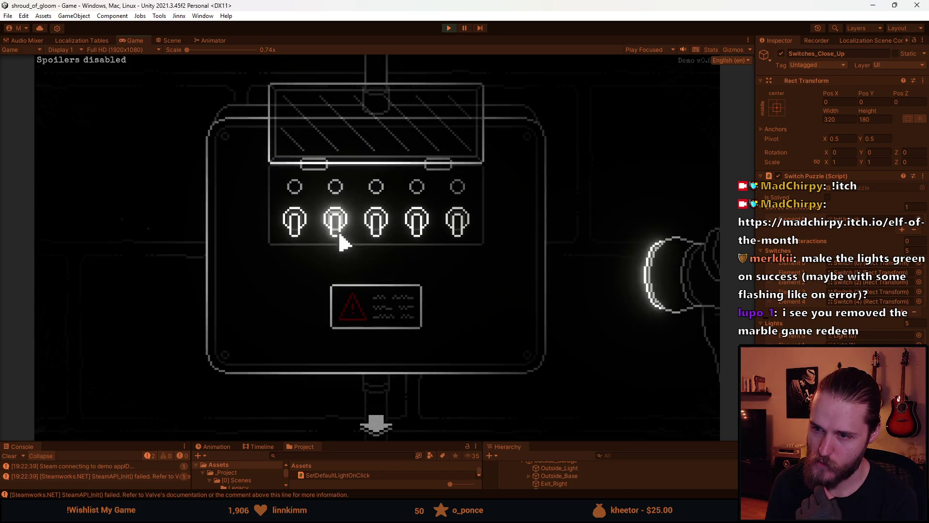
Step: Try another five-switch order, which fails and leaves all lights unlit
click(337, 231)
click(413, 230)
click(374, 230)
click(300, 230)
click(339, 235)
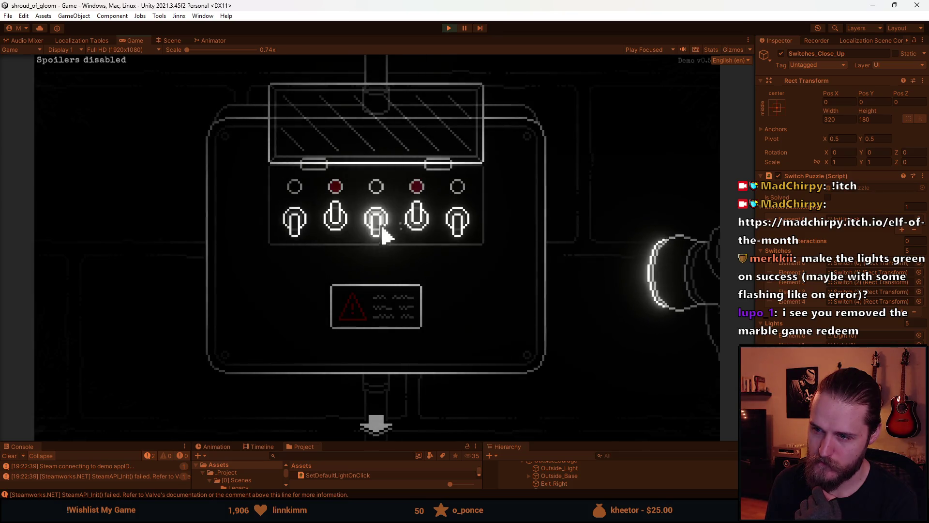
click(458, 224)
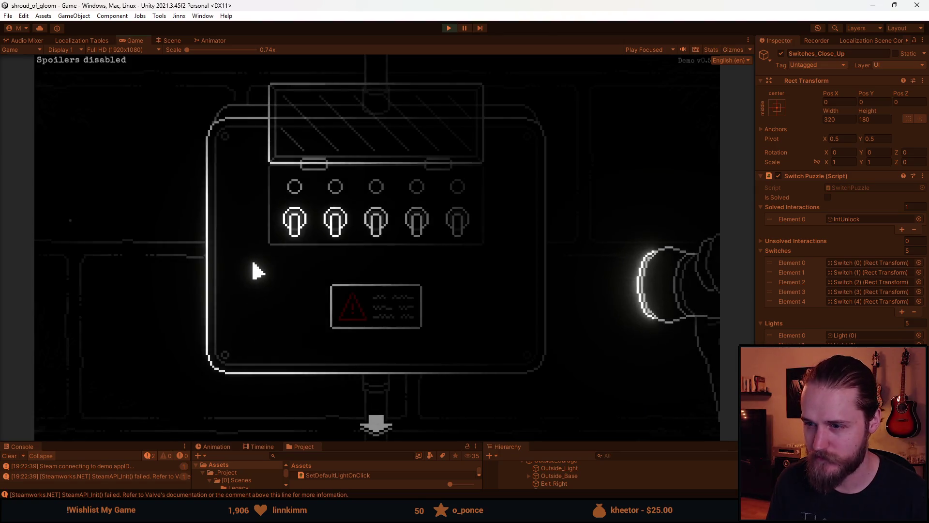
Step: Flip switches two, three, four, five, then one so all lights stay lit
click(339, 233)
click(409, 233)
click(382, 227)
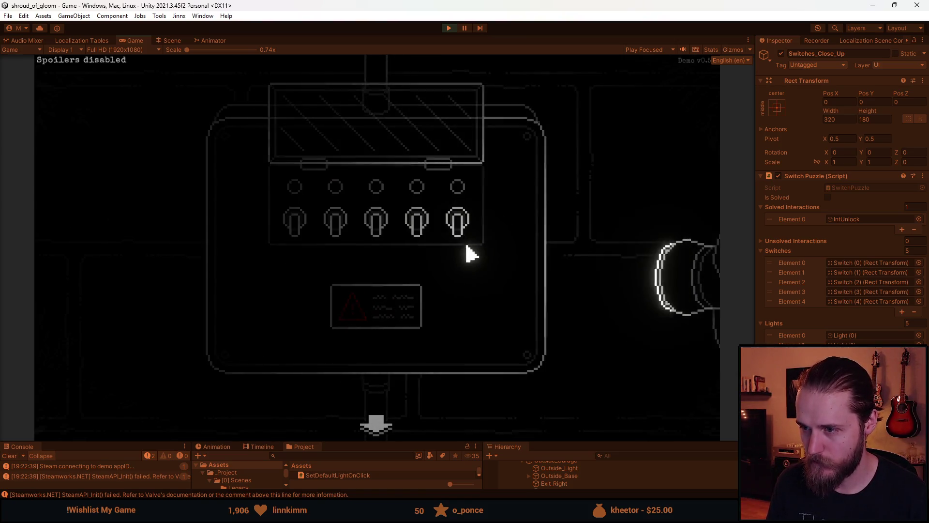
click(376, 228)
click(376, 230)
click(458, 232)
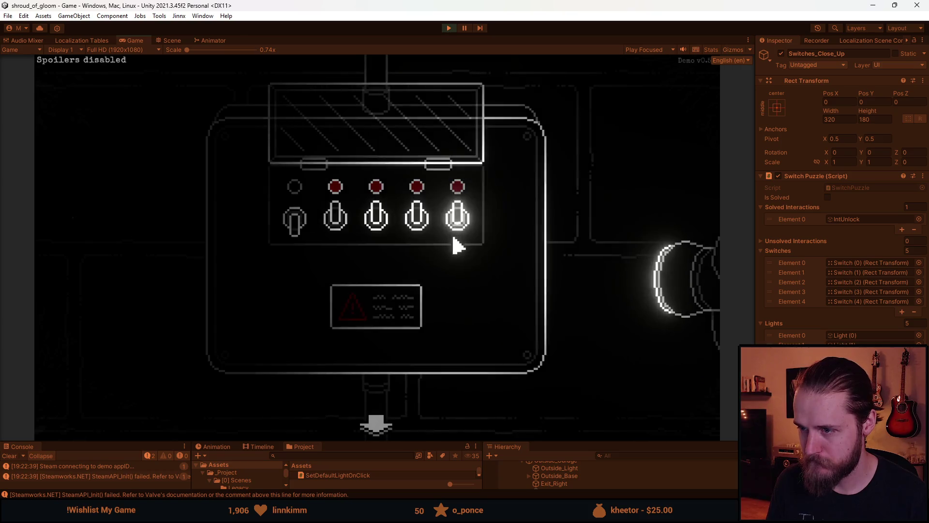
click(294, 228)
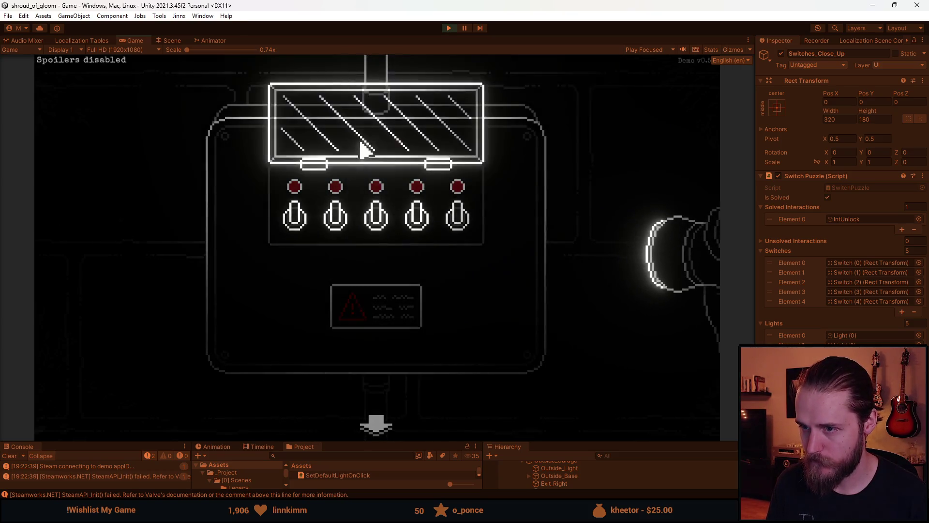
Step: Close the cover, leave and reopen the panel to confirm it stays solved, then stop Play mode
click(362, 150)
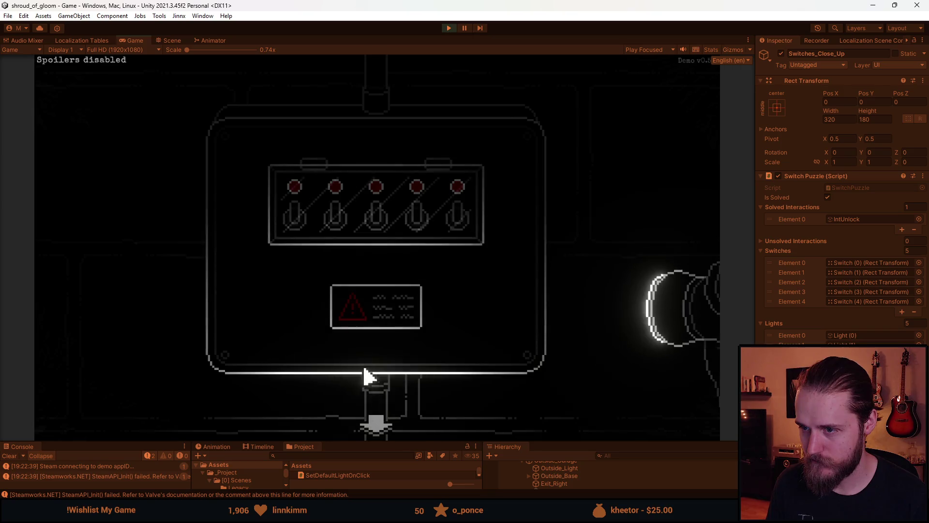
click(374, 424)
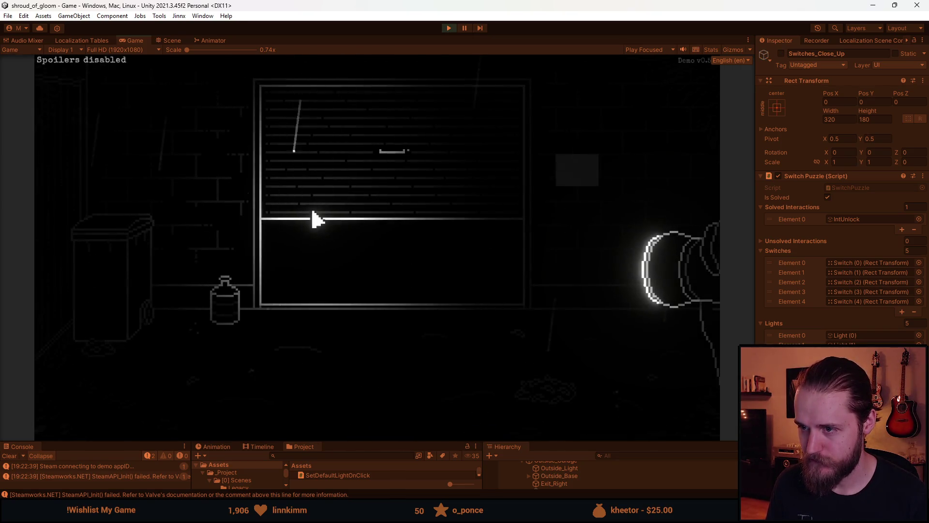
click(584, 173)
click(428, 202)
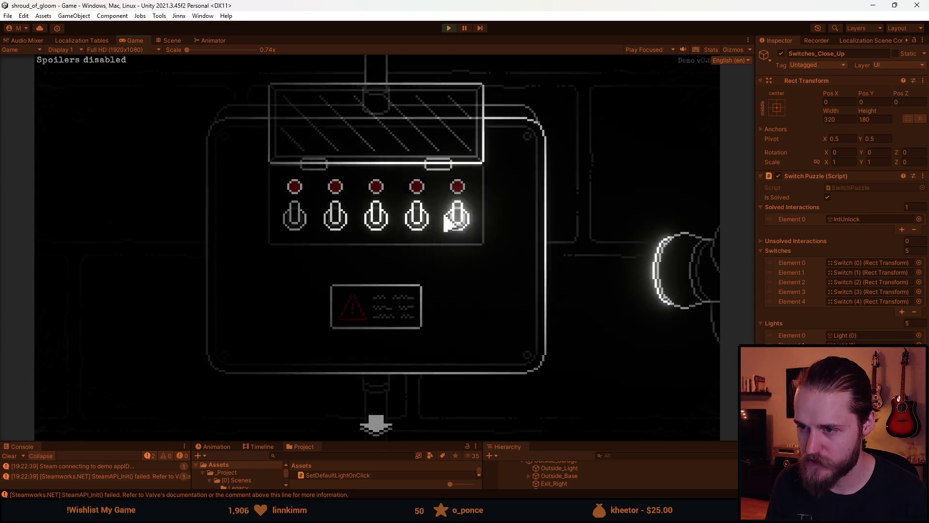
key(Escape)
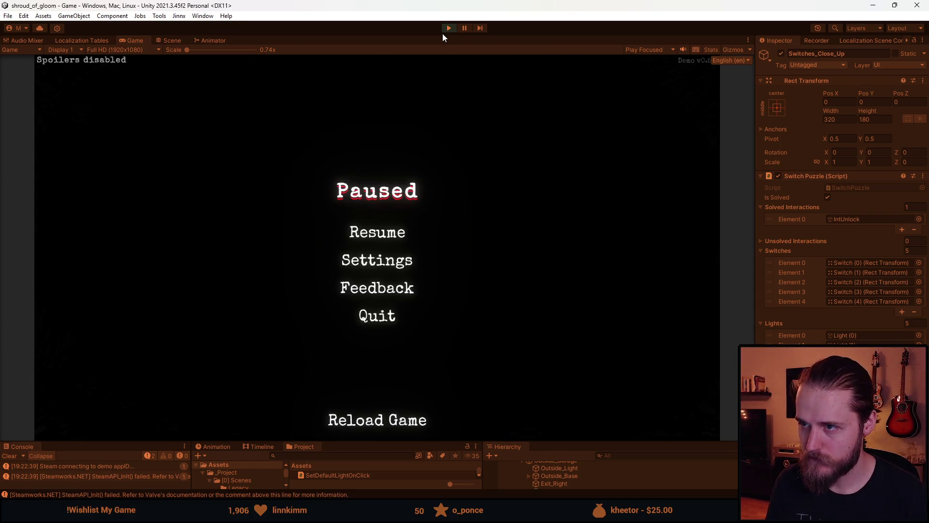
click(449, 30)
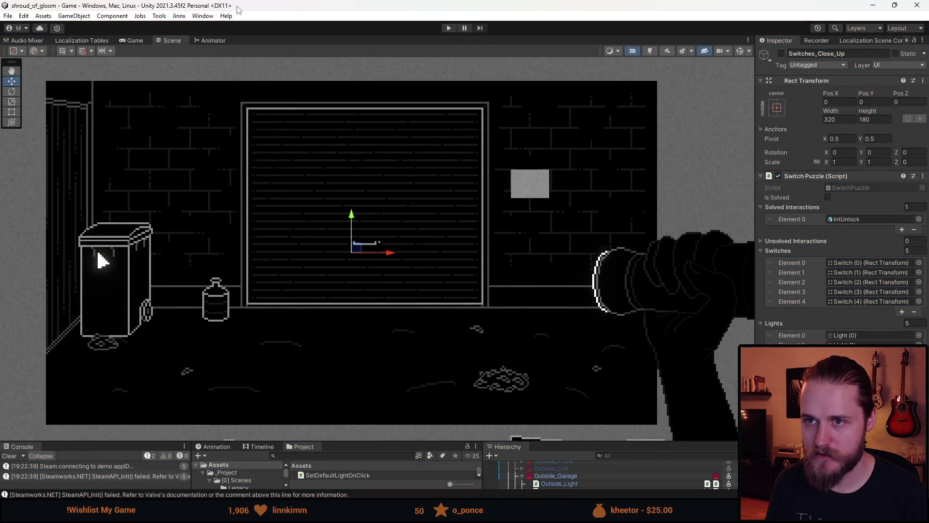